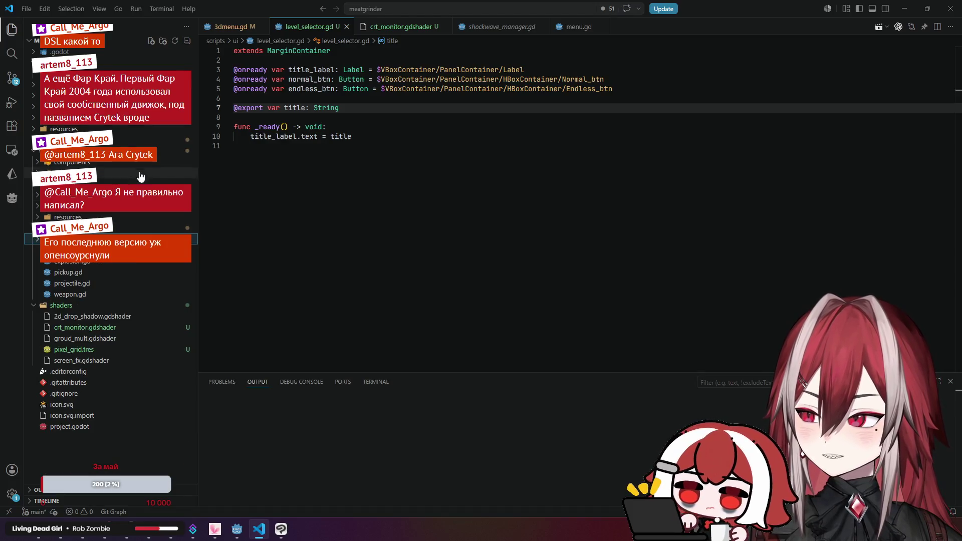
- Review the normal_btn and endless_btn declarations and place the caret after the title export line
click(246, 148)
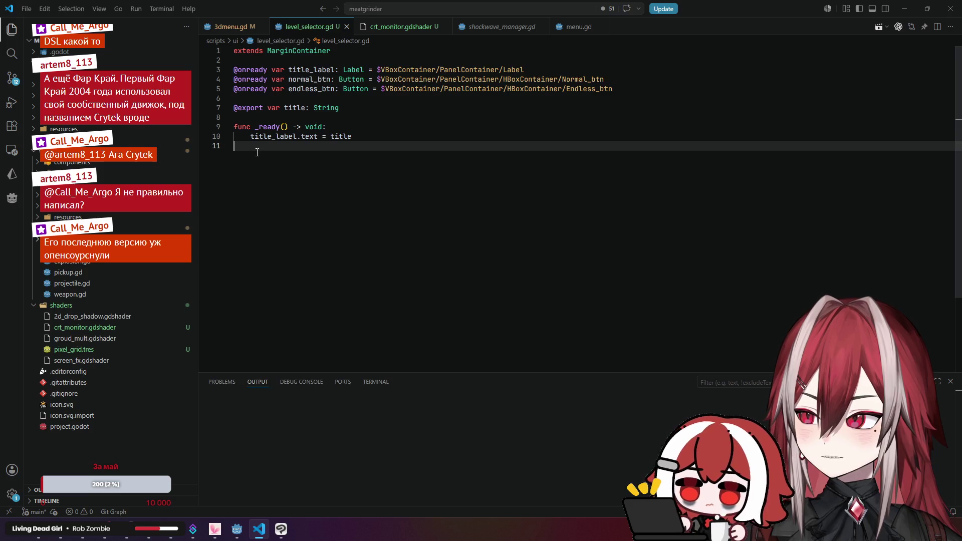
click(316, 80)
click(316, 89)
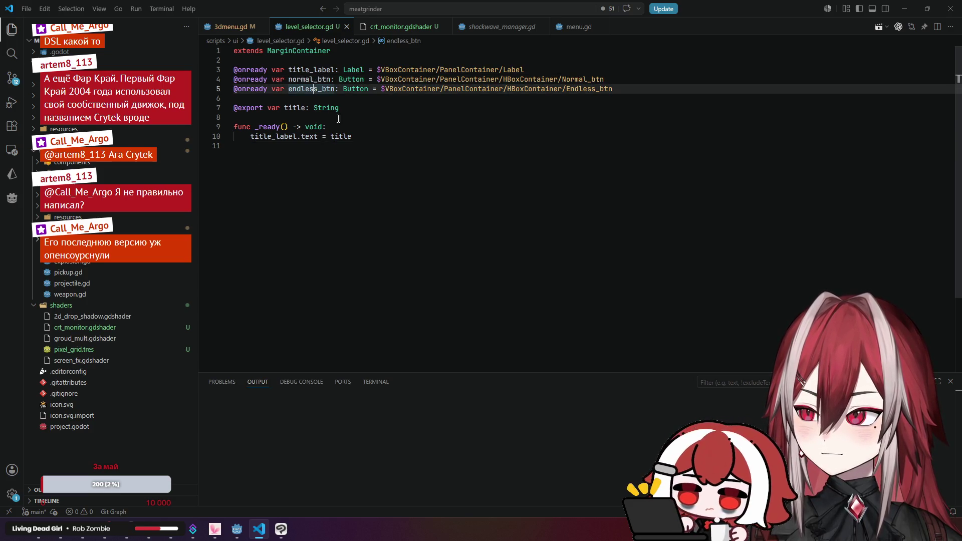
click(397, 159)
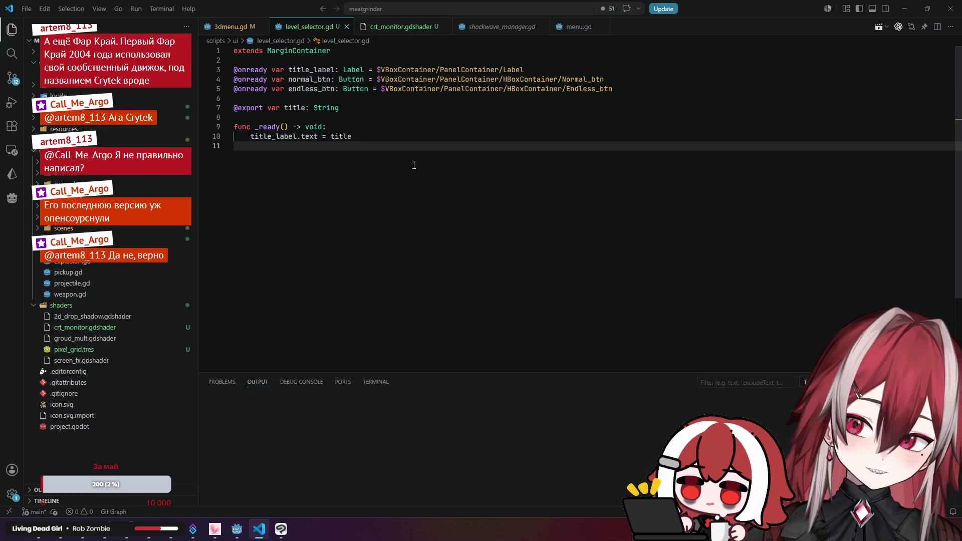
key(alt+Tab)
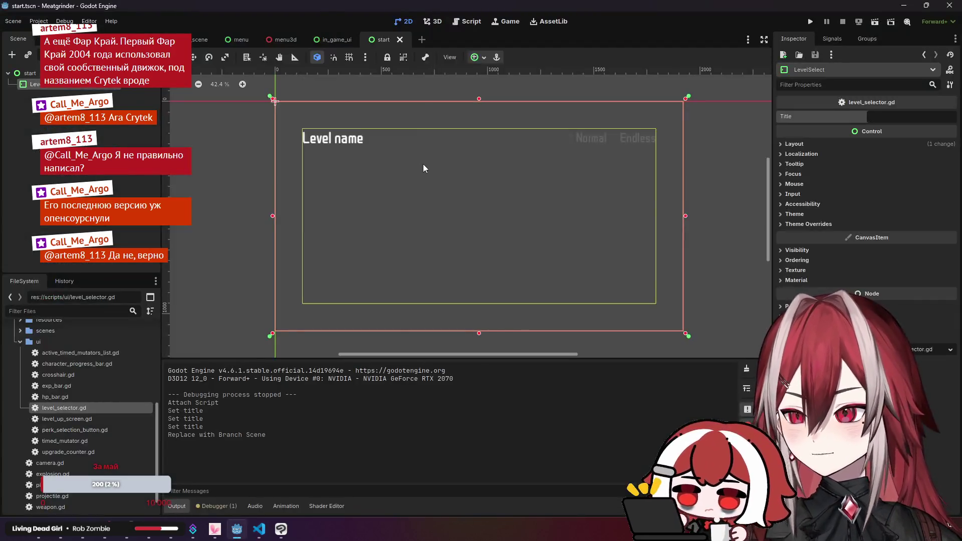
key(alt+Tab)
click(350, 113)
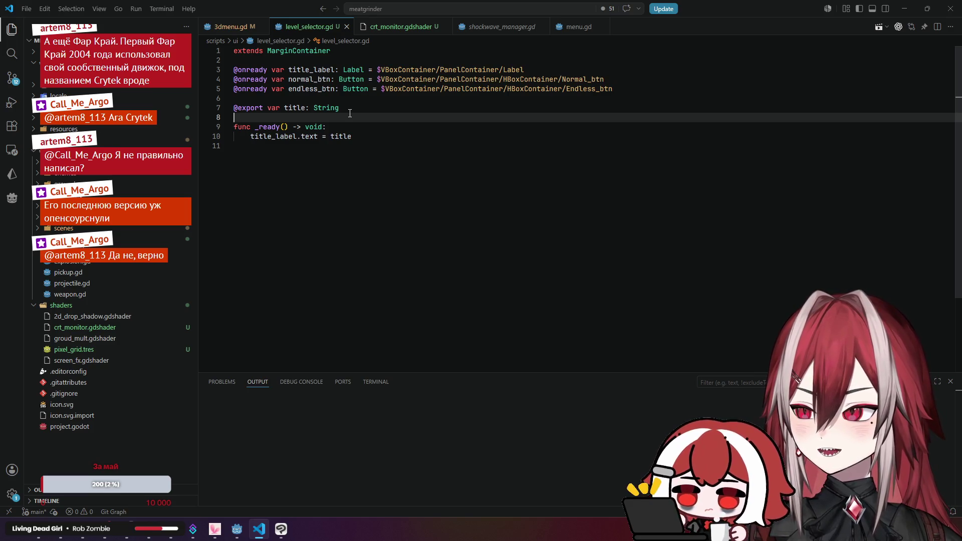
click(351, 108)
key(alt+Tab)
key(alt+Tab)
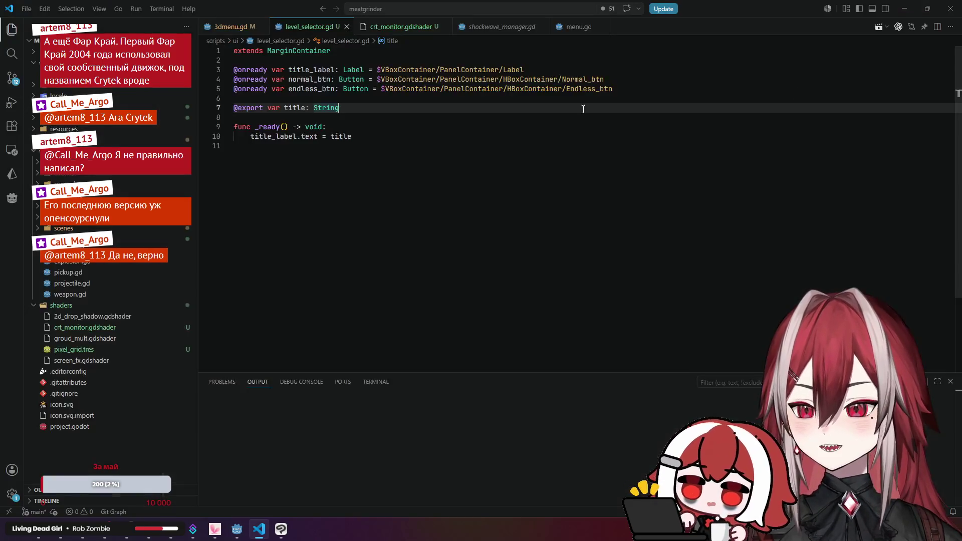
key(Return)
key(Return)
text(@export var normal_menu)
key(BackSpace)
key(BackSpace)
key(BackSpace)
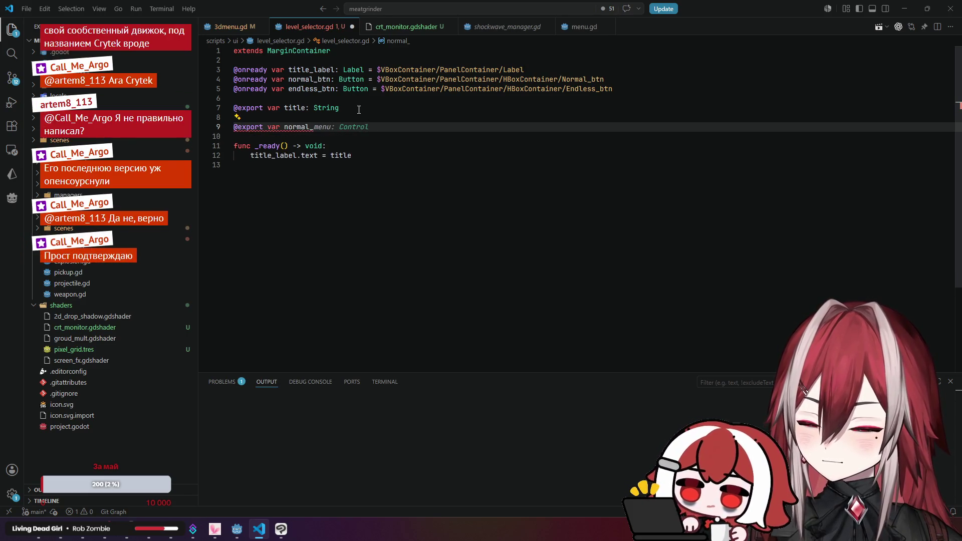
text(scene: PackedScene)
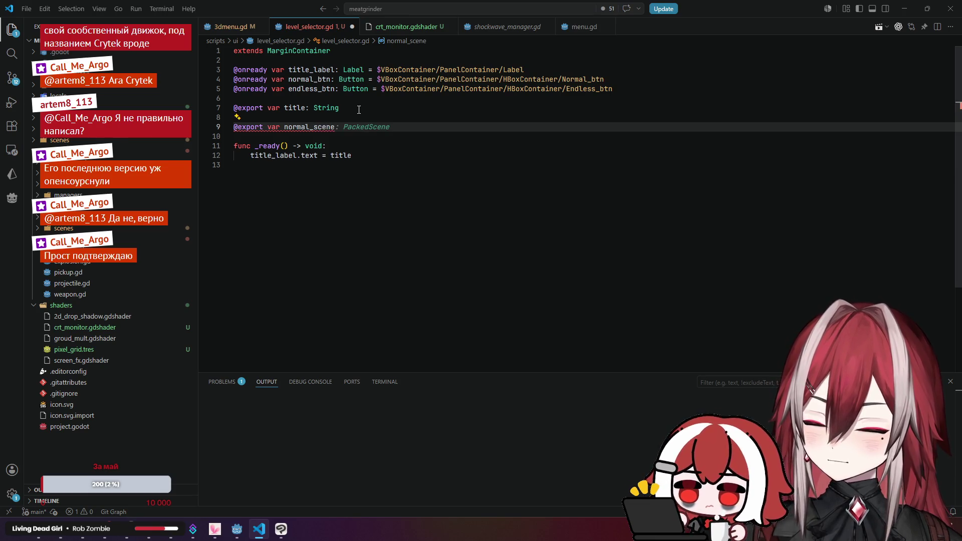
key(Tab)
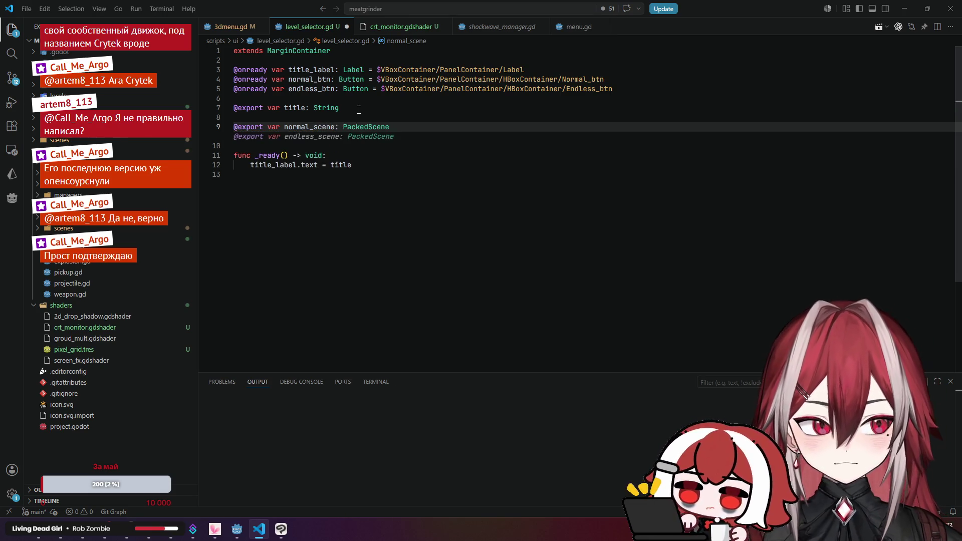
key(Escape)
click(359, 110)
key(ctrl+s)
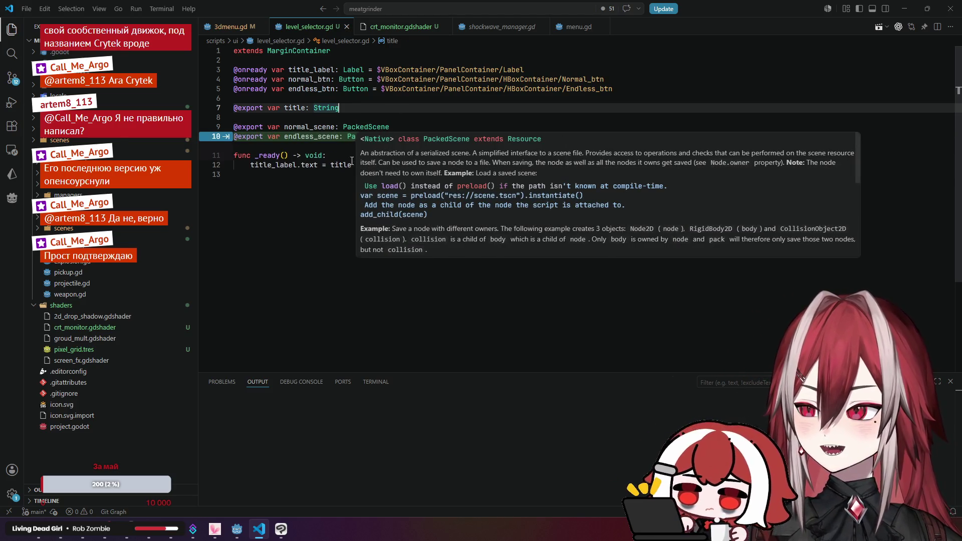
- Reject the suggested endless_scene export and open menu.gd from the scenes folder
click(375, 167)
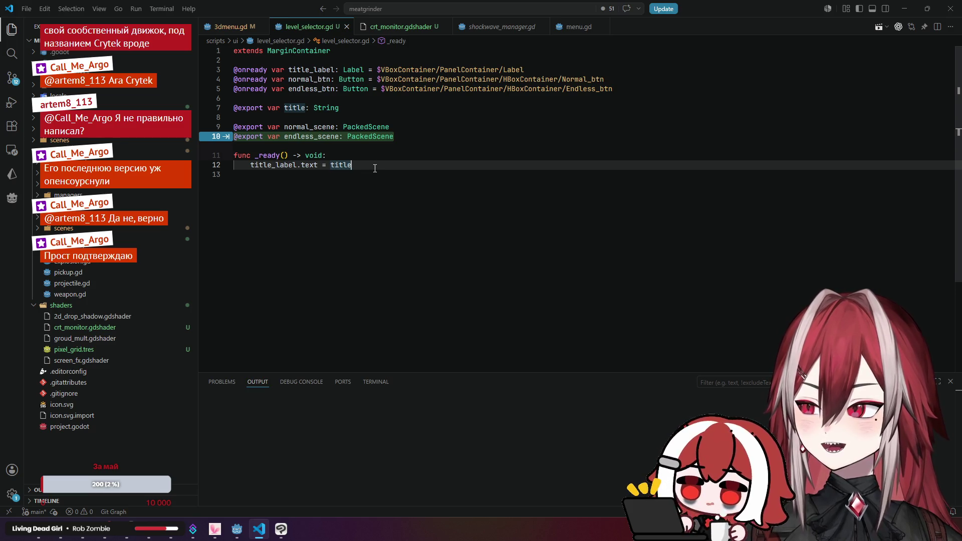
key(Escape)
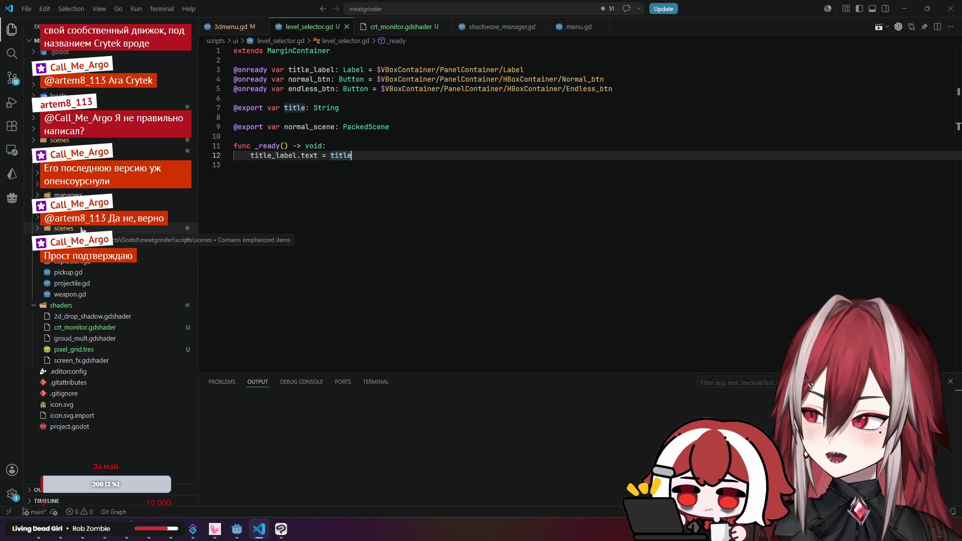
click(63, 228)
click(71, 262)
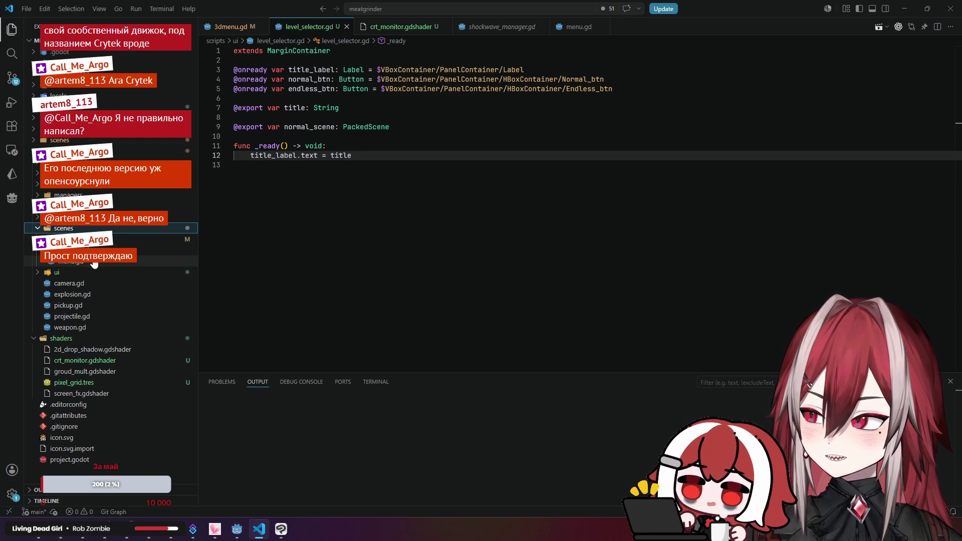
click(270, 155)
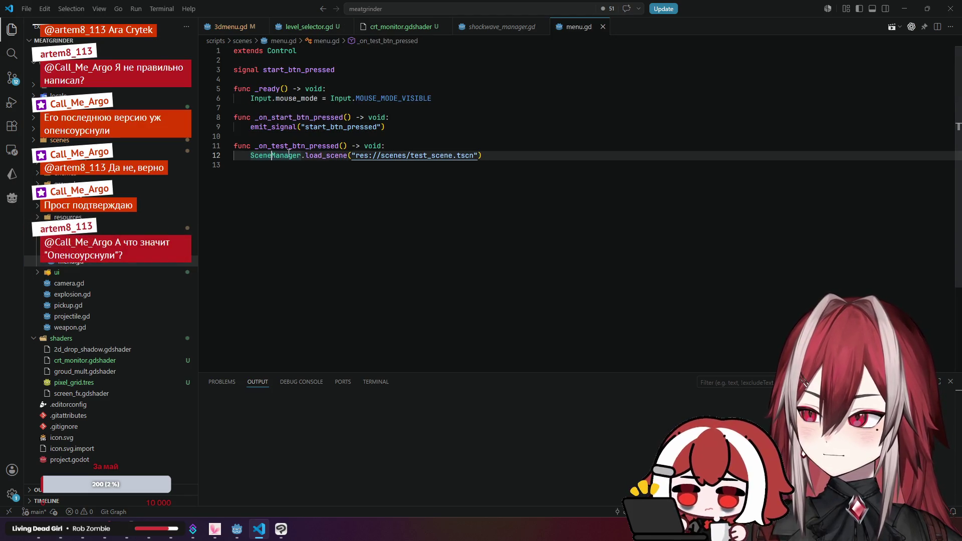
click(315, 156)
mouse_move(315, 155)
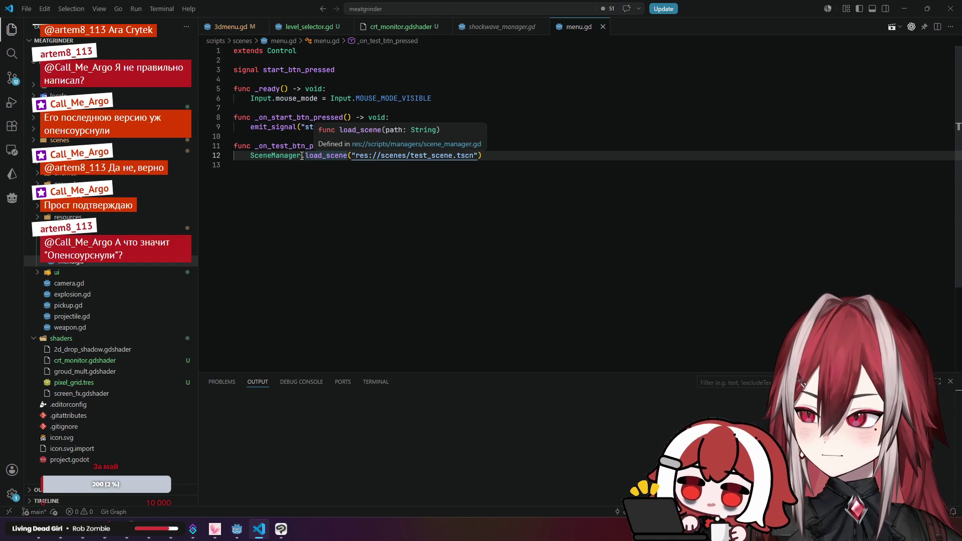
click(284, 156)
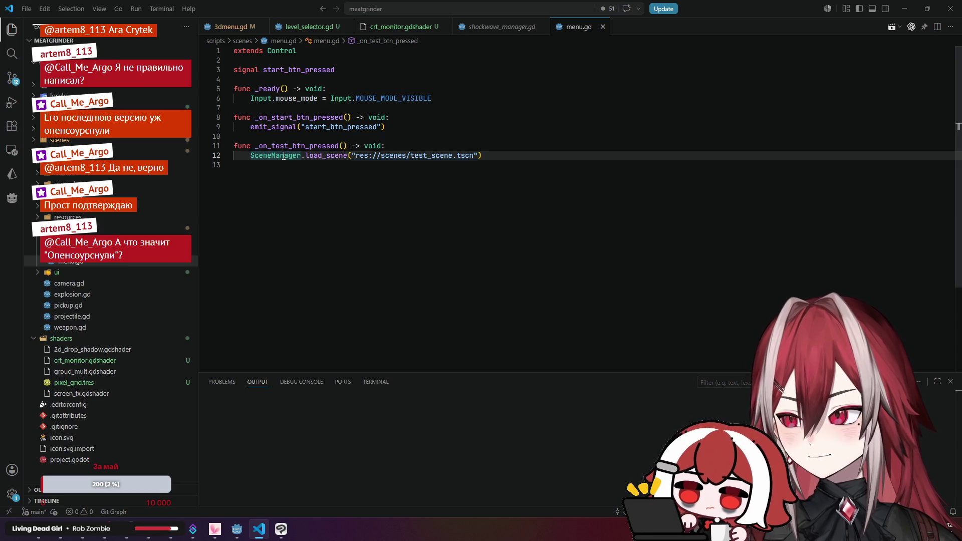
click(358, 156)
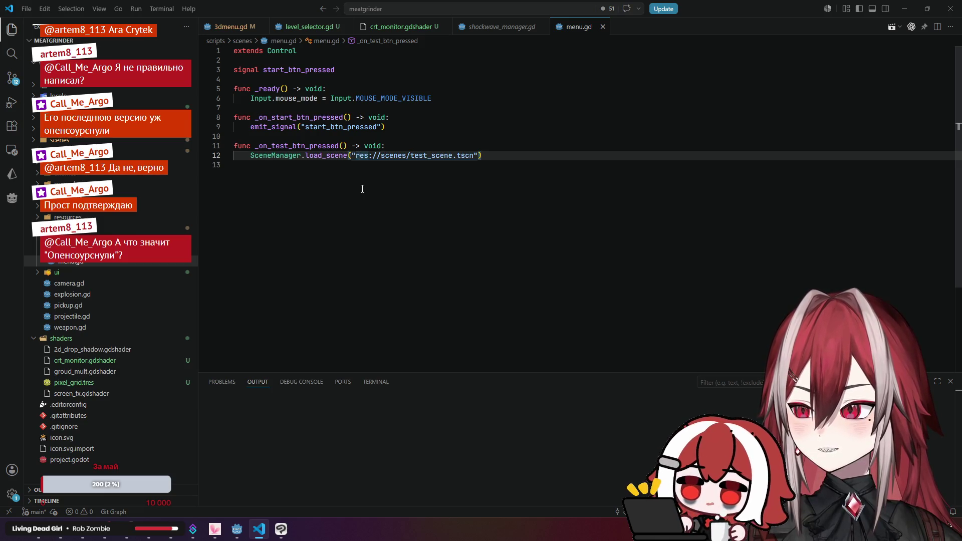
click(427, 159)
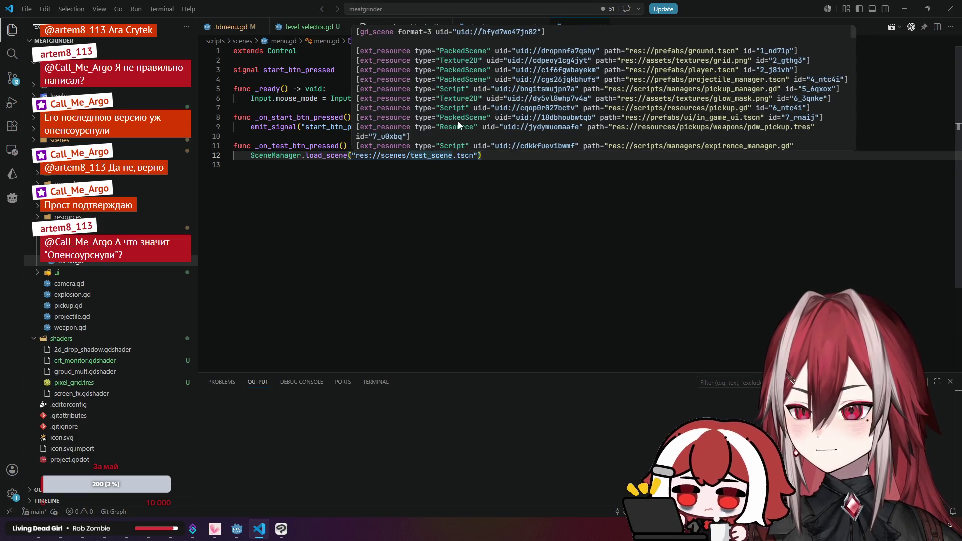
scroll(458, 125, down, 10)
scroll(458, 124, down, 2)
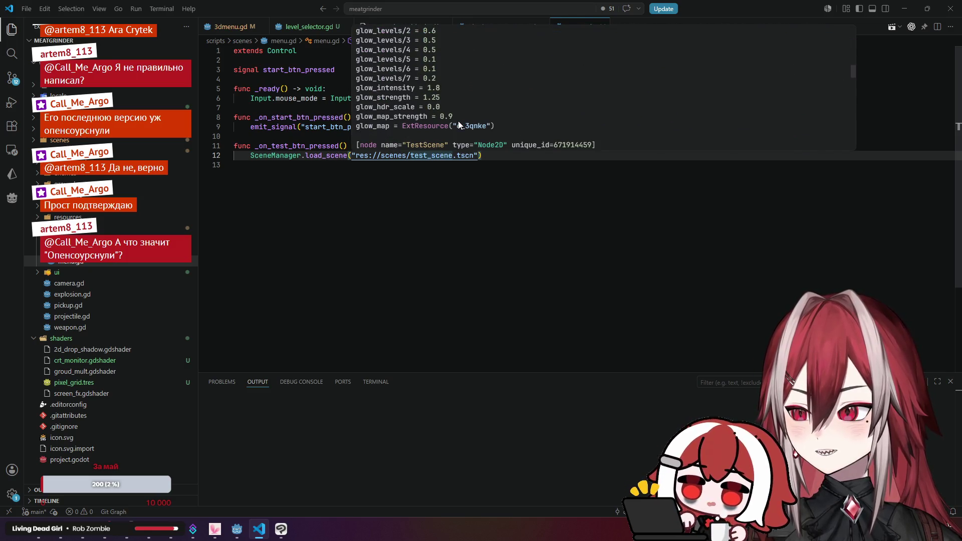
click(385, 227)
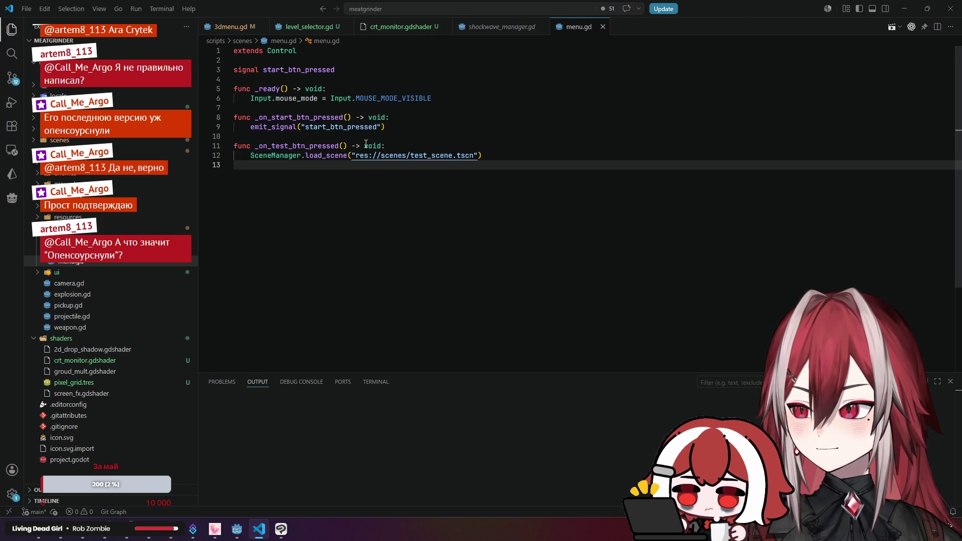
click(289, 28)
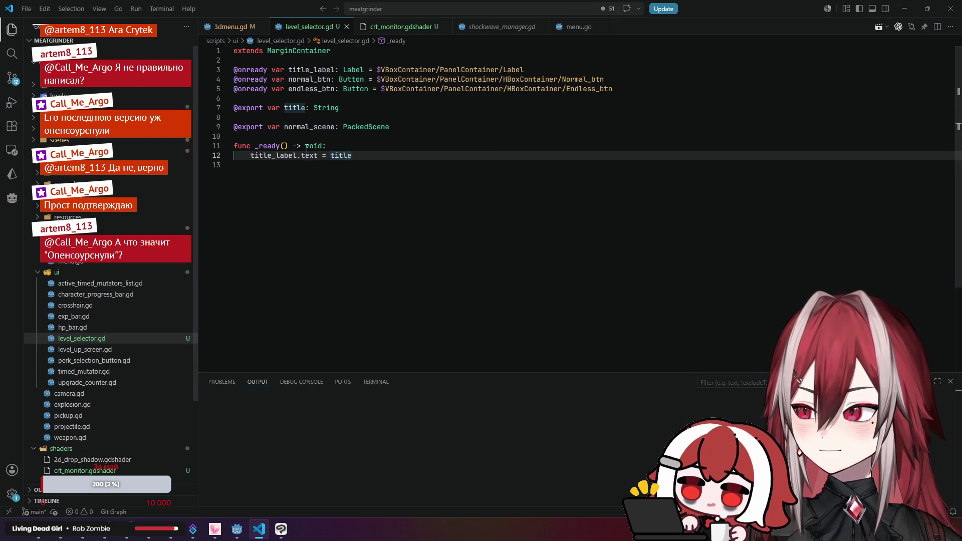
- Add an _on_normal_btn_pressed handler that calls SceneManager.load_scene(normal_scene)
key(Return)
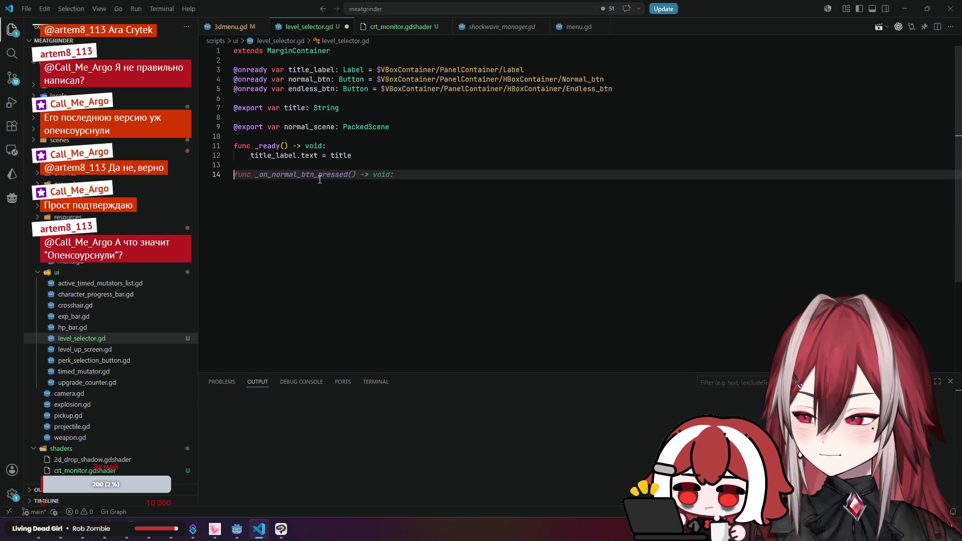
key(Tab)
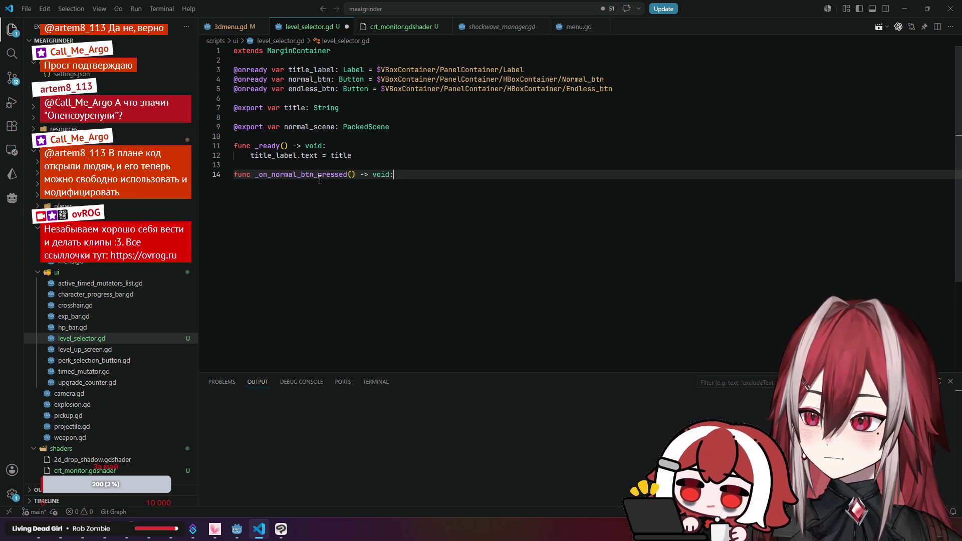
key(Tab)
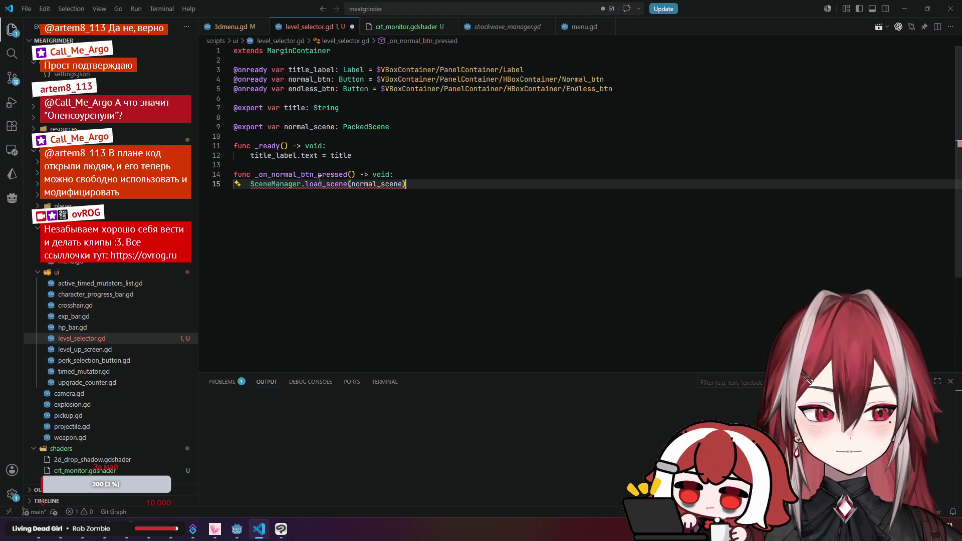
- Reject the endless_scene suggestion and select normal_scene's PackedScene type on line 9
click(334, 108)
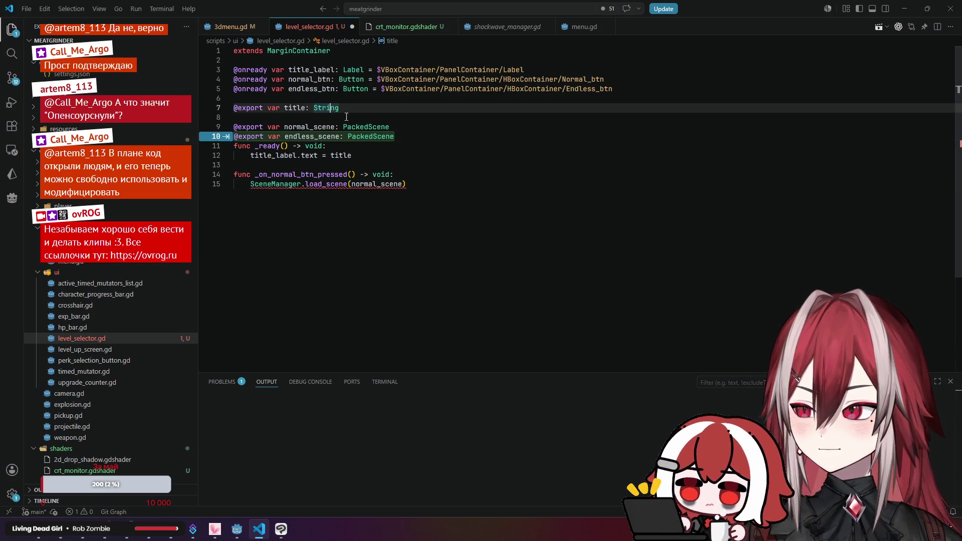
key(Escape)
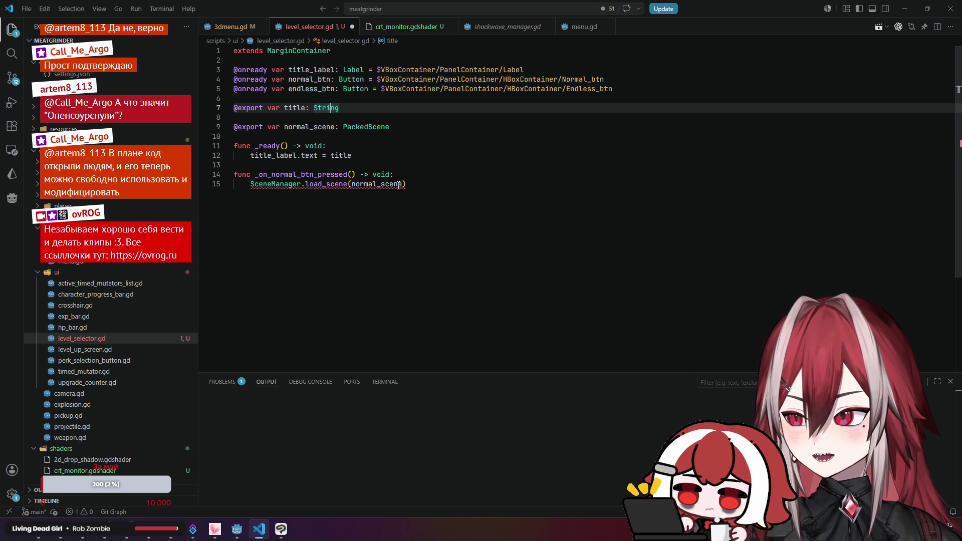
click(365, 127)
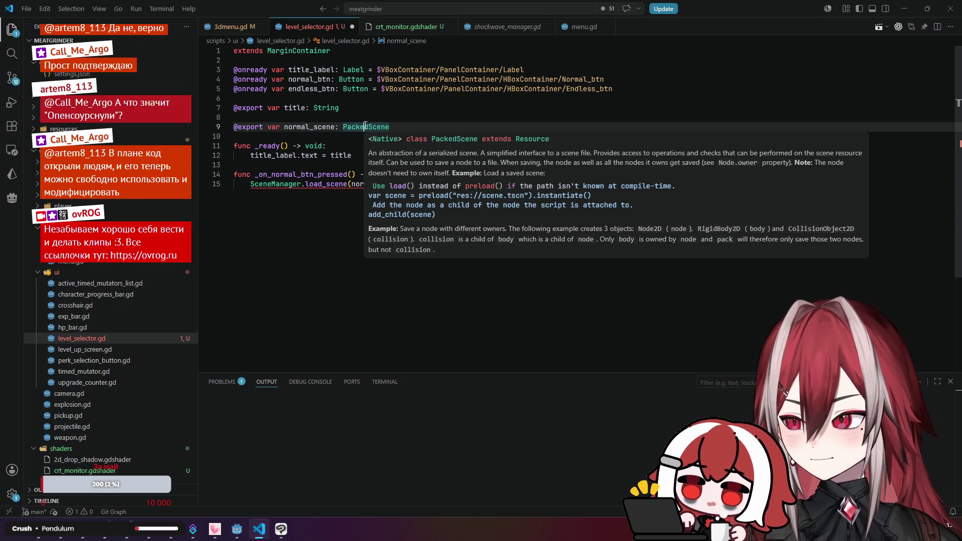
drag(343, 126, 393, 125)
- Change normal_scene's type from PackedScene to String
text(S)
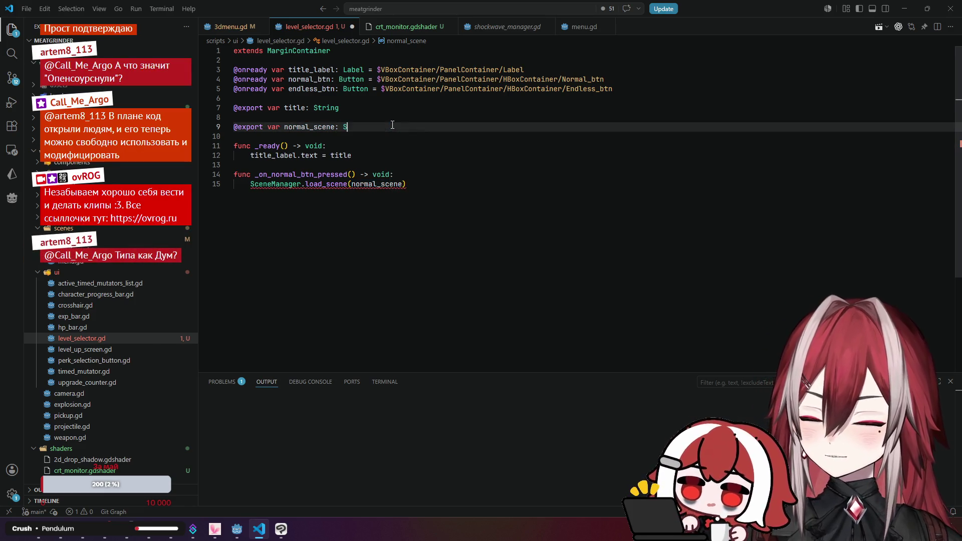
text(tring)
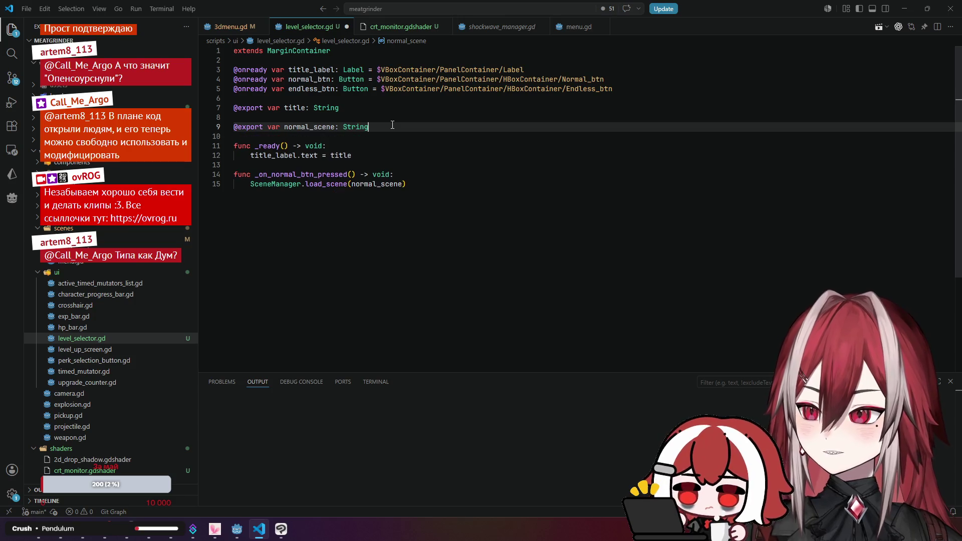
mouse_move(356, 129)
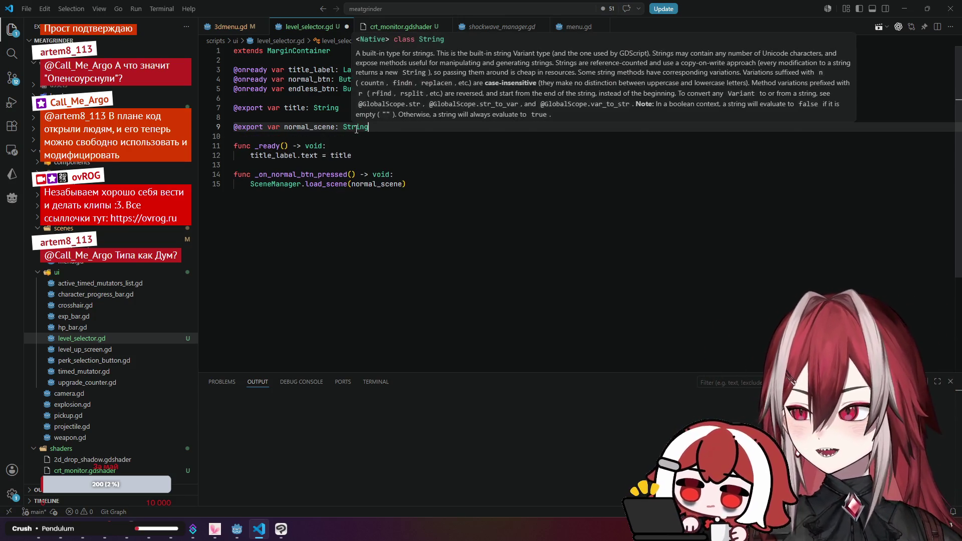
click(372, 129)
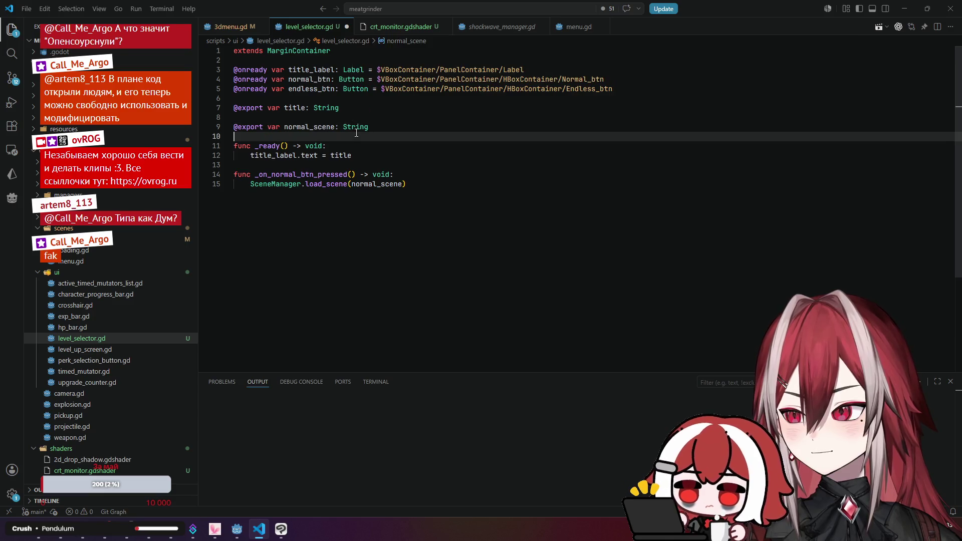
- Switch to the browser and start a 'godot str' search in a new tab
key(alt+Tab)
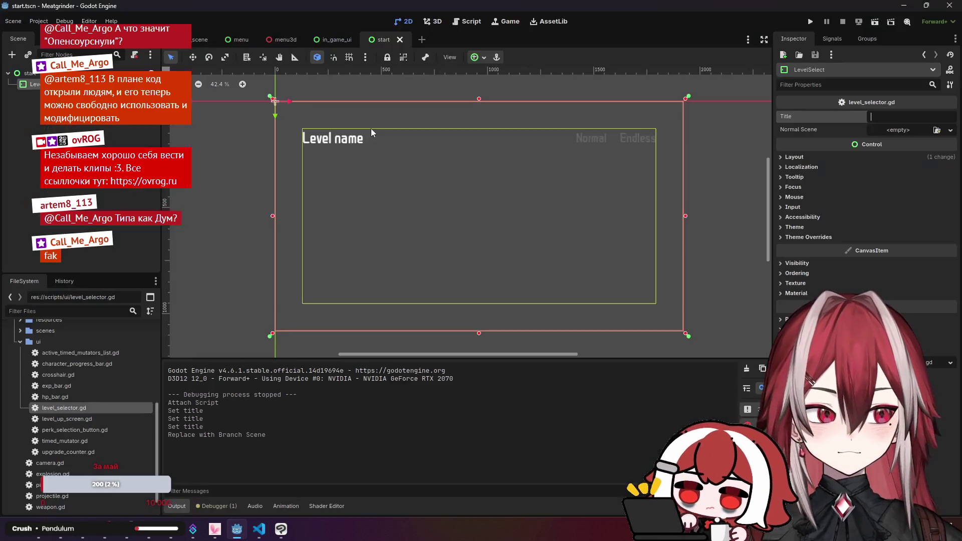
key(alt+Tab)
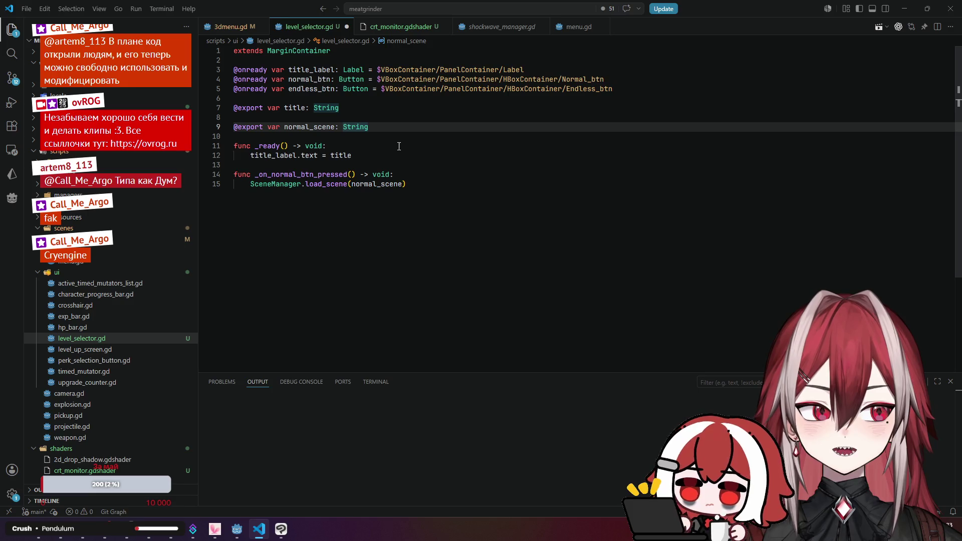
key(alt+Tab)
key(ctrl+t)
text(godot)
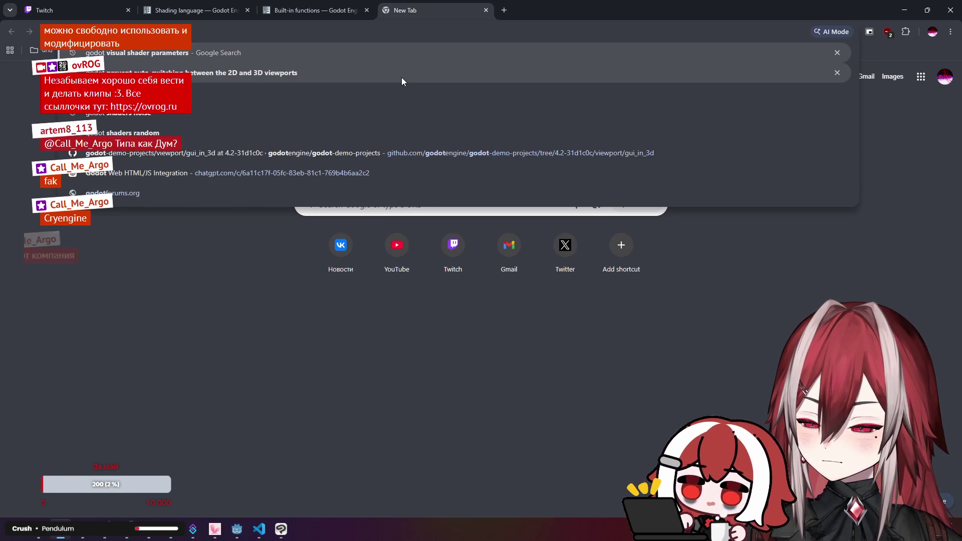
text( str)
- Search Google for 'godot export path string'
key(BackSpace)
key(BackSpace)
key(BackSpace)
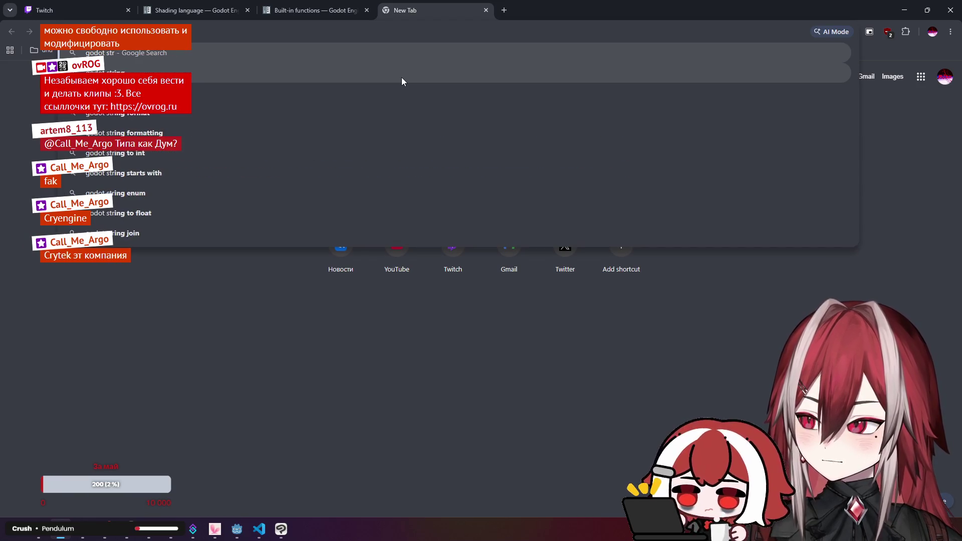
text(export path s)
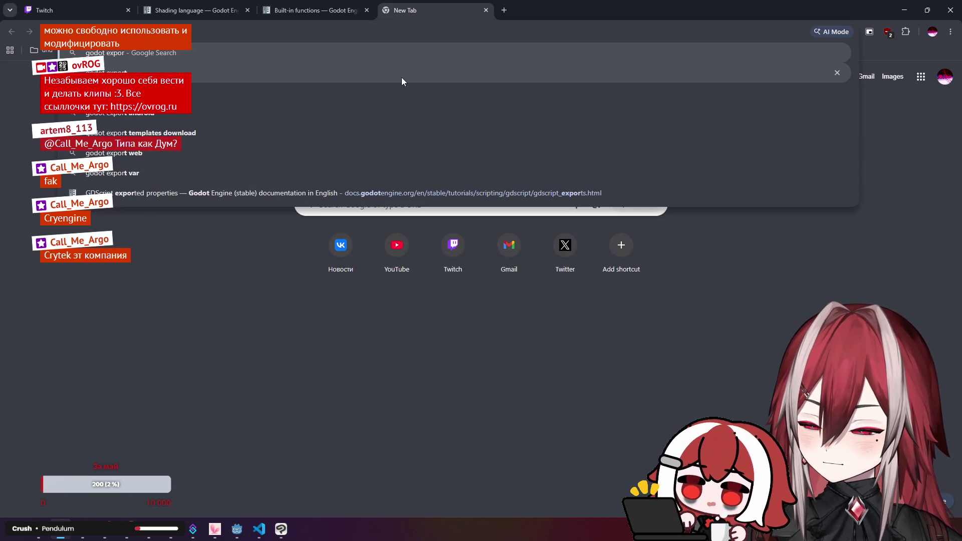
text(tring)
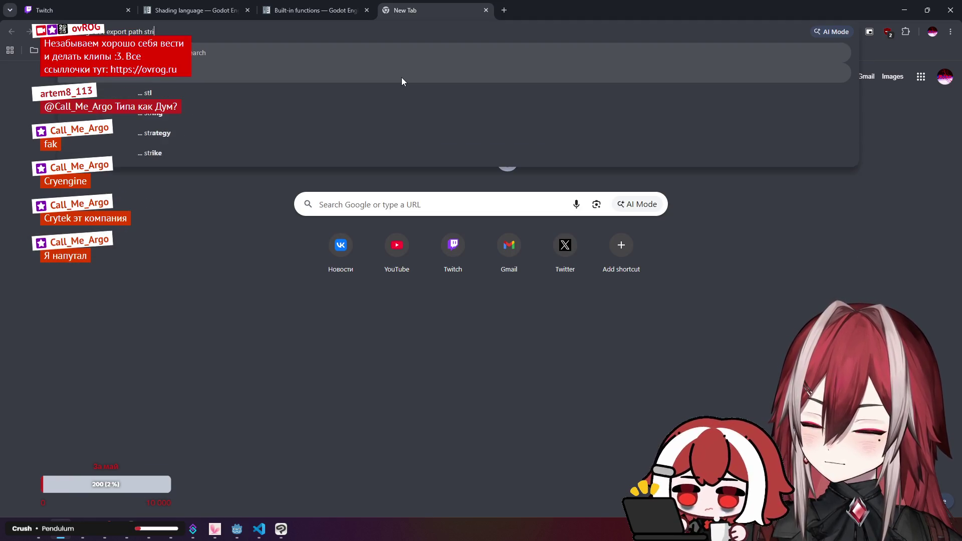
key(Return)
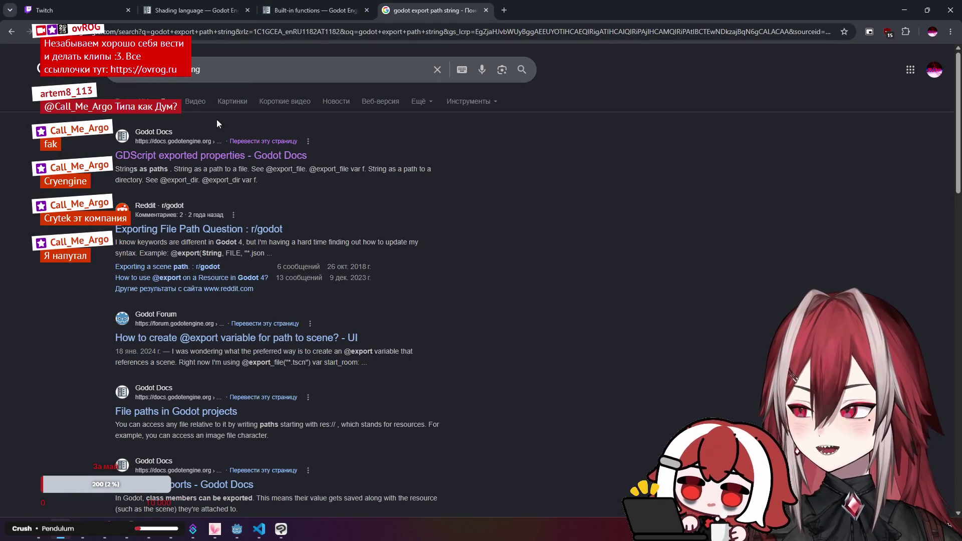
- Open the GDScript exported properties docs and scroll to the Strings as paths section
click(251, 156)
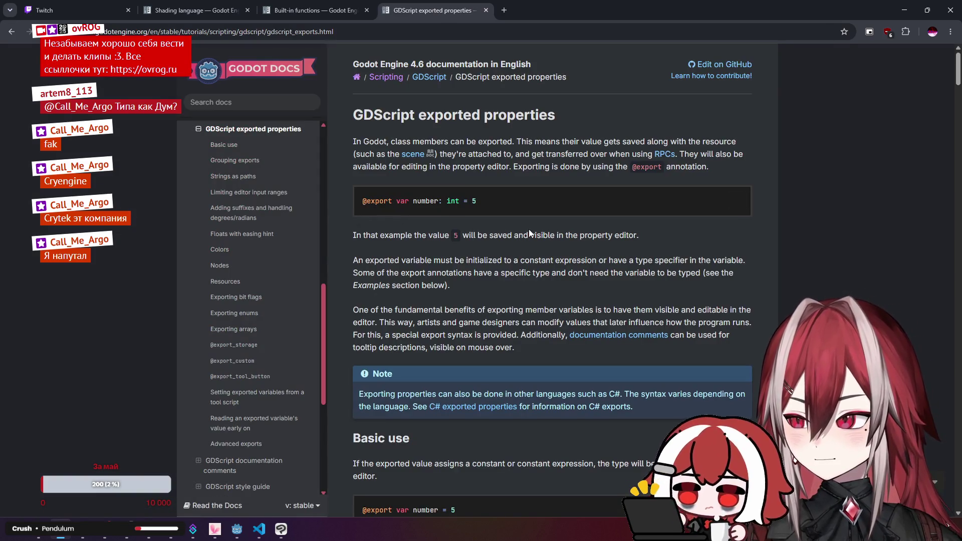
scroll(528, 229, down, 7)
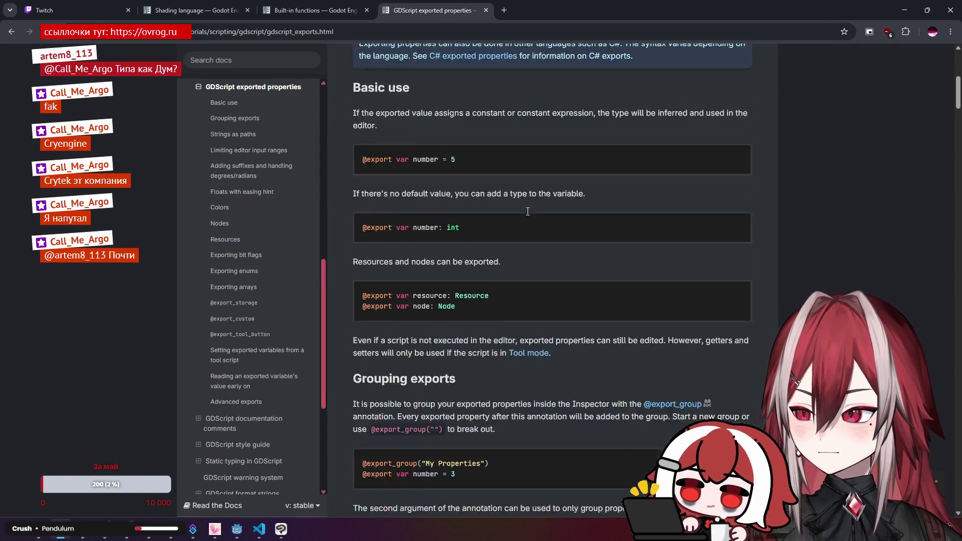
scroll(528, 211, down, 4)
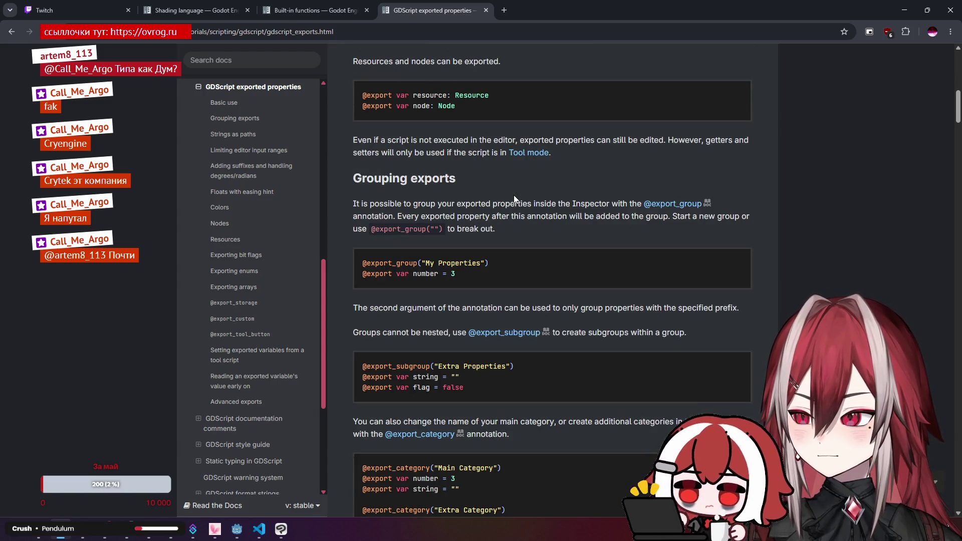
scroll(514, 197, down, 6)
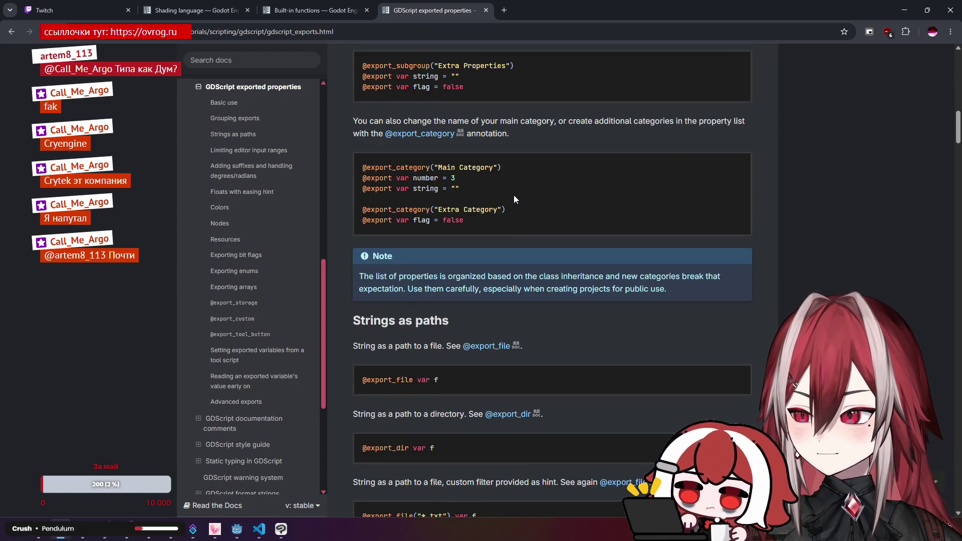
scroll(514, 198, down, 2)
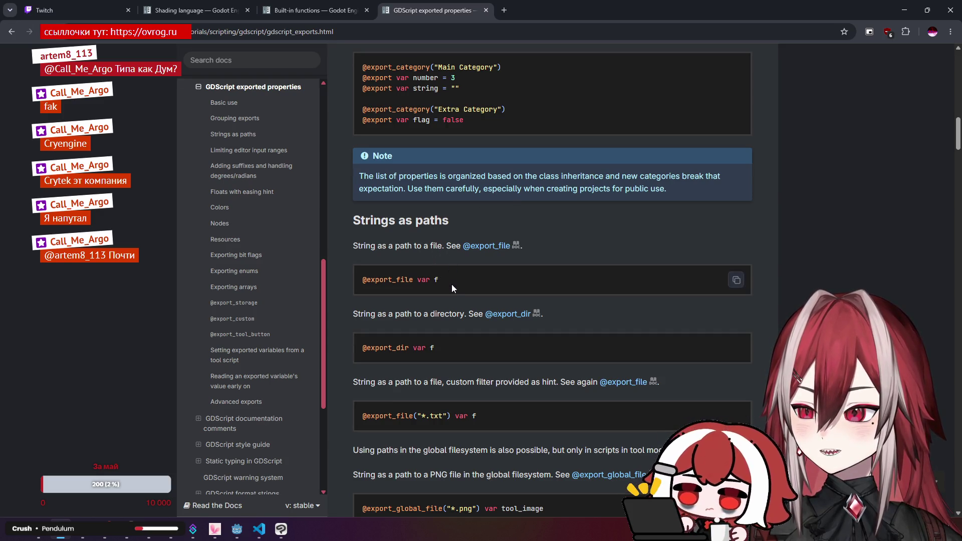
scroll(452, 284, down, 1)
scroll(452, 283, down, 1)
scroll(452, 283, down, 2)
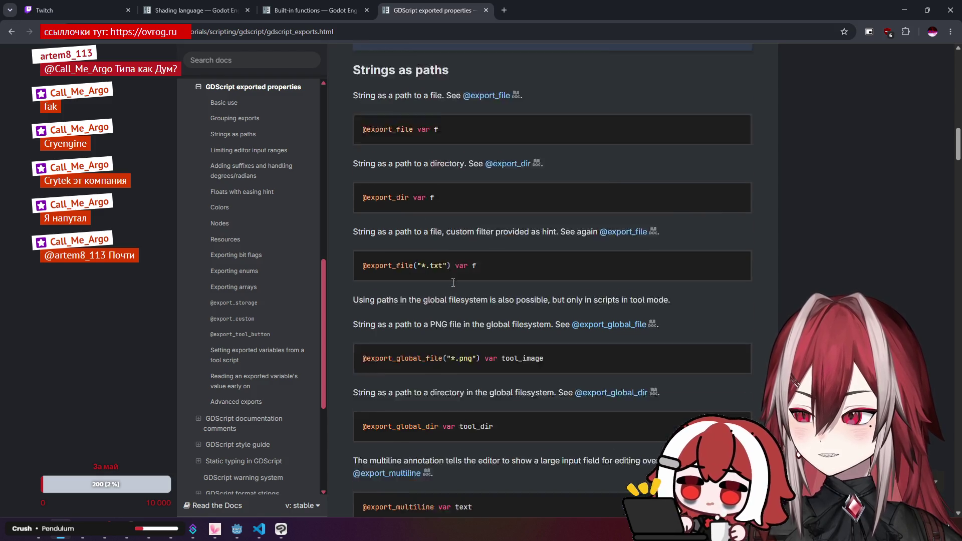
scroll(456, 277, down, 3)
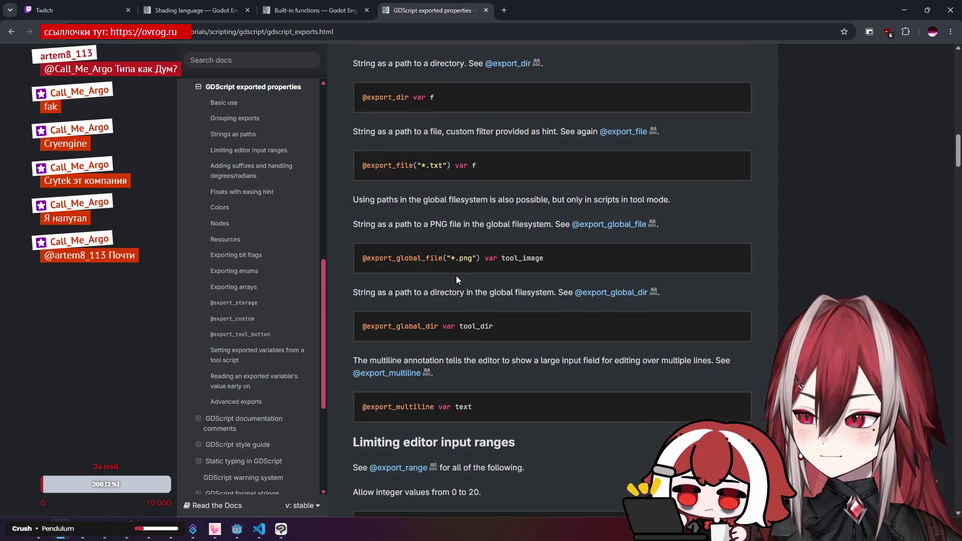
scroll(456, 275, up, 7)
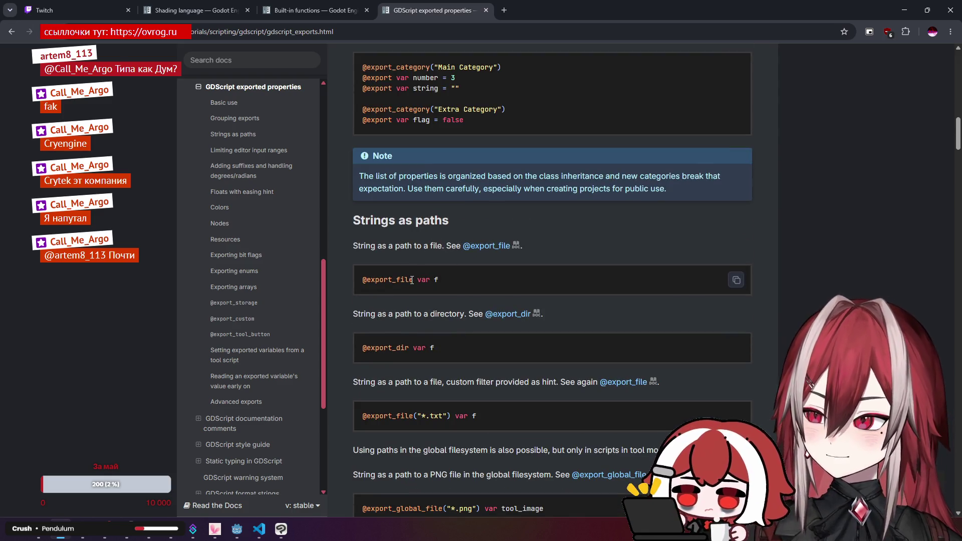
drag(413, 280, 392, 279)
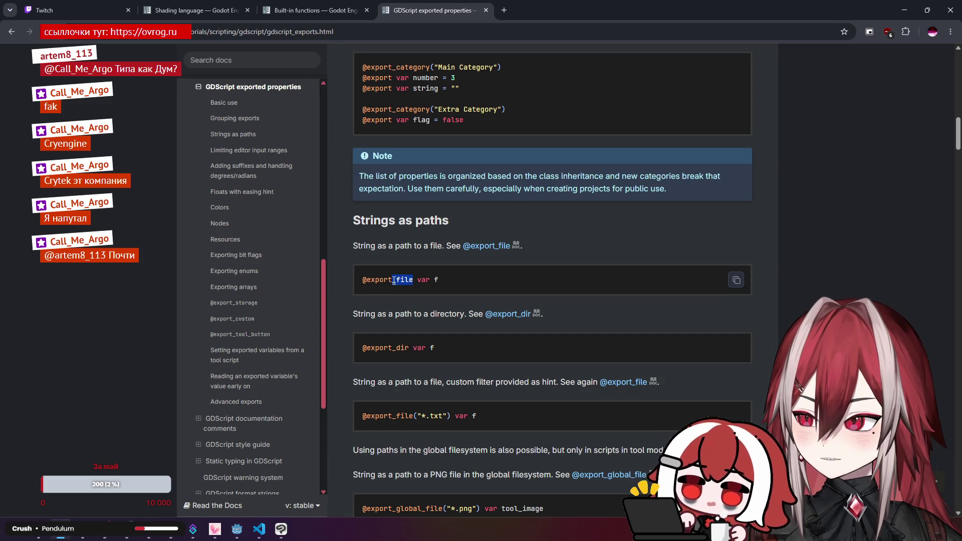
click(471, 245)
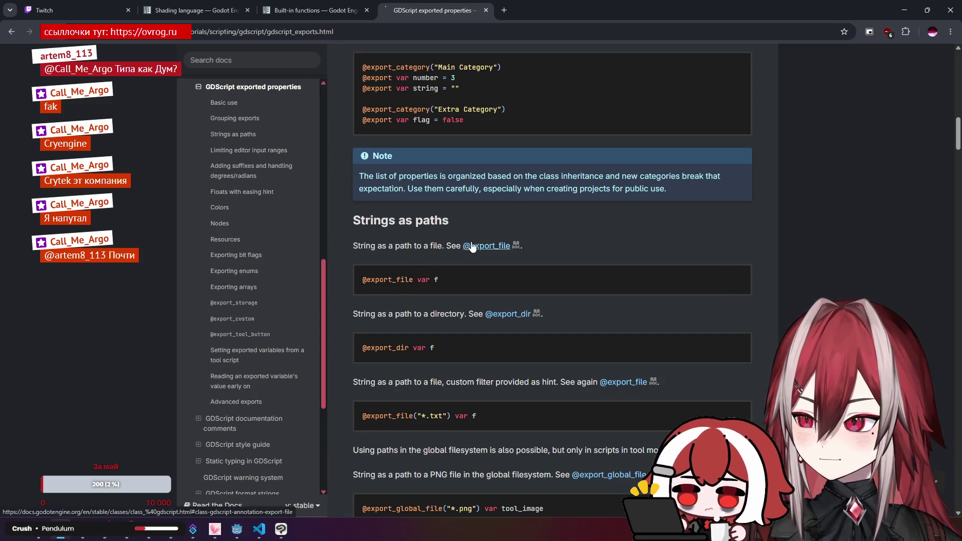
scroll(473, 210, up, 1)
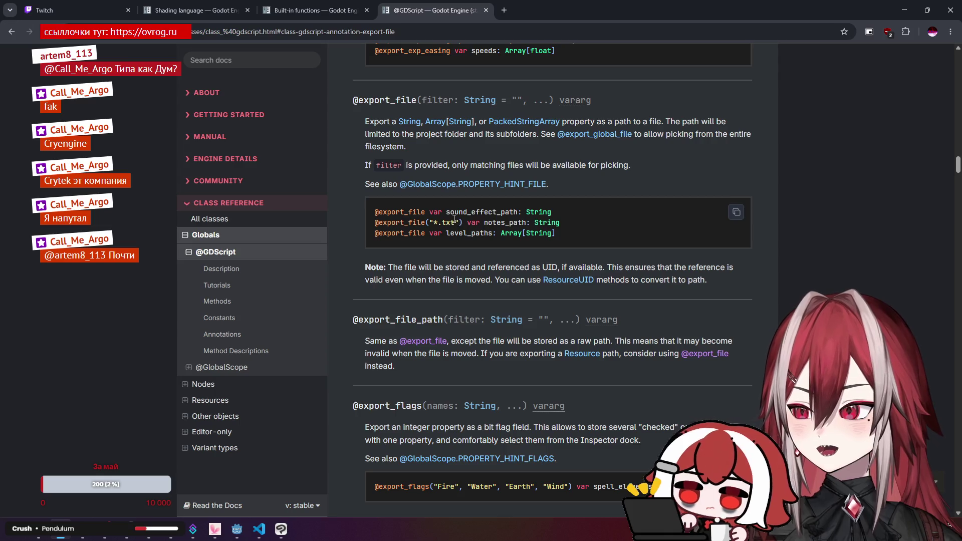
drag(424, 212, 374, 213)
key(ctrl+c)
click(259, 529)
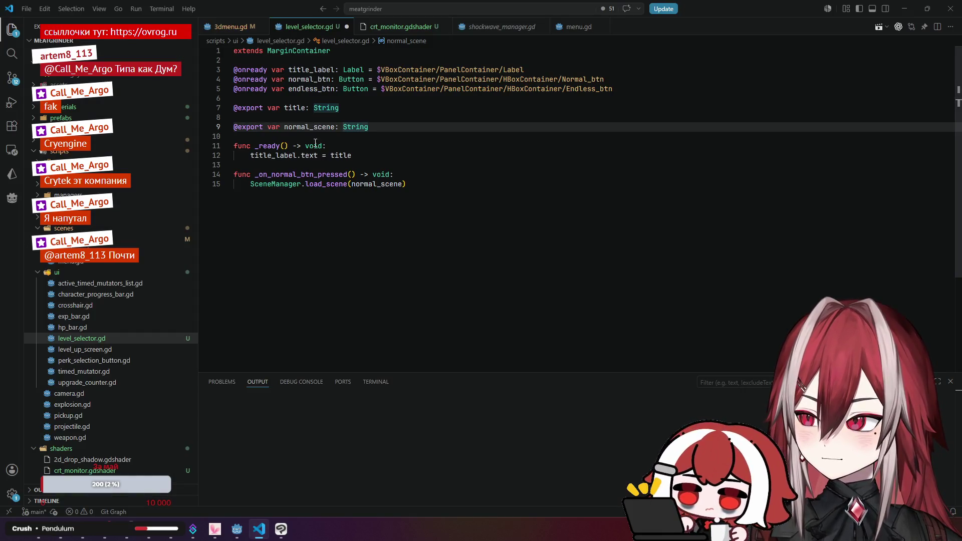
click(236, 127)
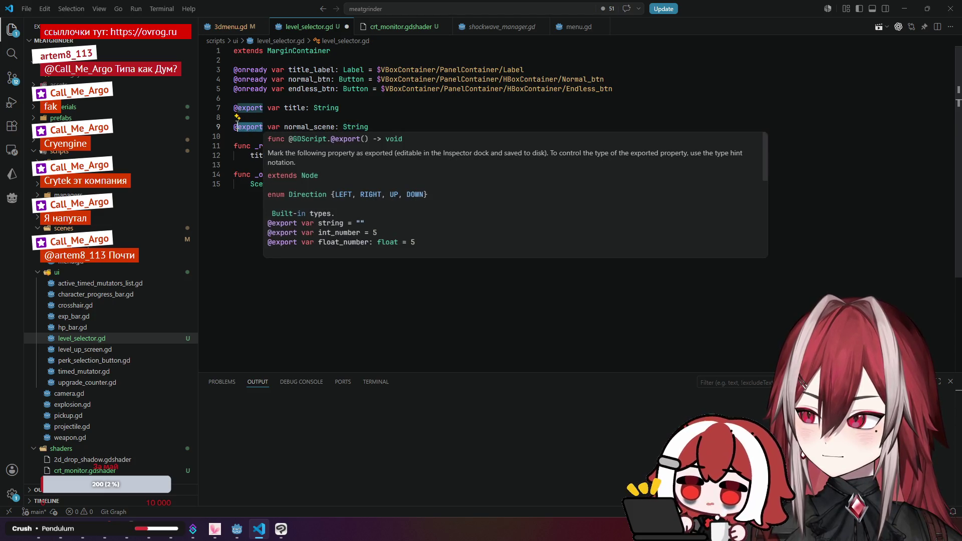
double_click(236, 126)
key(ctrl+v)
key(Up)
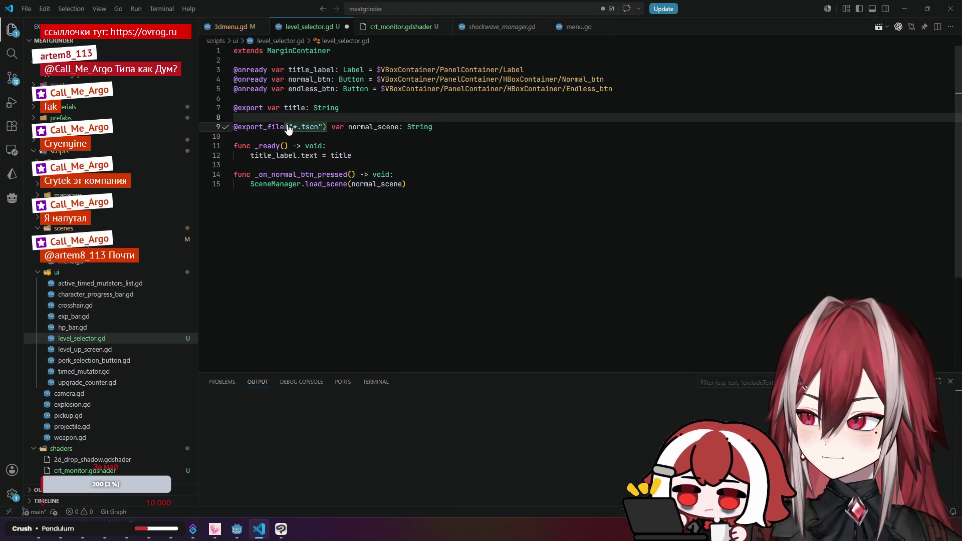
click(284, 127)
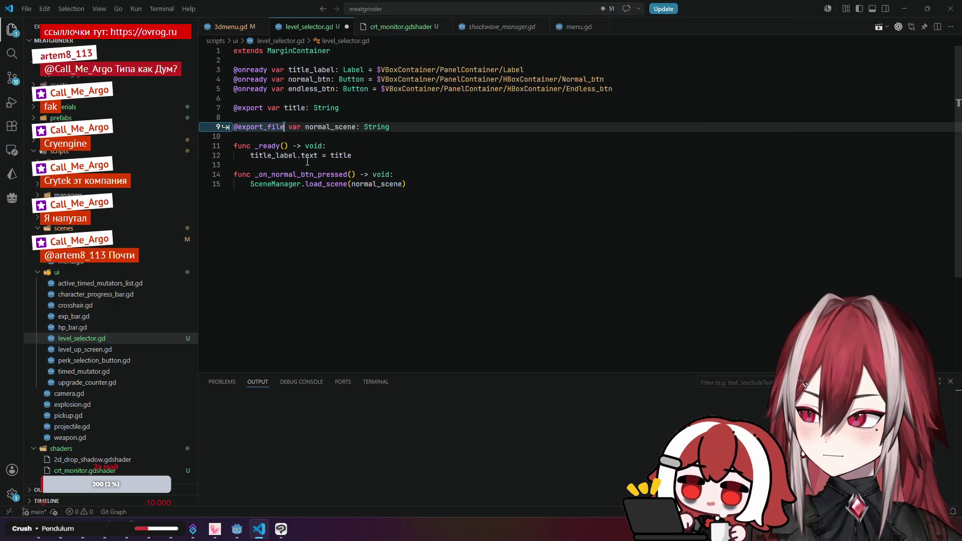
text(())
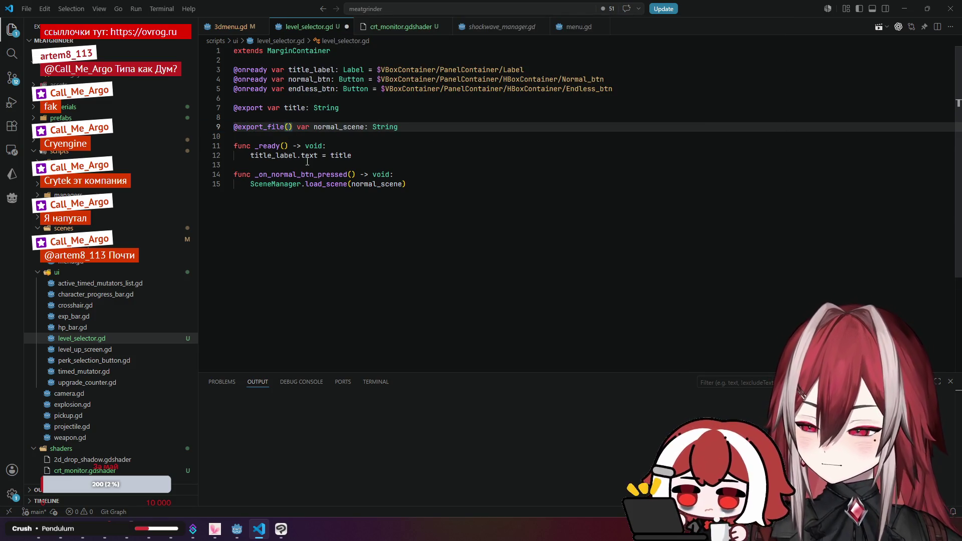
text("*.tscn)
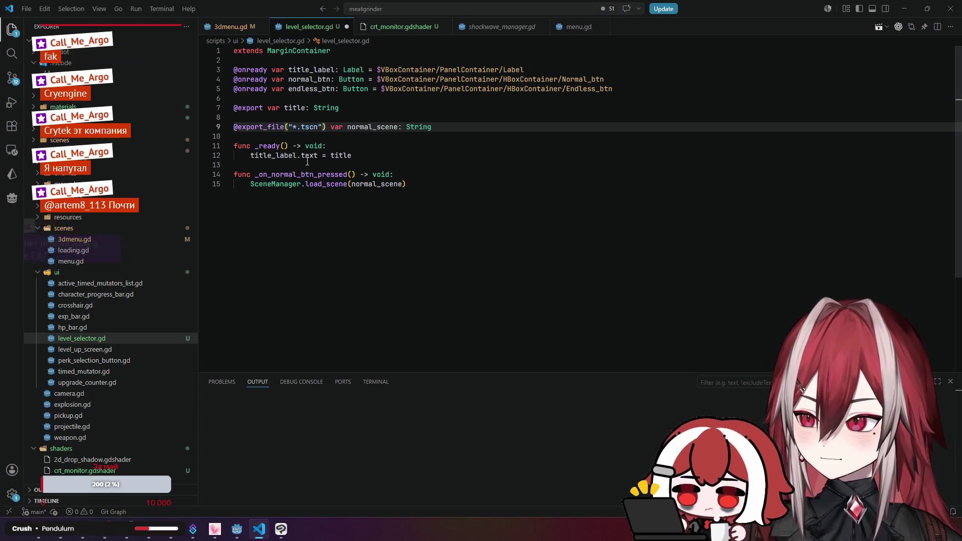
click(361, 156)
key(ctrl+s)
- Check the title export on line 12, then return to the Godot editor
click(484, 126)
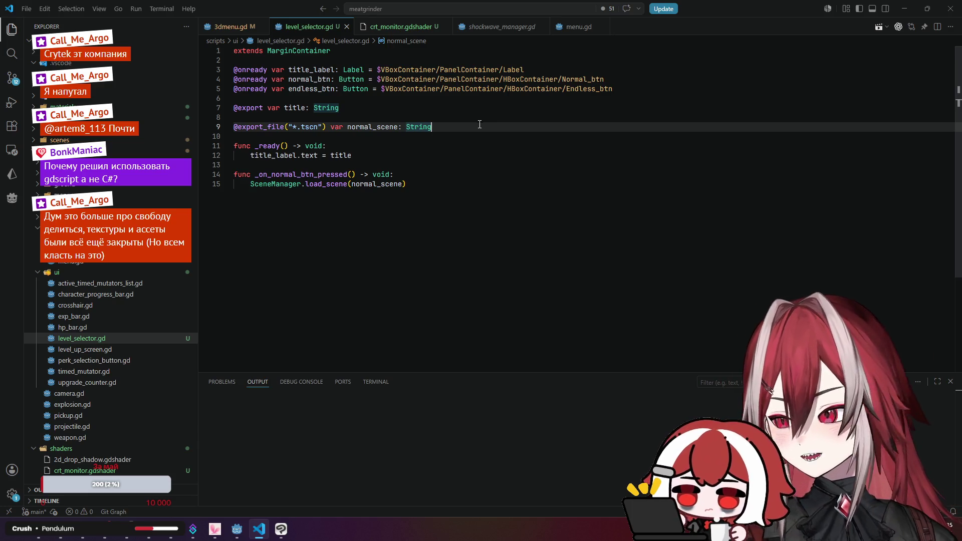
click(420, 146)
click(420, 157)
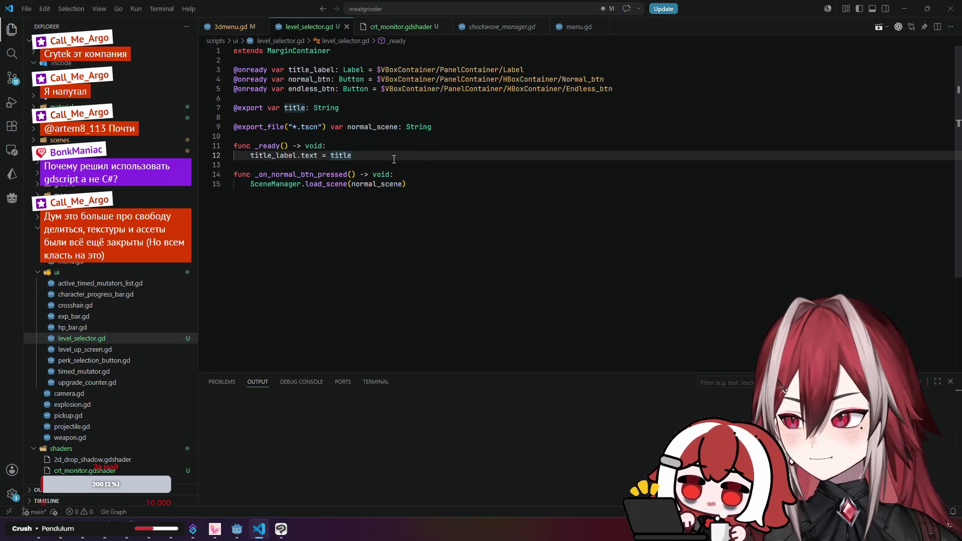
mouse_move(243, 534)
click(243, 533)
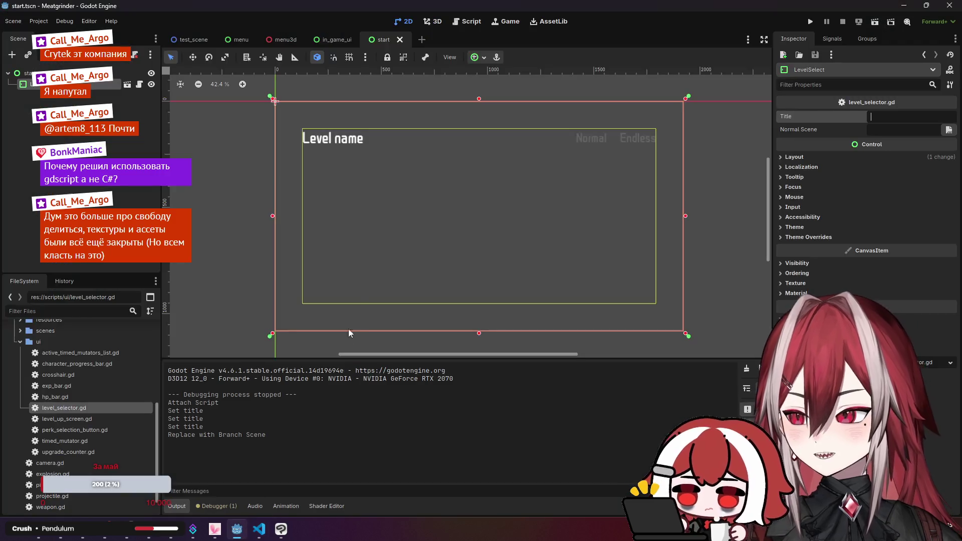
- Set the LevelSelect node's Normal Scene to scenes/test_scene.tscn
click(80, 84)
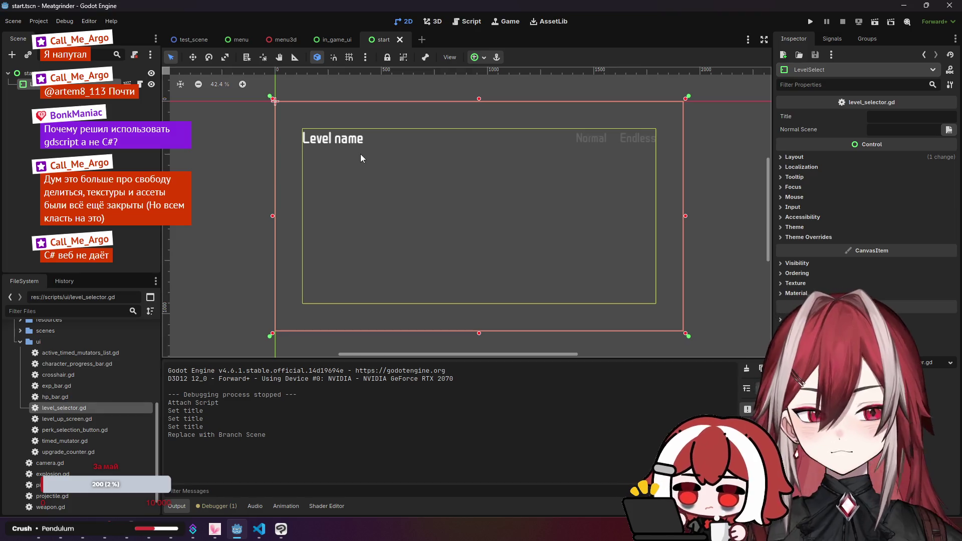
click(949, 129)
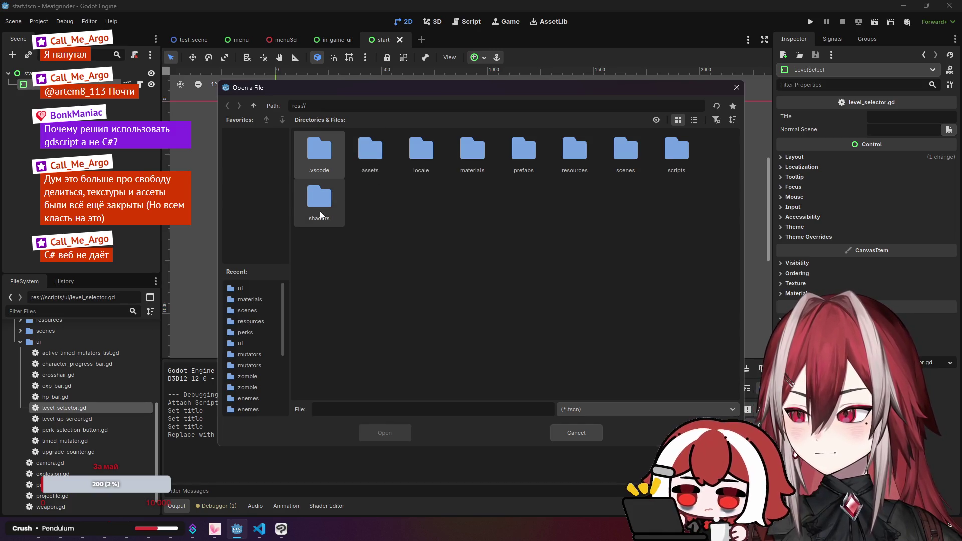
double_click(628, 151)
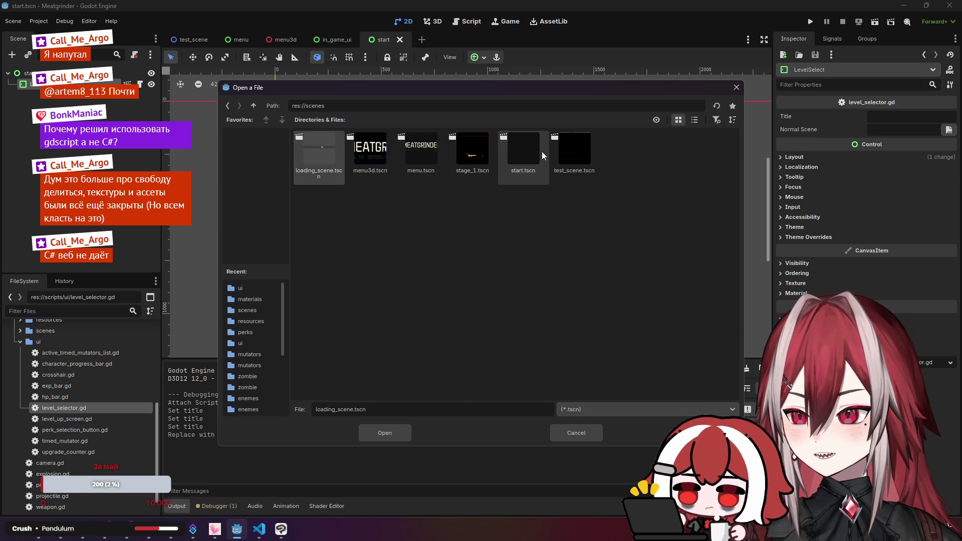
click(578, 151)
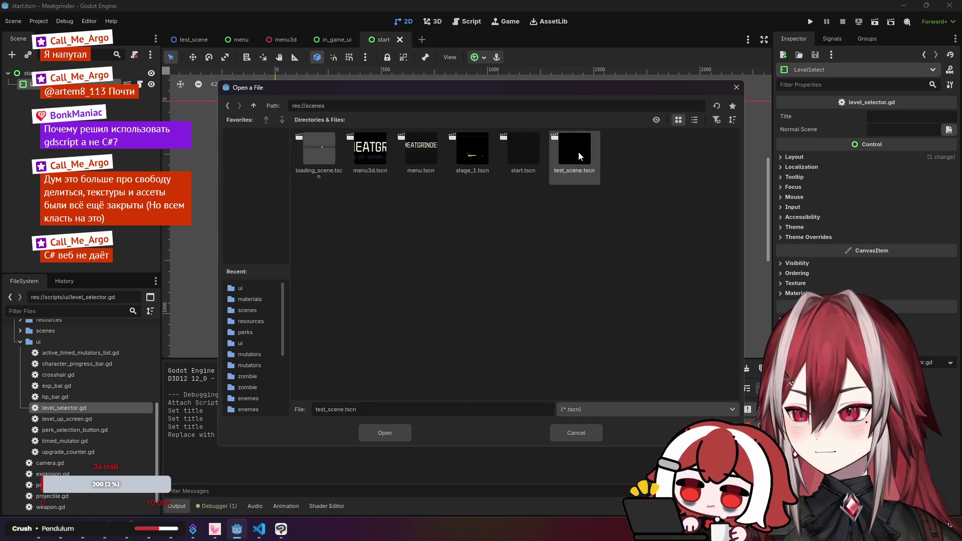
click(394, 432)
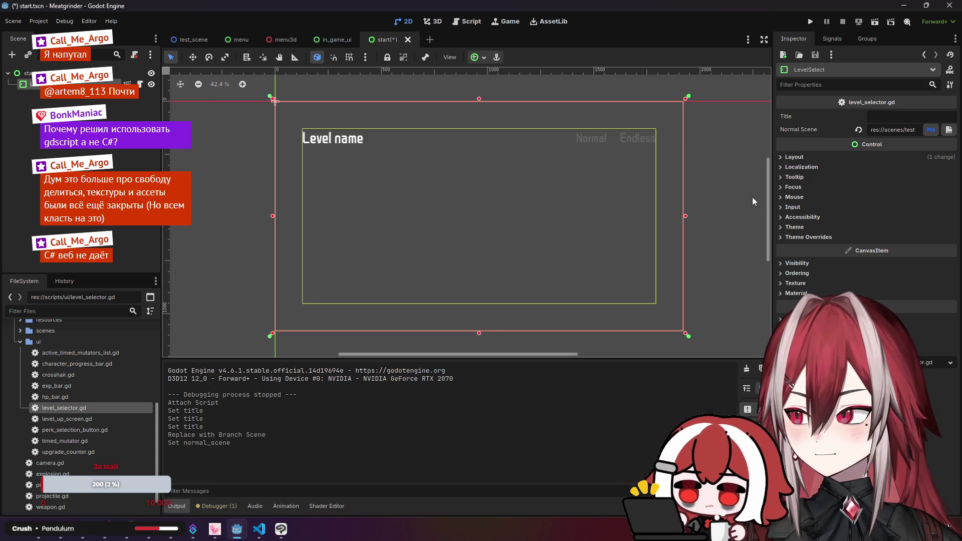
- Give the entry the title 'Test' and save start.tscn
click(882, 114)
text(Test)
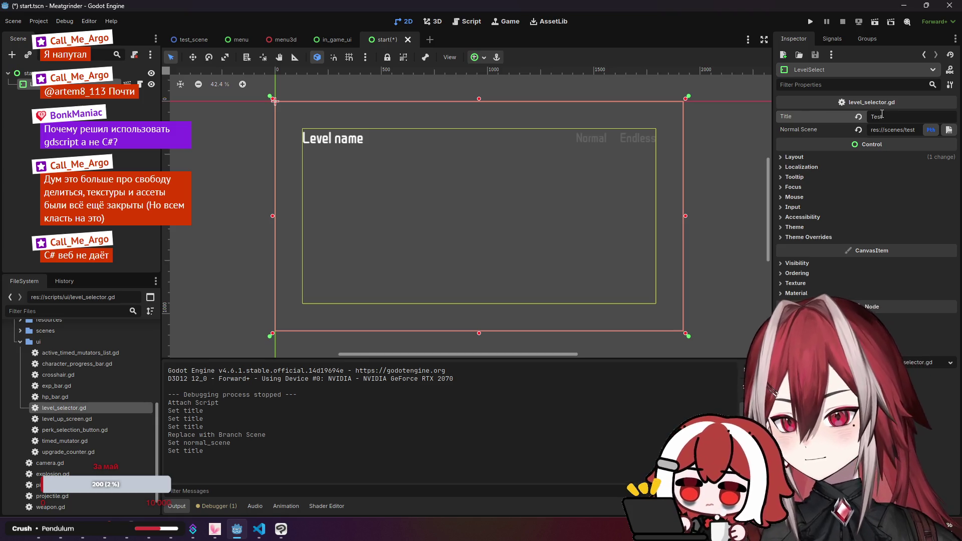
key(Return)
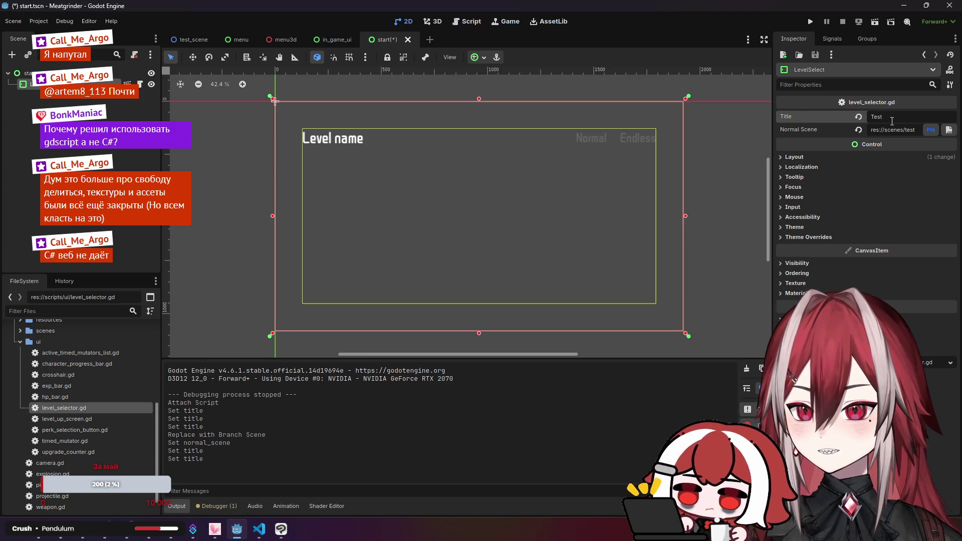
key(Escape)
key(ctrl+s)
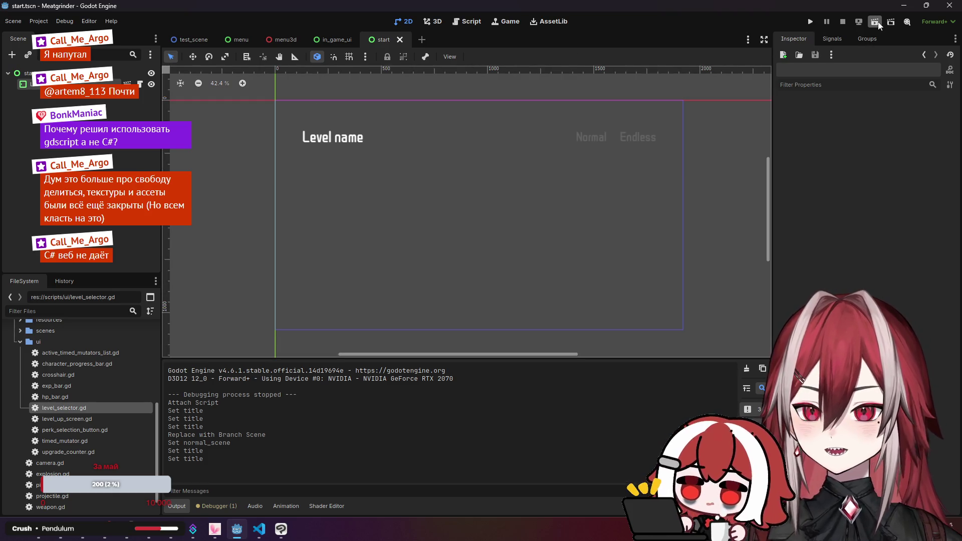
- Run the project from menu3d, choose Start to see the Normal/Endless level select, then close the game
click(283, 39)
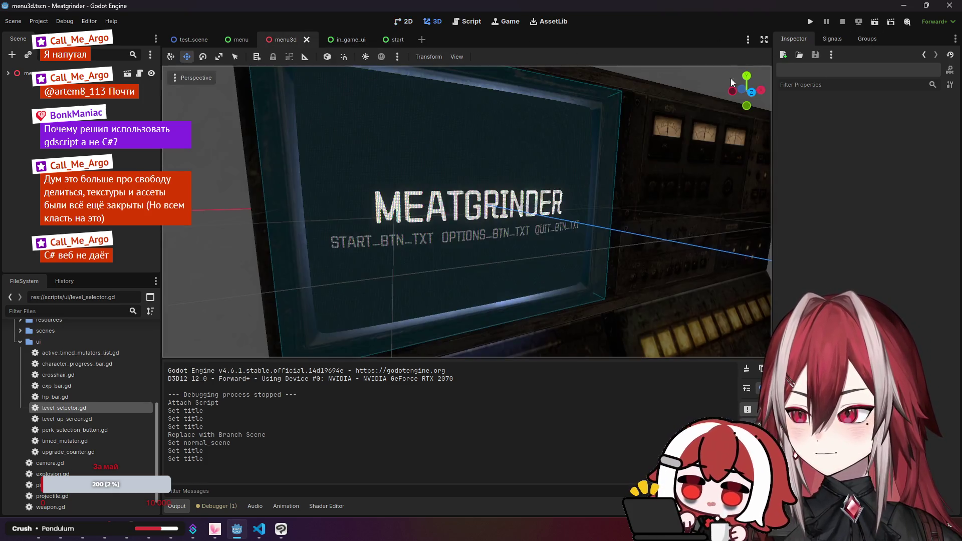
click(875, 23)
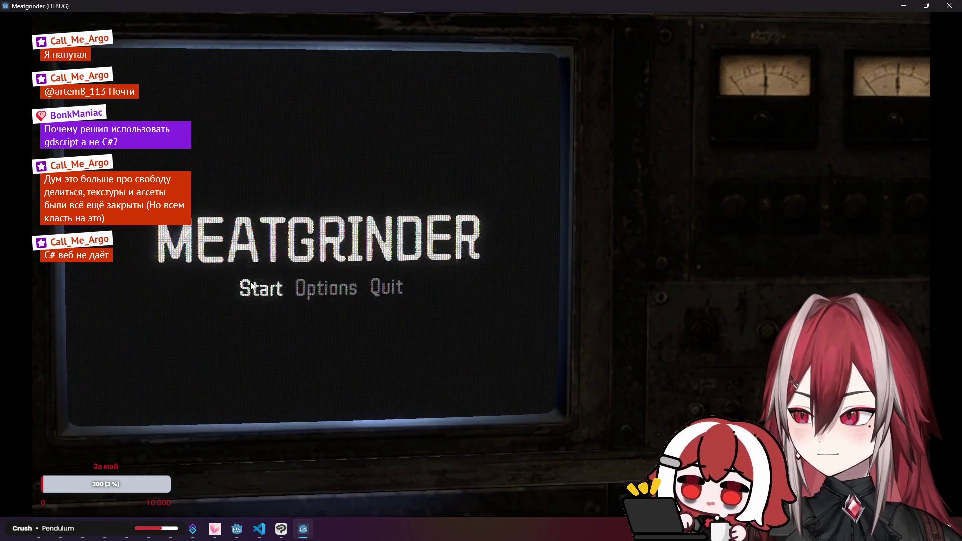
click(253, 288)
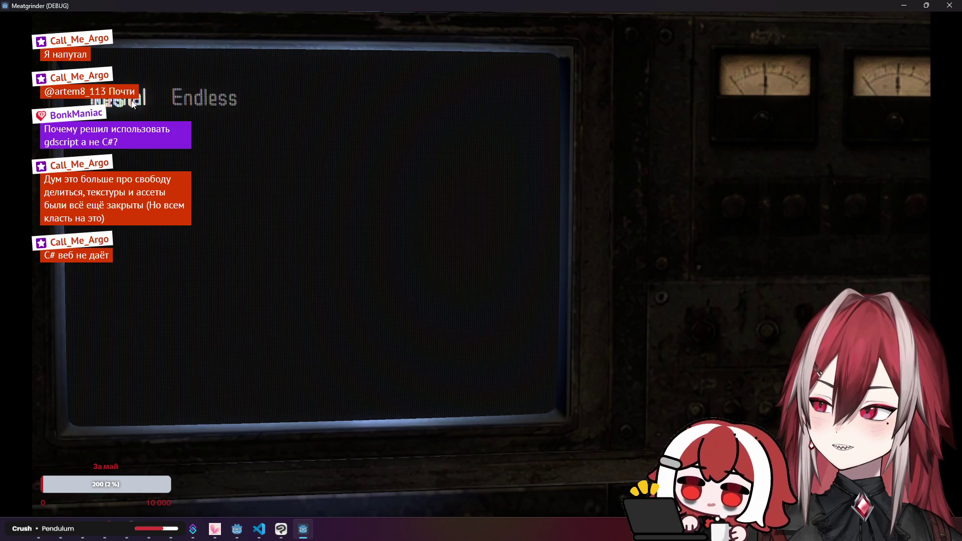
key(alt+F4)
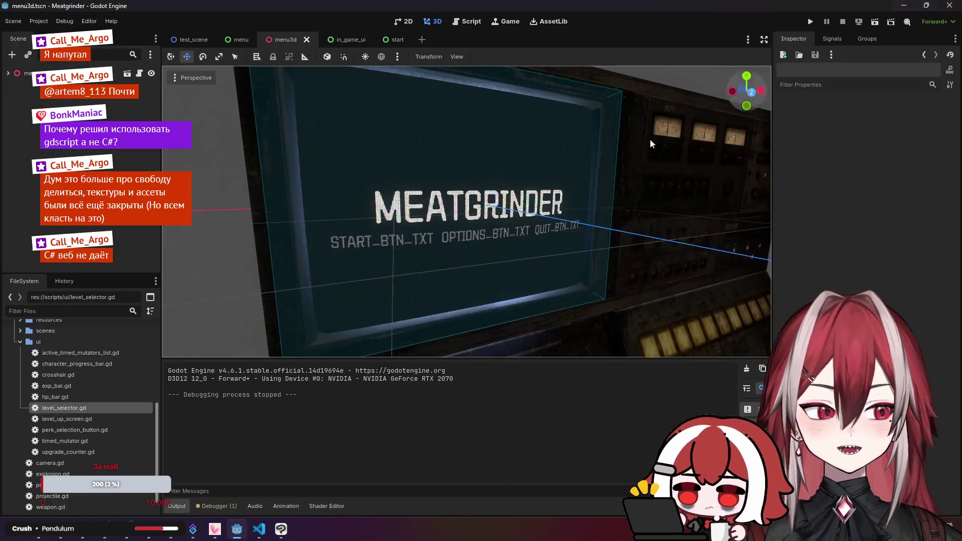
- Open level_select.tscn and inspect its LevelSelect, VBoxContainer and PanelContainer nodes
click(396, 39)
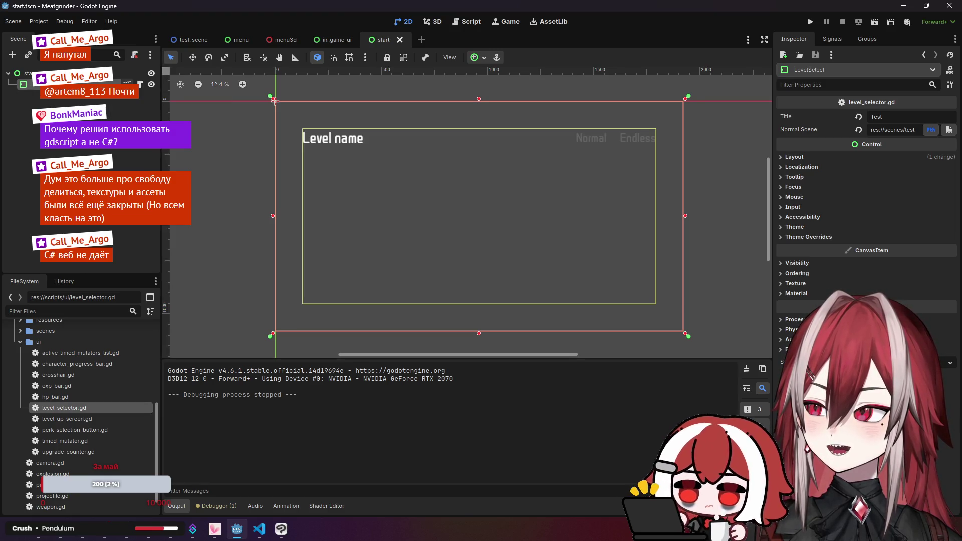
click(139, 84)
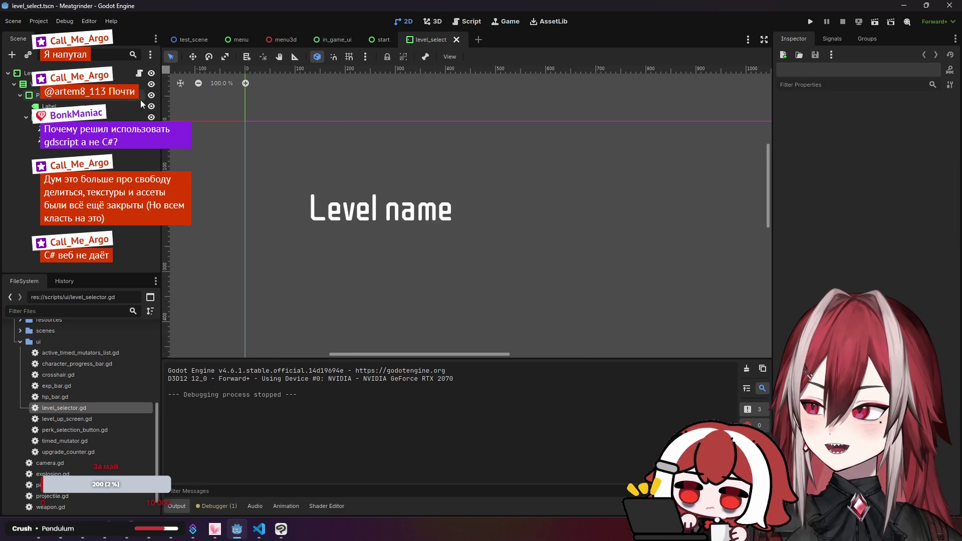
scroll(327, 128, down, 10)
click(270, 127)
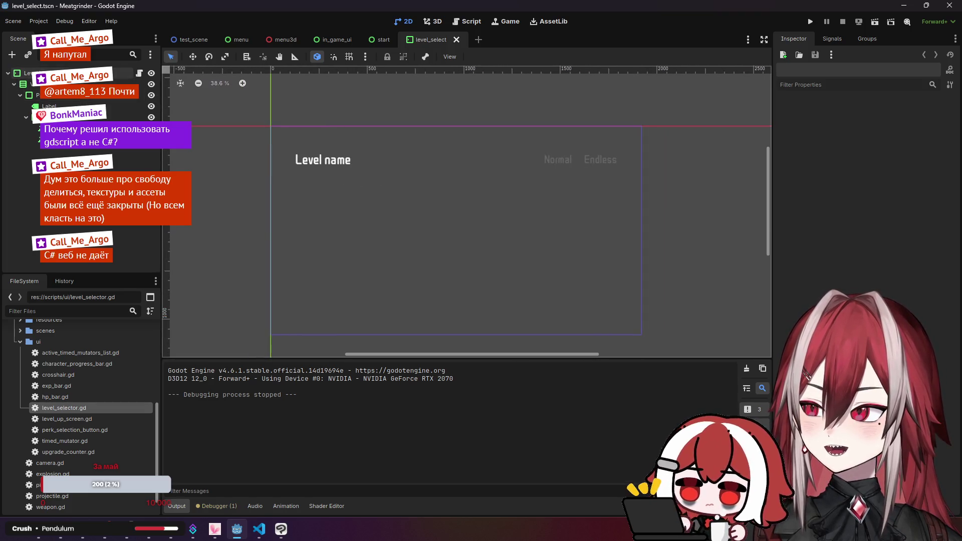
click(295, 152)
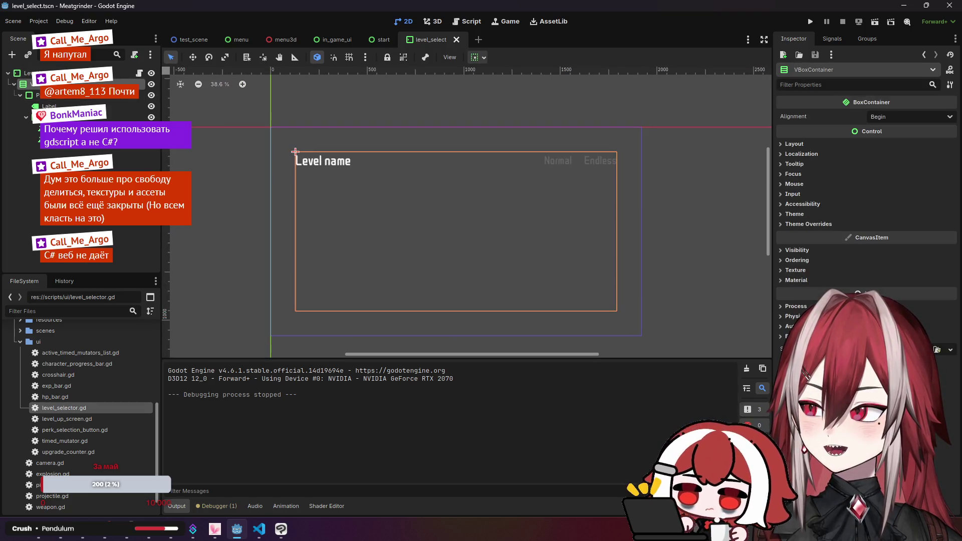
click(295, 152)
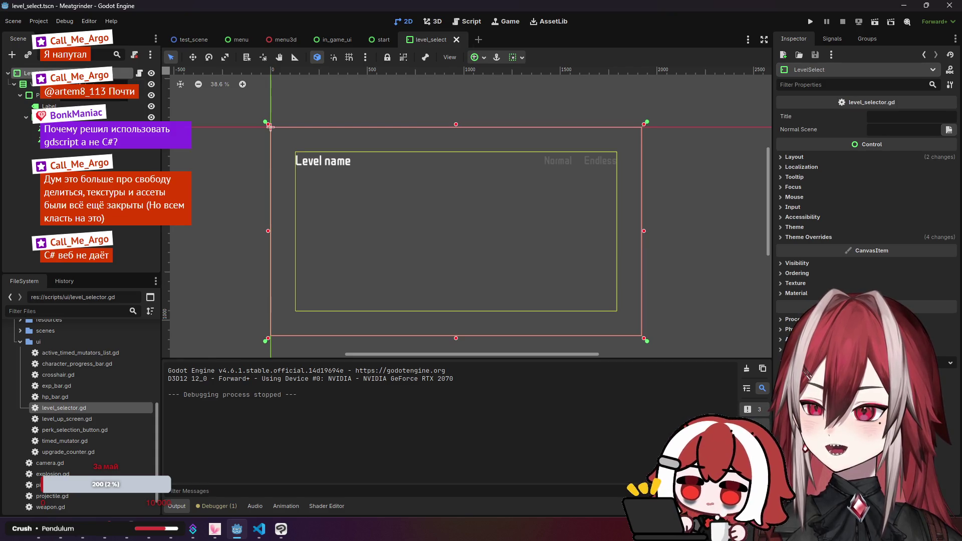
click(295, 152)
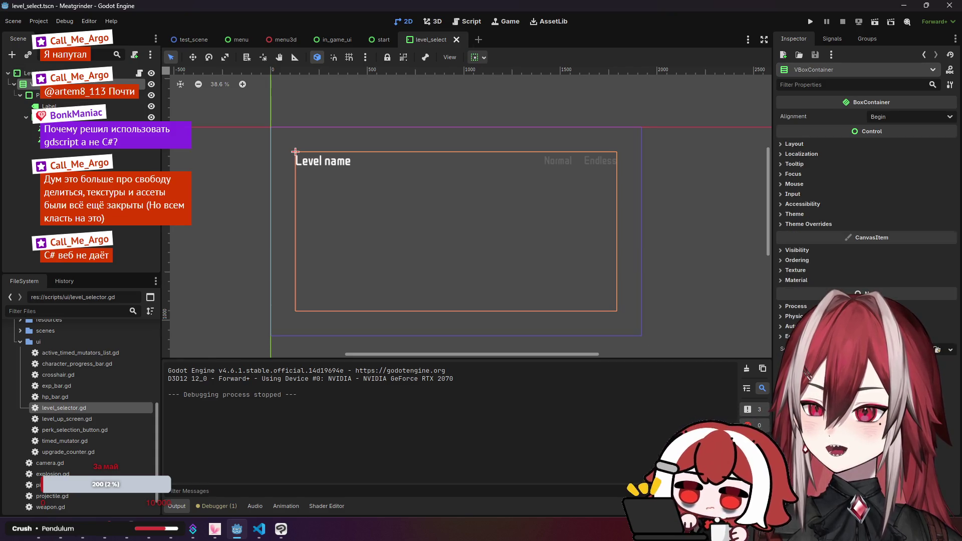
click(14, 84)
click(15, 84)
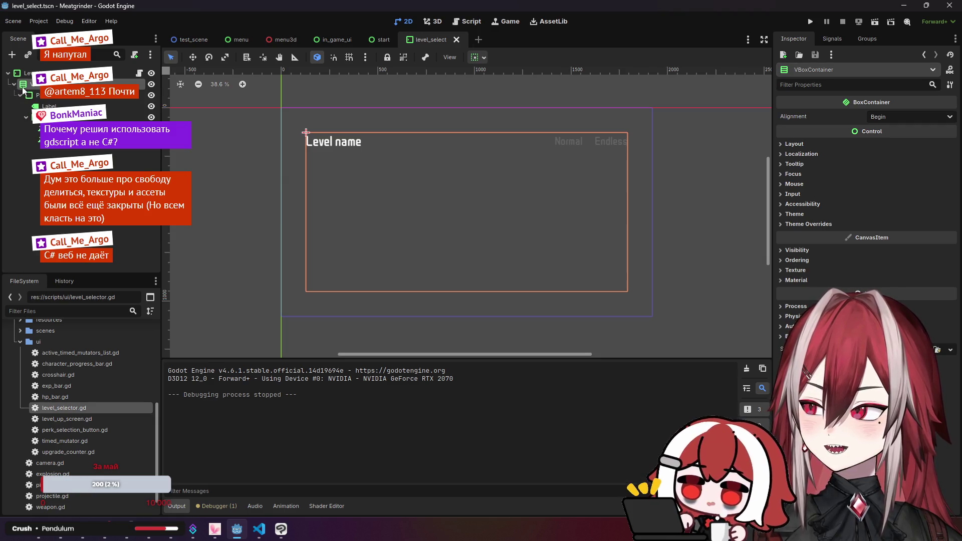
click(33, 95)
click(281, 107)
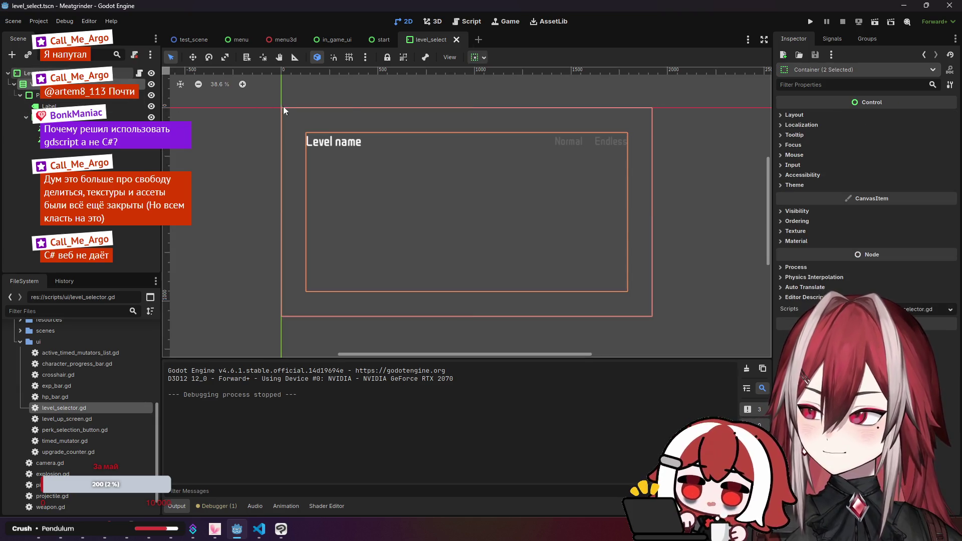
- Paste a second level entry under the start node, stepping back and forth with undo and redo
click(383, 40)
click(30, 73)
key(ctrl+v)
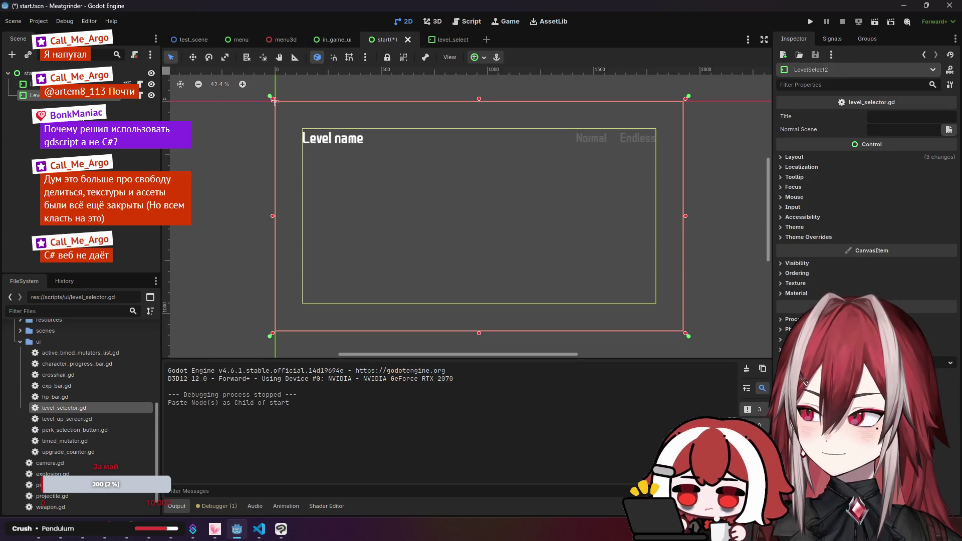
key(ctrl+z)
key(ctrl+Tab)
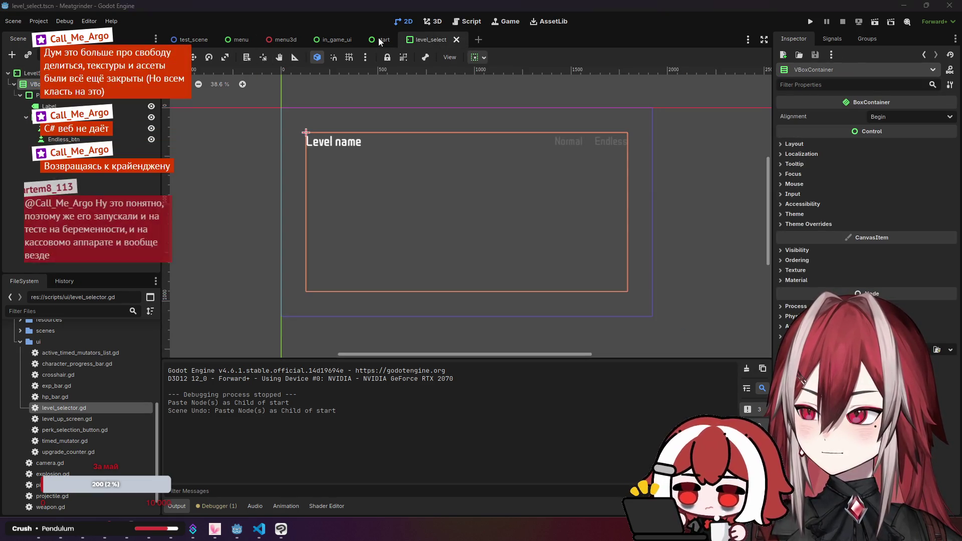
click(370, 42)
key(ctrl+z)
key(ctrl+z)
key(ctrl+z)
key(ctrl+z)
key(ctrl+z)
key(ctrl+z)
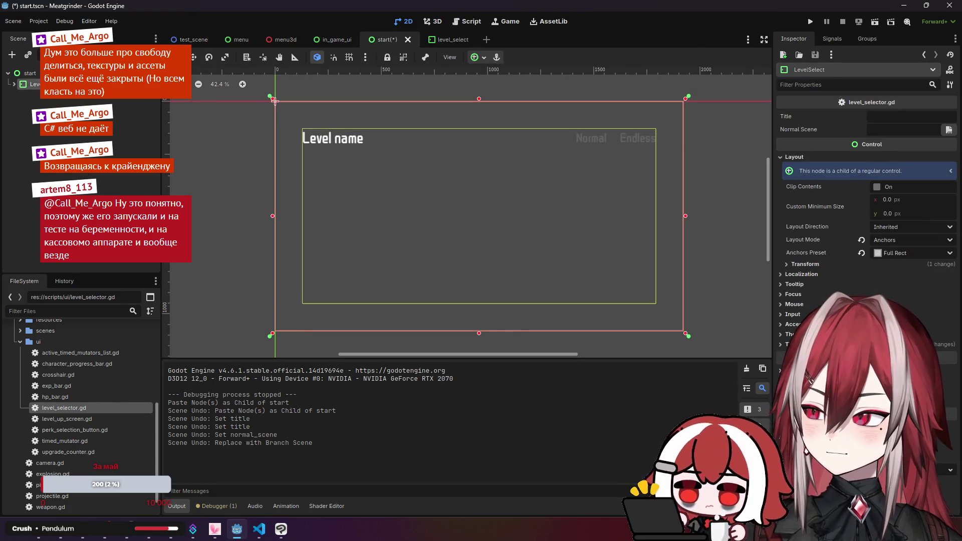
key(ctrl+z)
key(ctrl+z)
key(ctrl+z)
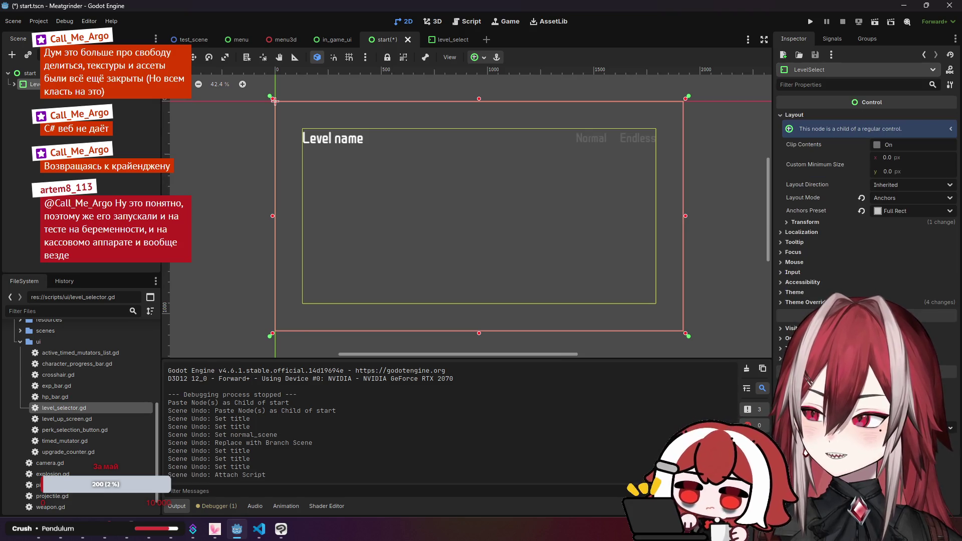
key(ctrl+z)
key(ctrl+z)
key(ctrl+z)
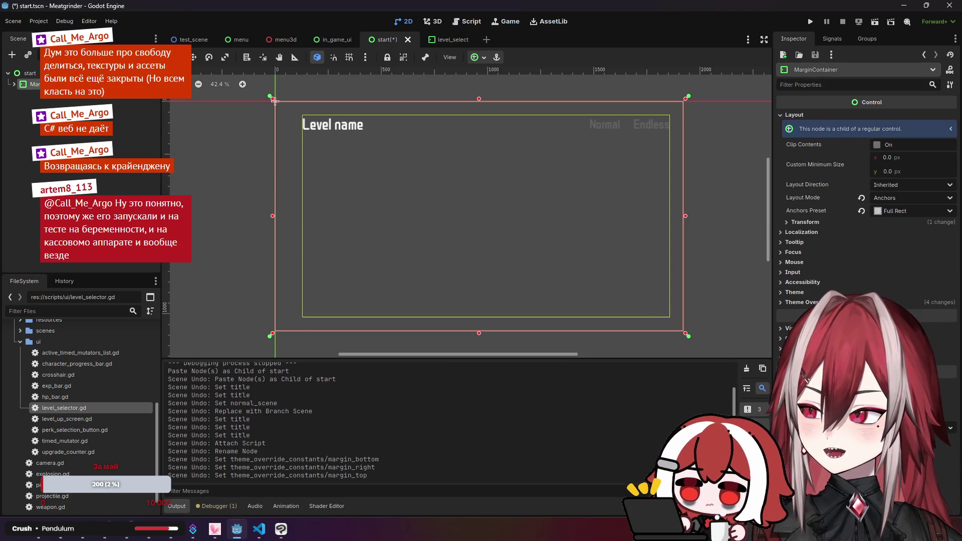
key(ctrl+shift+z)
key(ctrl+shift+z)
key(ctrl+shift+z)
key(ctrl+shift+z)
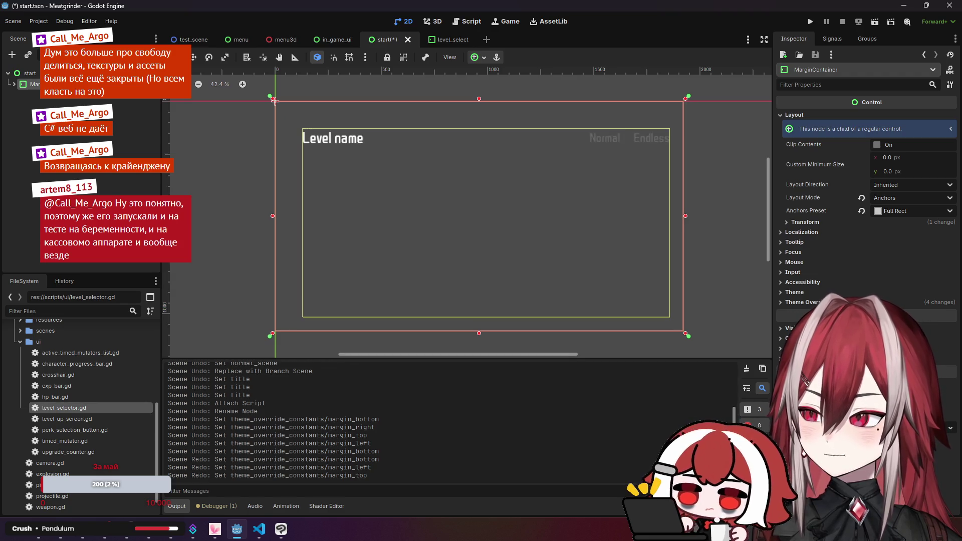
key(ctrl+shift+z)
key(ctrl+shift+z)
key(ctrl+shift+z)
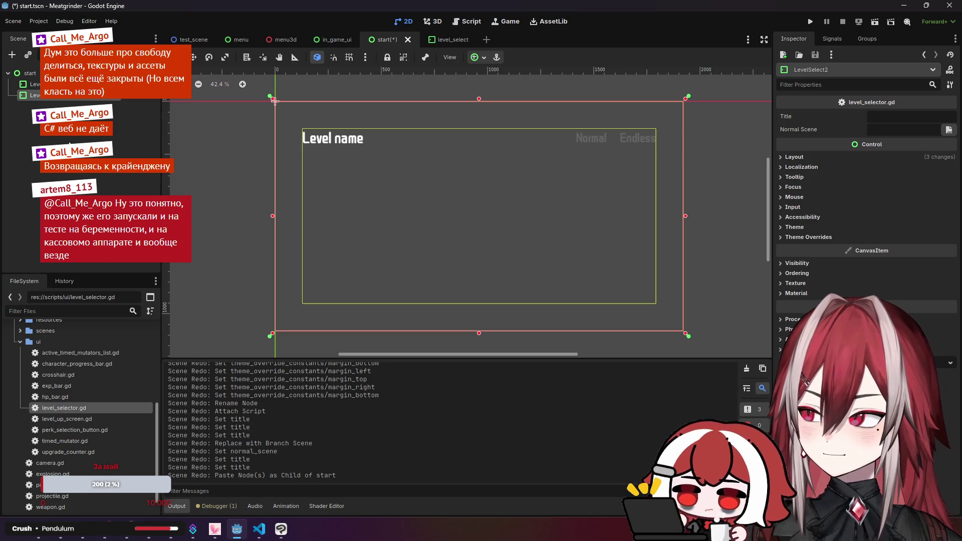
key(ctrl+z)
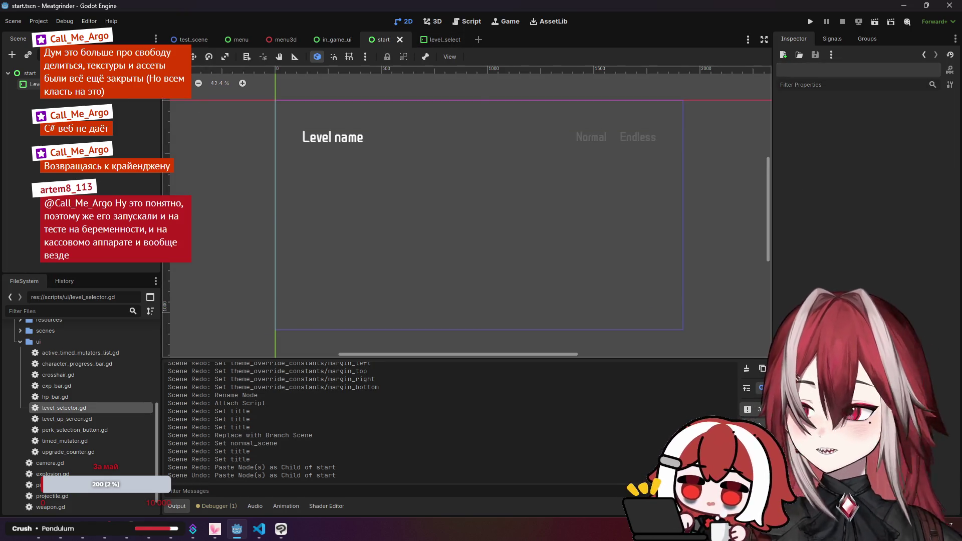
- Make the instanced level entry local and detach the script from the outer node
right_click(79, 85)
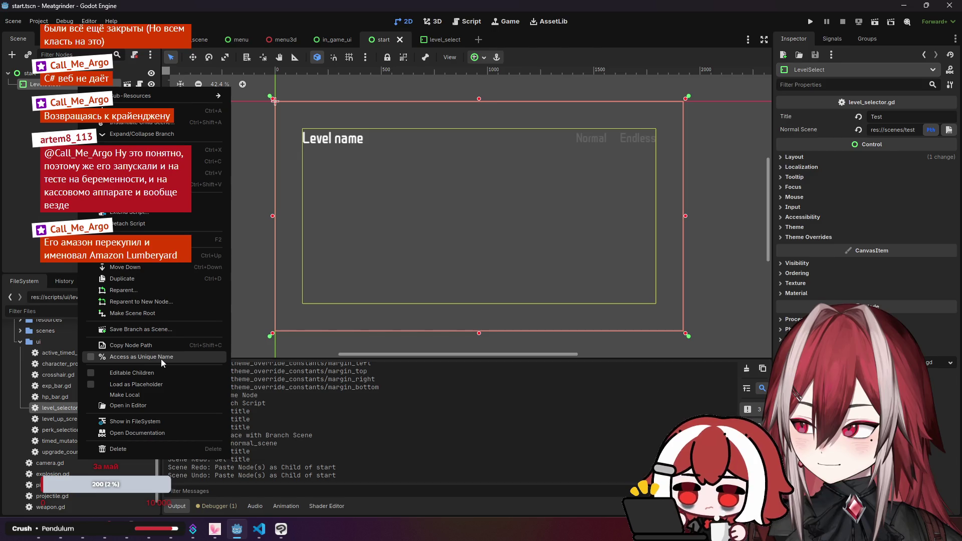
click(139, 396)
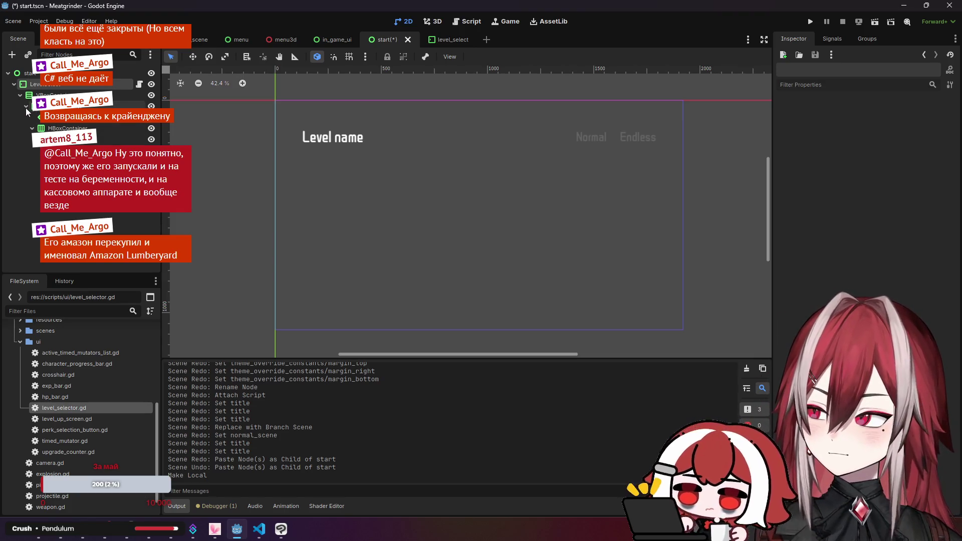
click(123, 83)
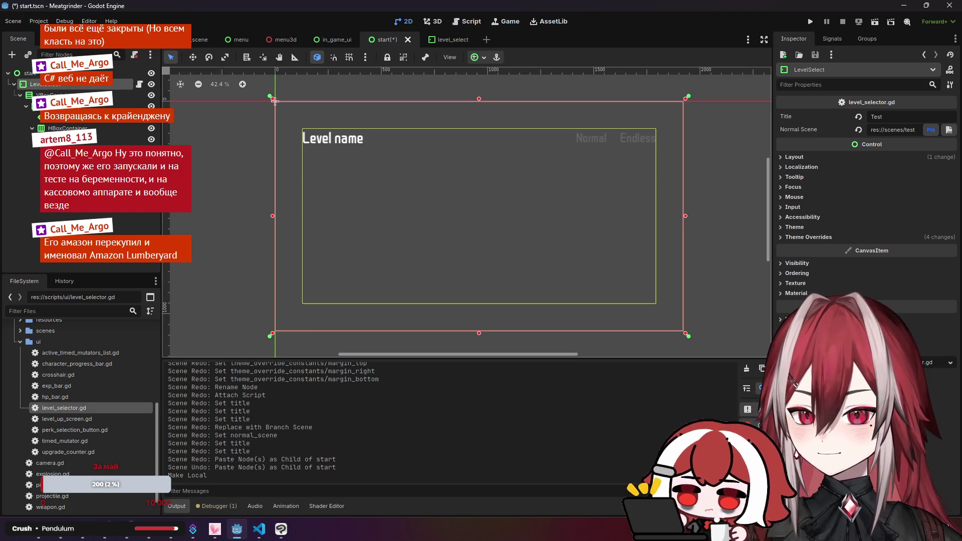
click(134, 54)
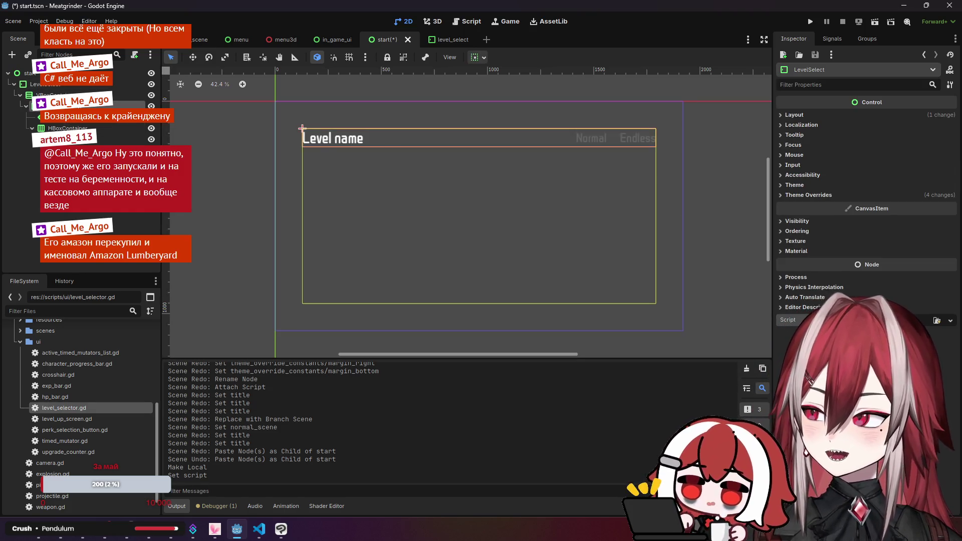
click(24, 106)
key(Up)
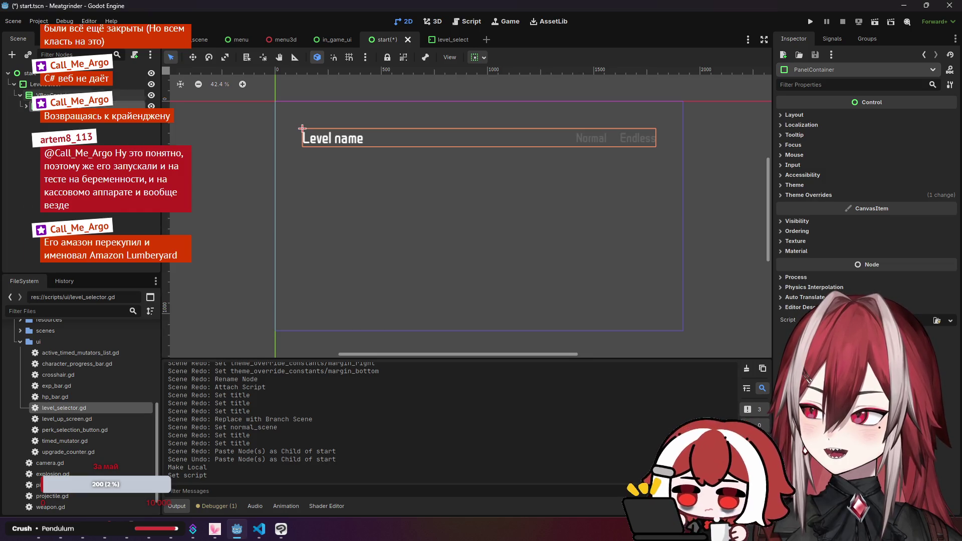
click(63, 106)
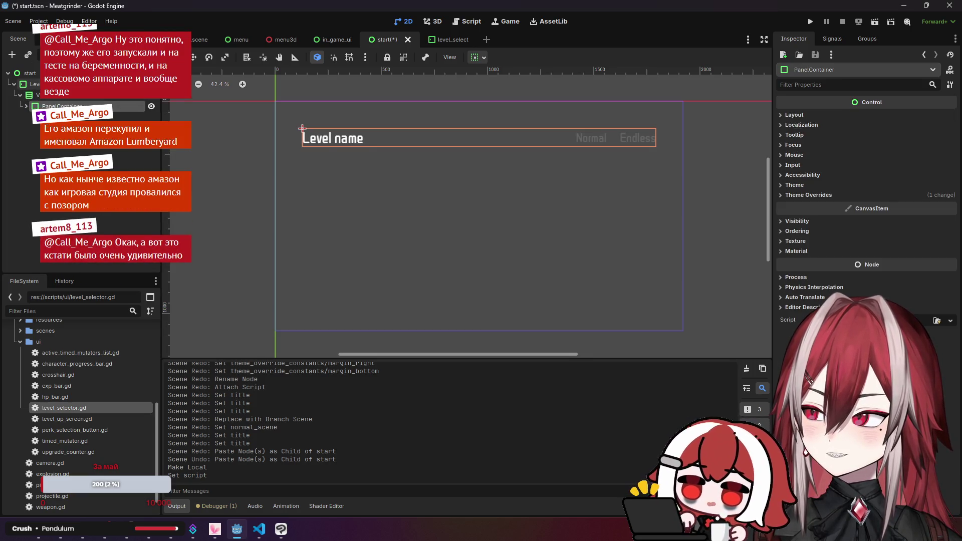
click(274, 101)
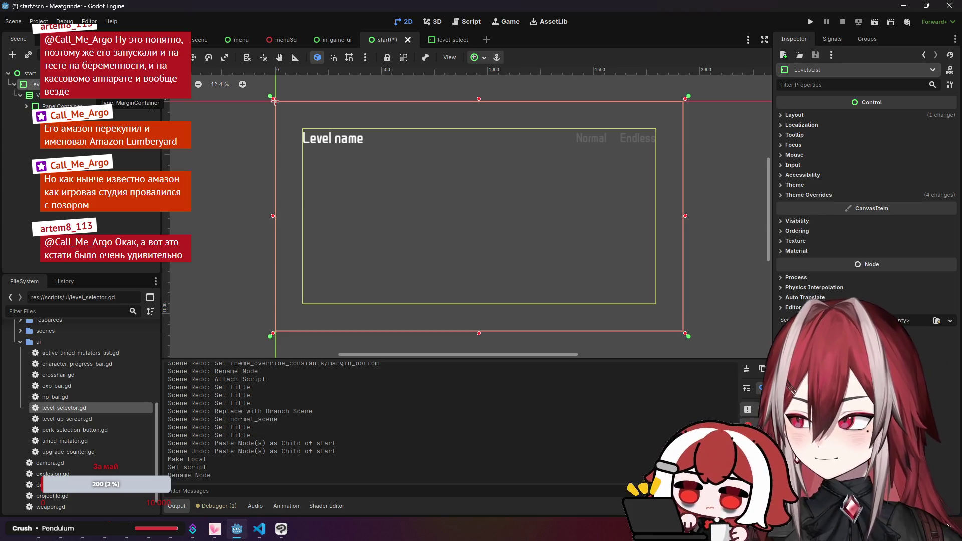
- Rename the inner PanelContainer to LevelSelect and attach level_selector.gd to it
click(302, 128)
text(LevelSe)
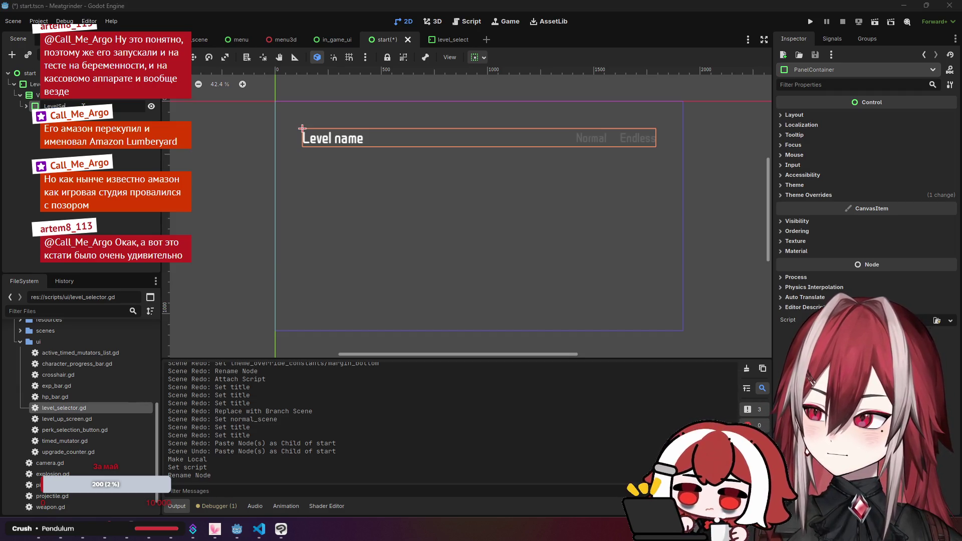
text(lect)
key(Return)
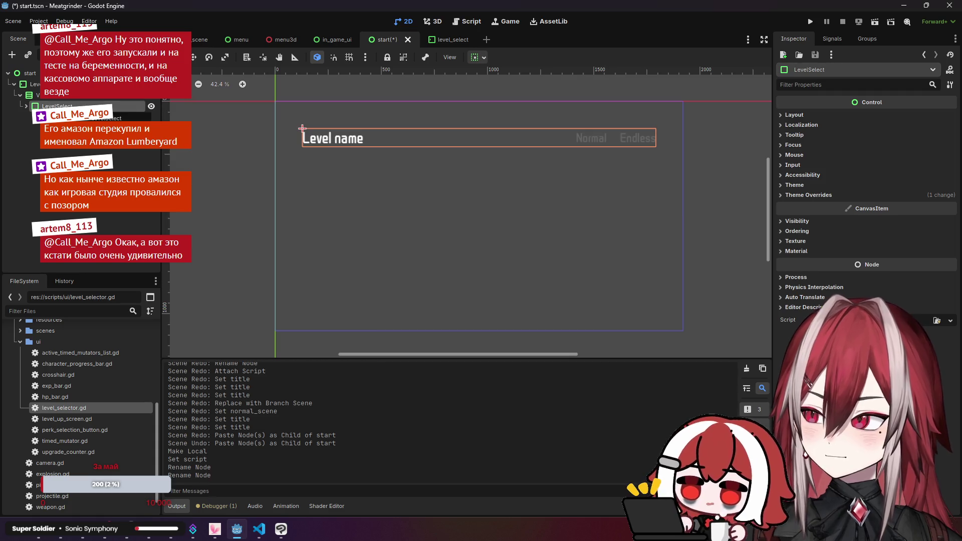
drag(79, 408, 90, 107)
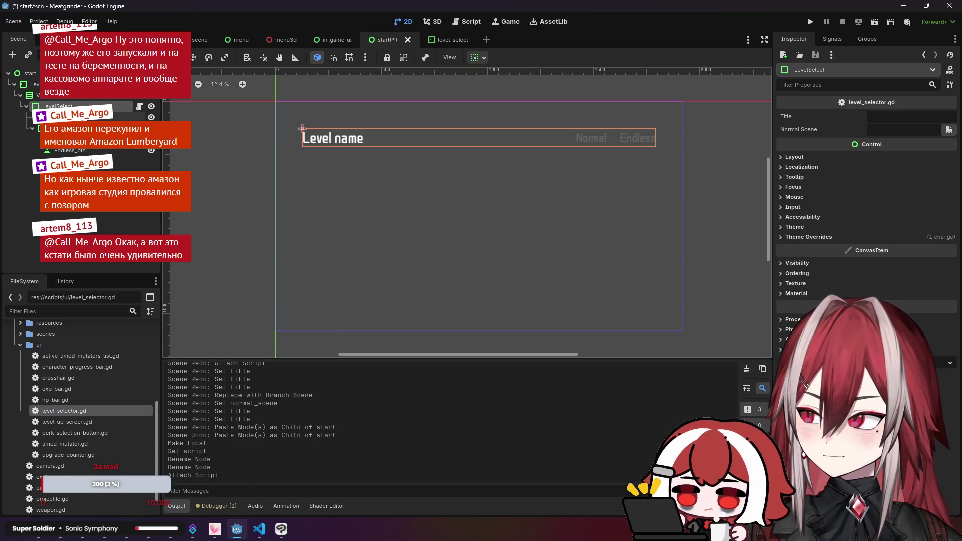
click(270, 534)
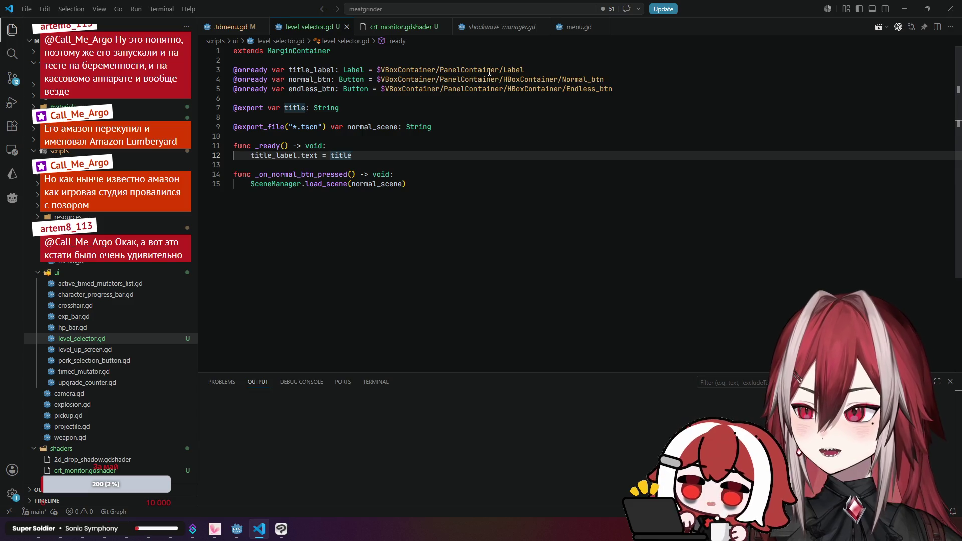
- Remove the 'VBoxContainer/PanelContainer/' prefix from the $Label and Normal_btn node paths
drag(501, 70, 382, 70)
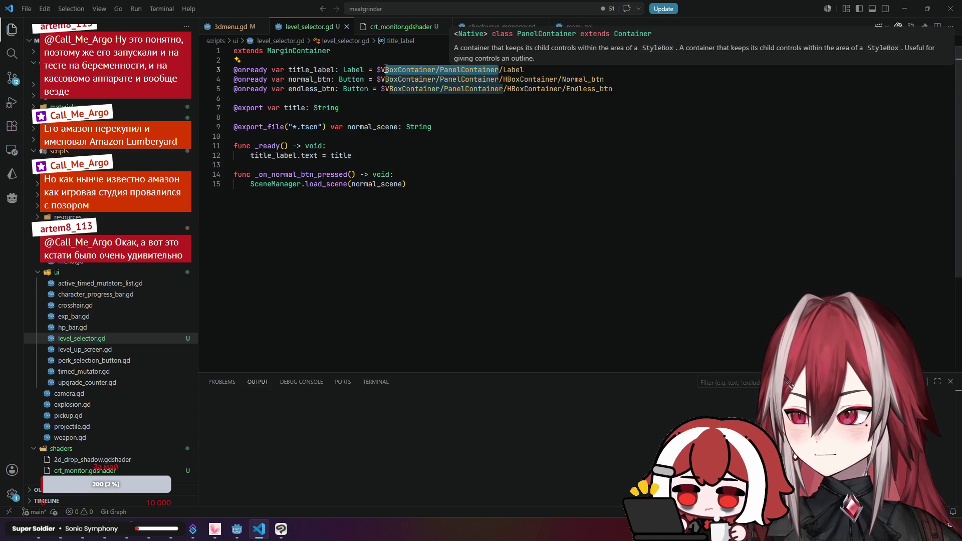
key(BackSpace)
drag(499, 79, 381, 79)
click(384, 70)
key(BackSpace)
drag(502, 79, 381, 79)
key(BackSpace)
- Shorten the Endless_btn path the same way and save level_selector.gd
drag(506, 88, 384, 87)
key(BackSpace)
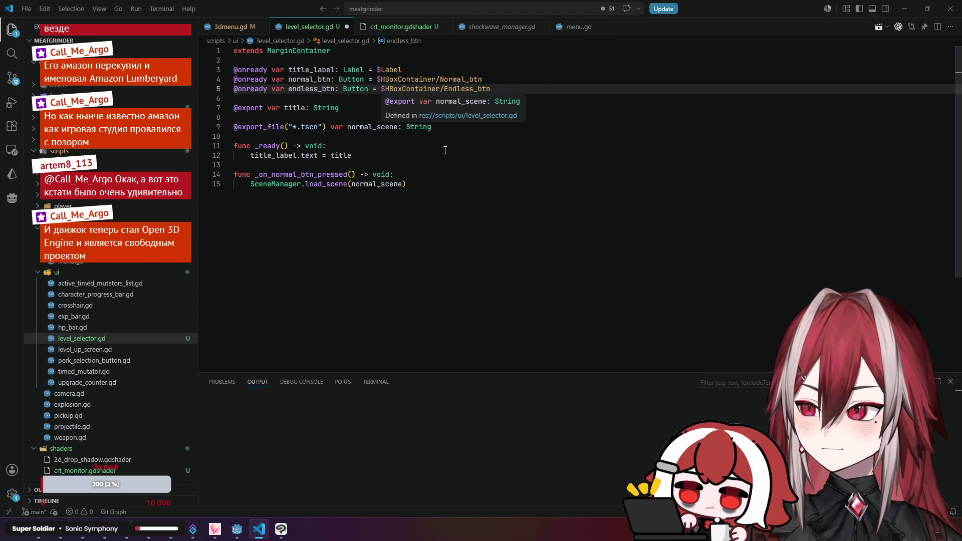
key(ctrl+s)
key(alt+Tab)
key(alt+Tab)
key(alt+Tab)
right_click(88, 106)
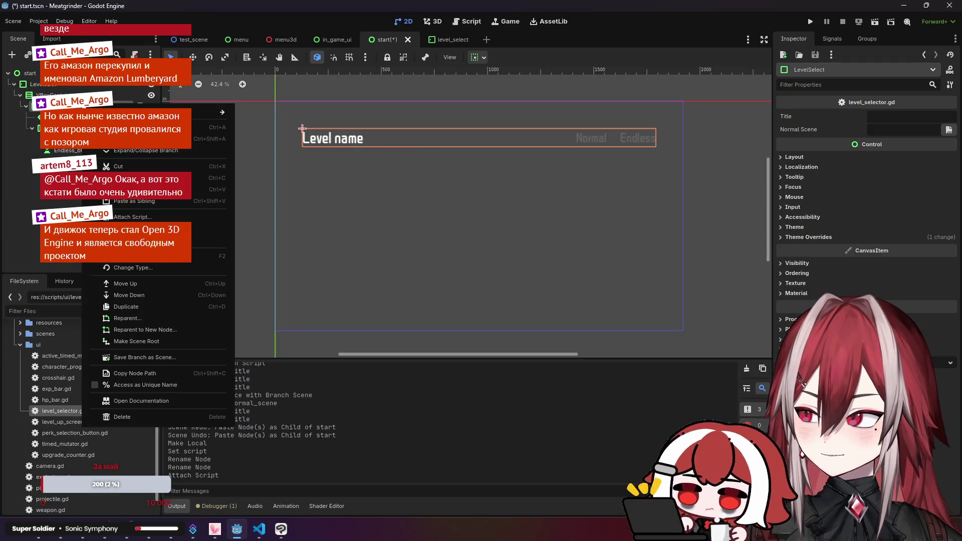
- Try saving the LevelSelect branch over res://prefabs/ui/level_select.tscn
click(148, 358)
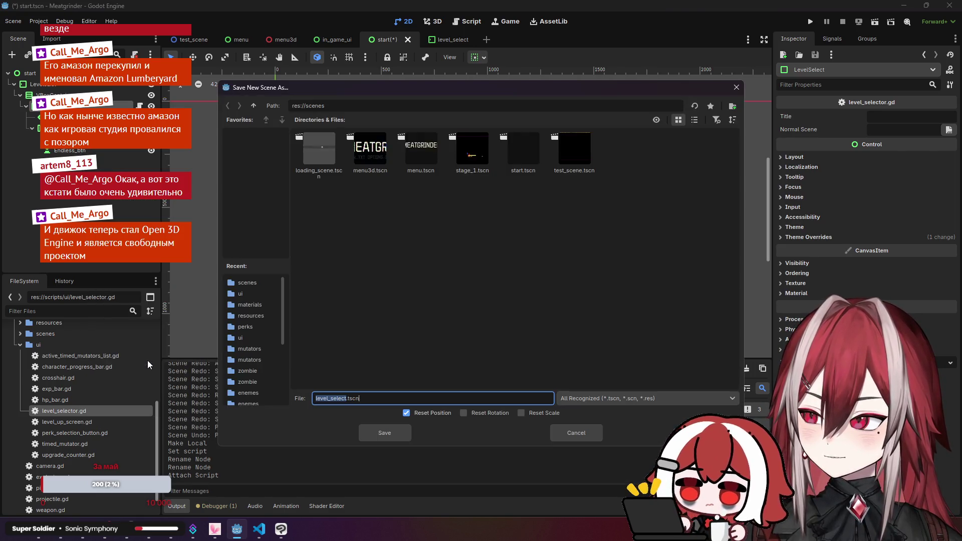
click(253, 106)
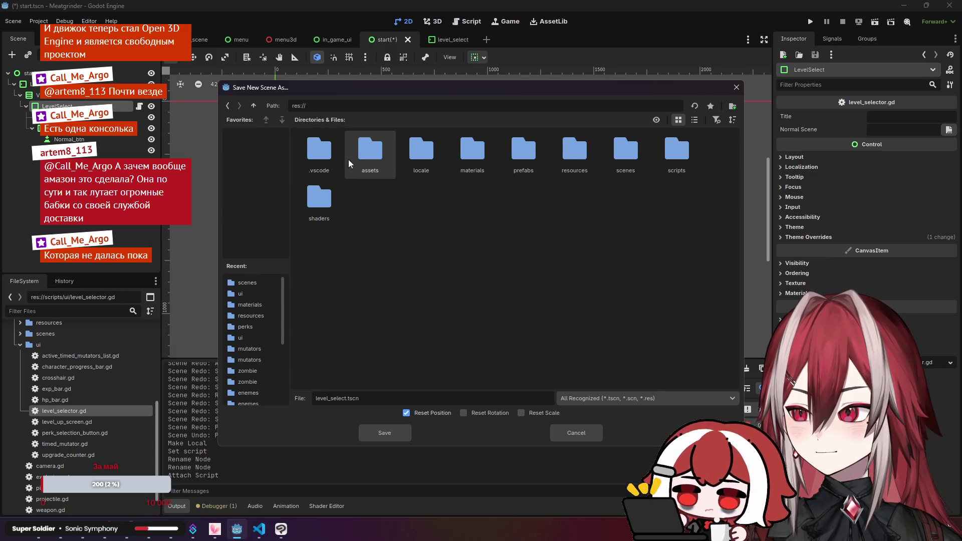
double_click(671, 153)
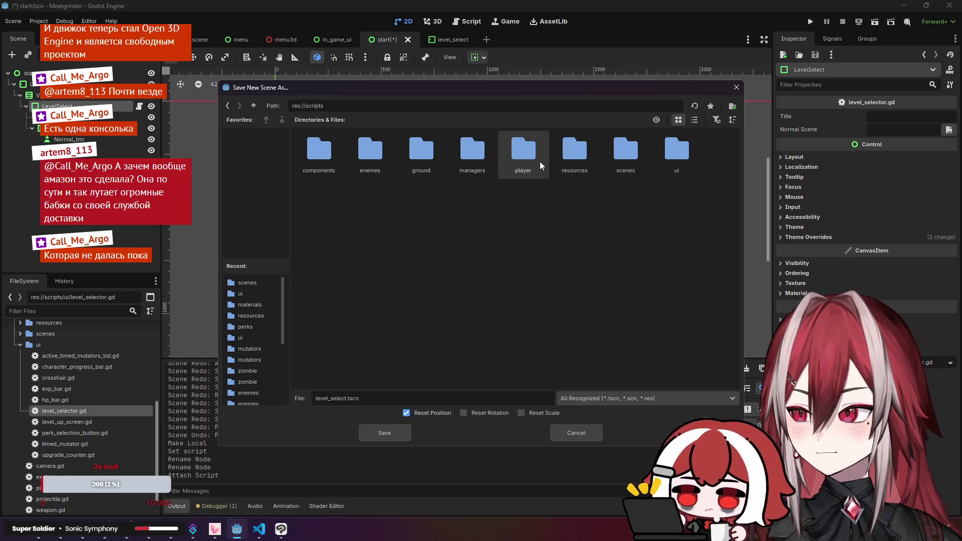
click(254, 106)
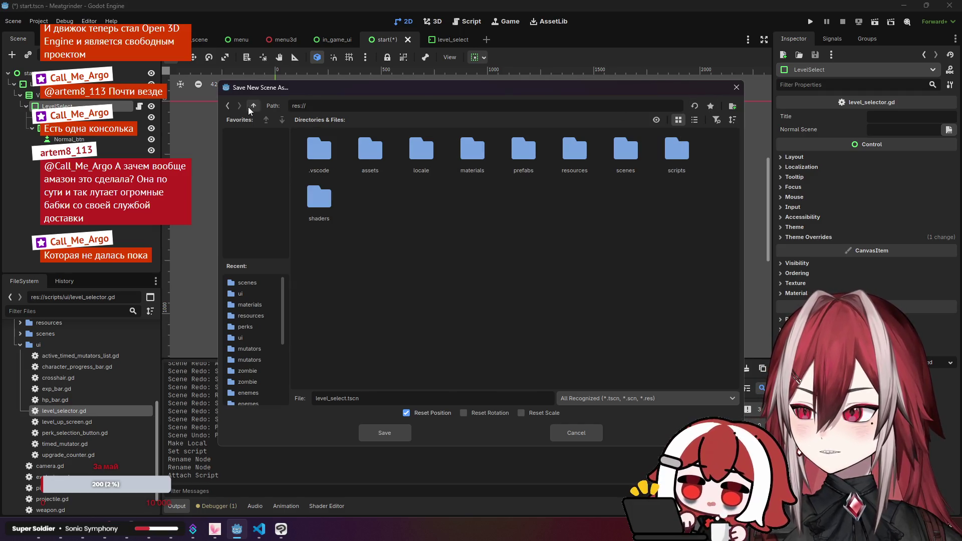
double_click(492, 149)
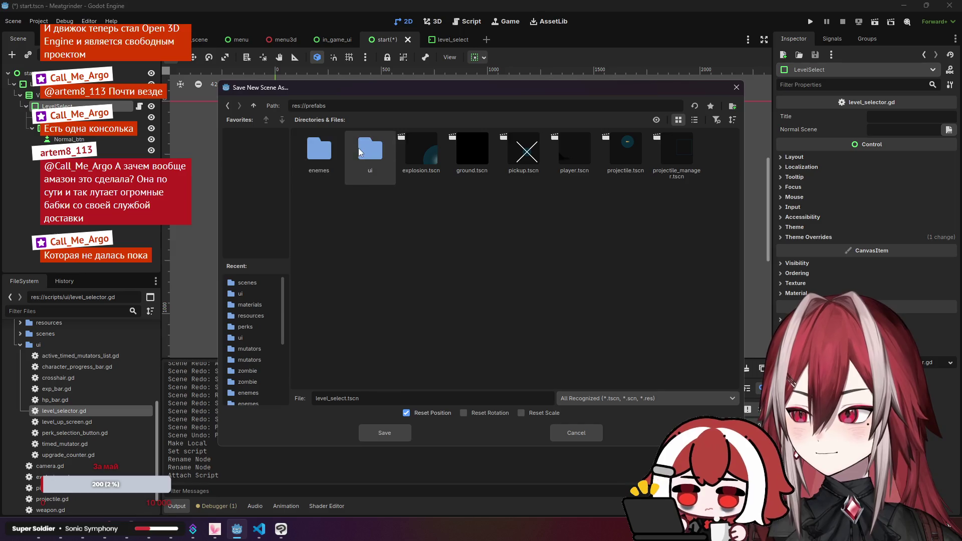
double_click(370, 150)
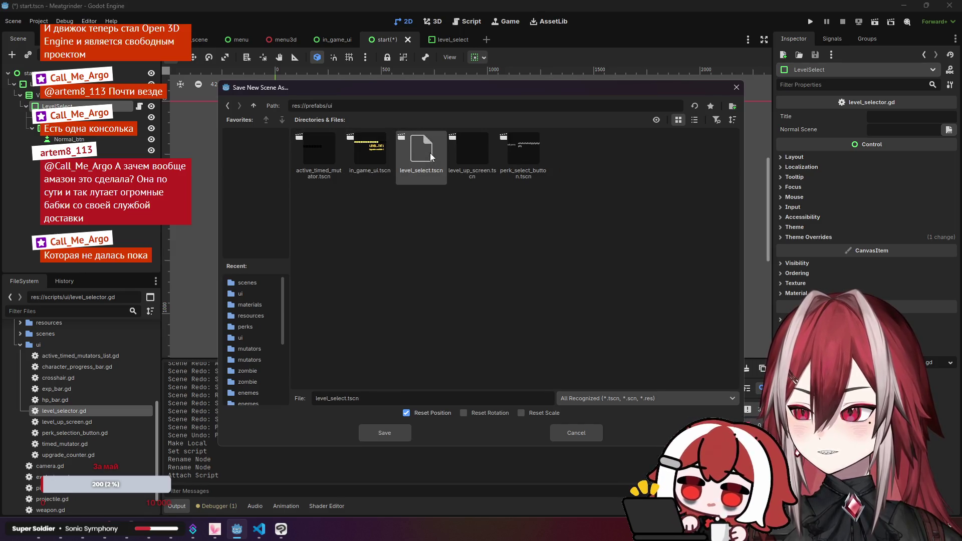
click(384, 434)
click(437, 290)
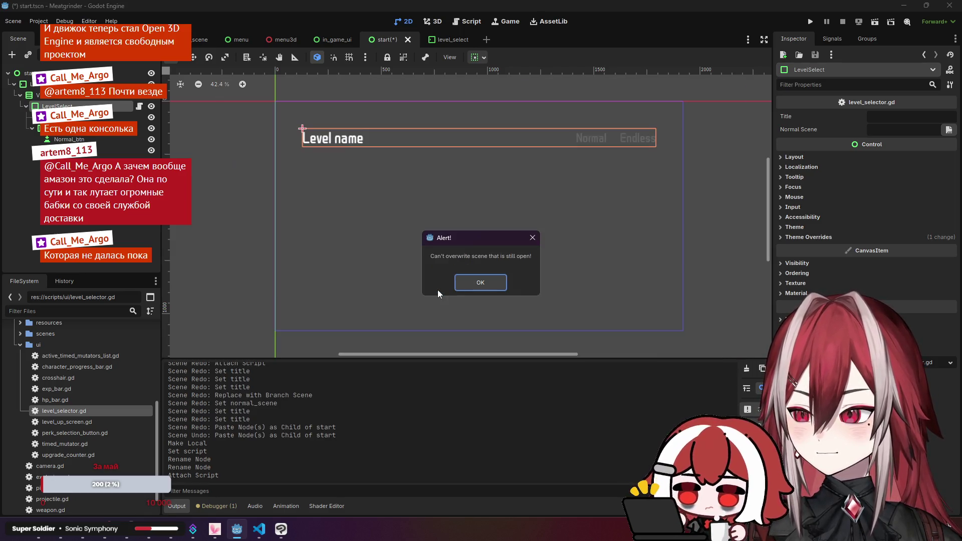
- Dismiss the still-open alert and close the level_select scene tab
click(474, 282)
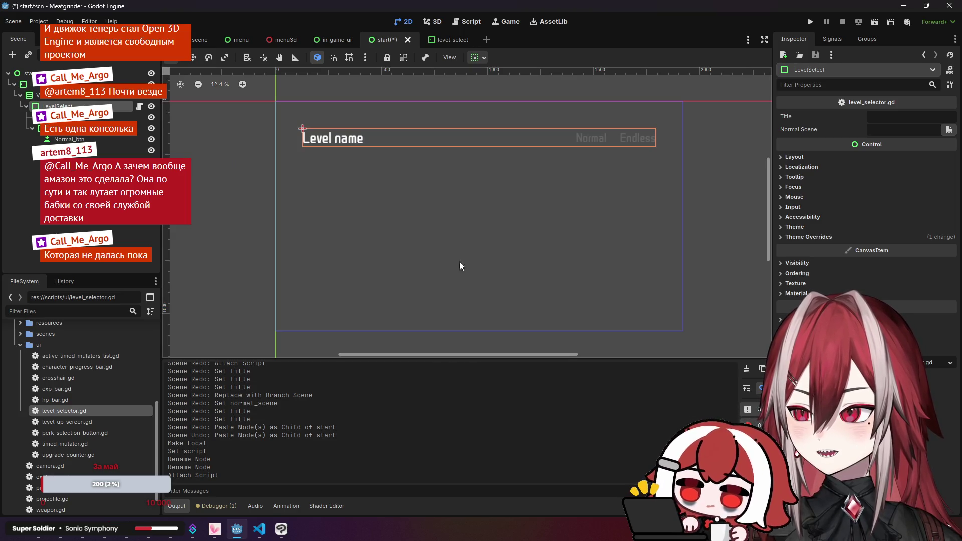
right_click(460, 41)
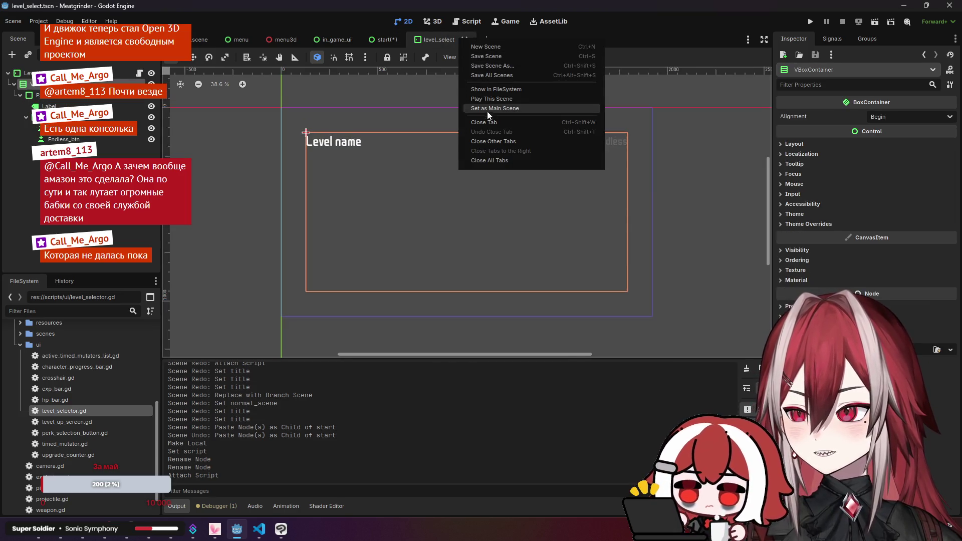
click(497, 122)
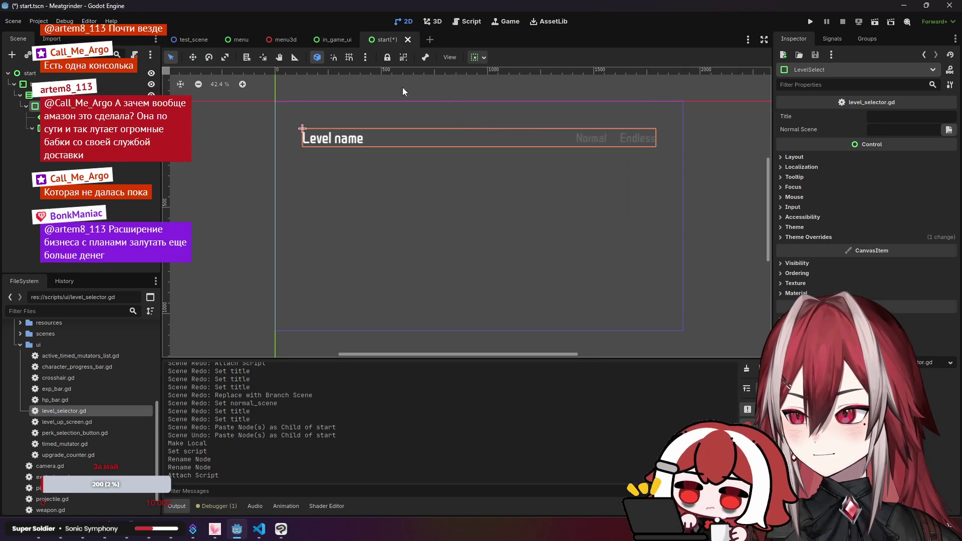
- Save the LevelSelect branch as prefabs/ui/level_select.tscn, overwriting the existing file
right_click(106, 106)
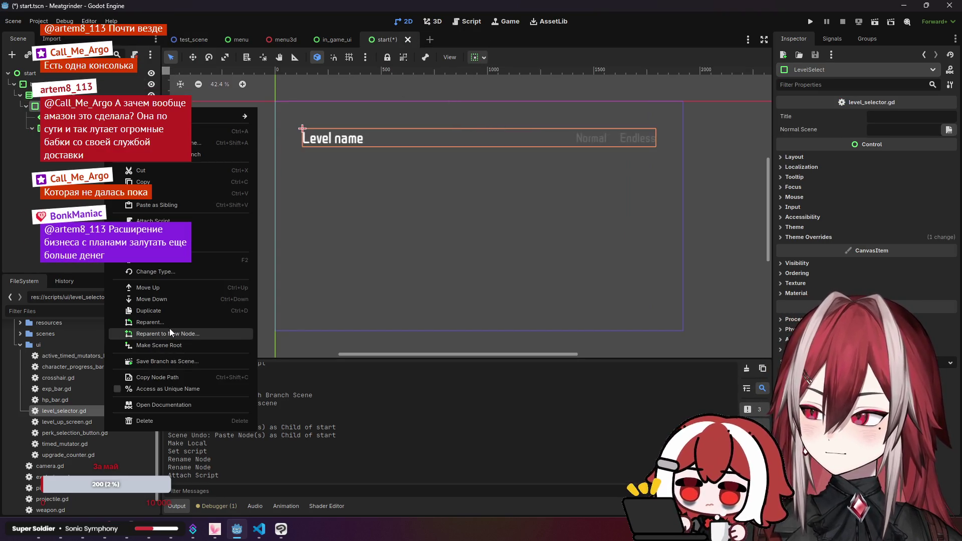
click(174, 363)
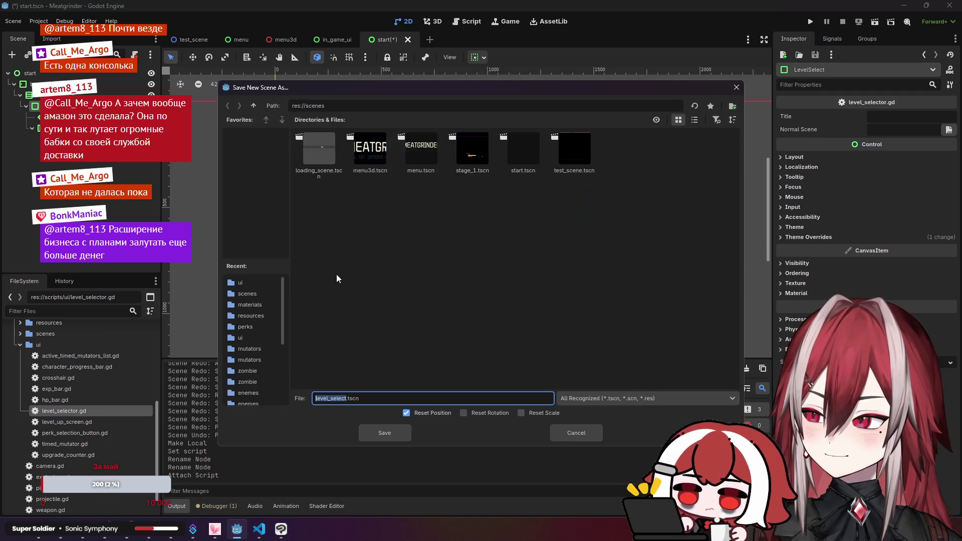
click(253, 105)
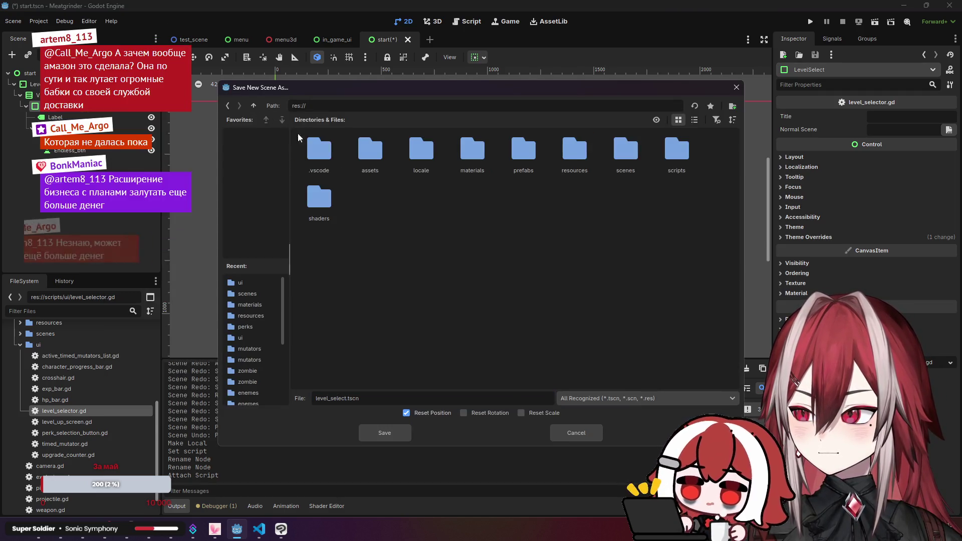
double_click(556, 149)
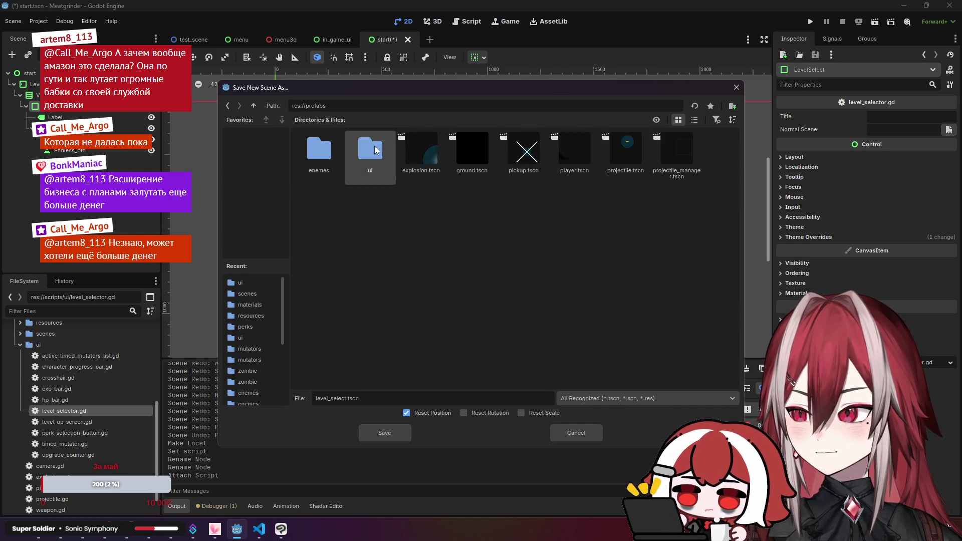
double_click(370, 149)
click(389, 432)
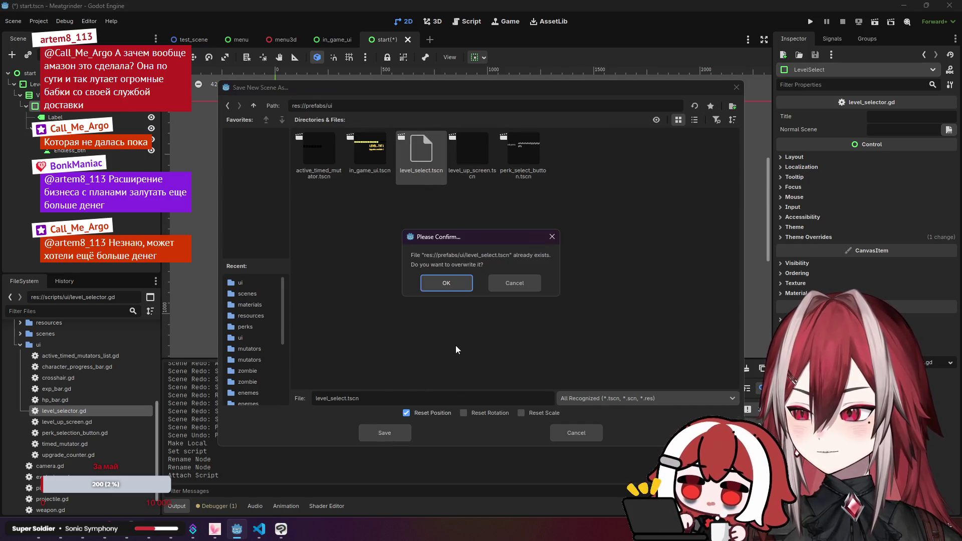
click(444, 281)
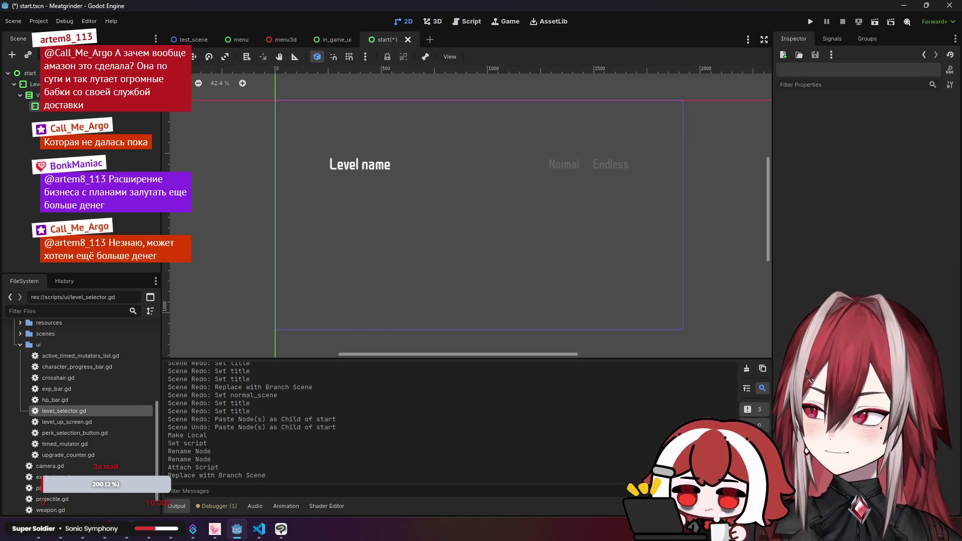
- Inspect LevelsList, start, VBoxContainer and LevelSelect, then select MarginContainer in level_selector.gd
click(59, 83)
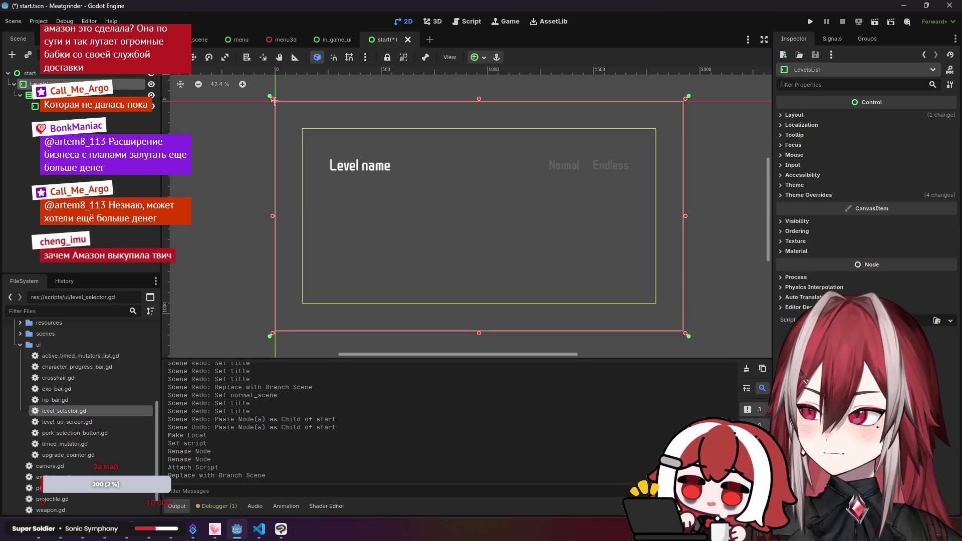
click(274, 100)
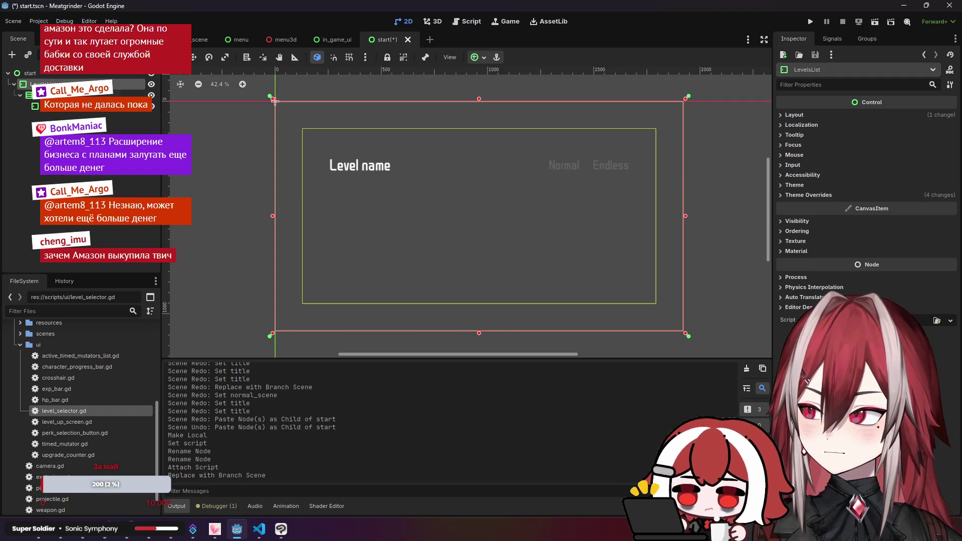
click(302, 129)
click(302, 128)
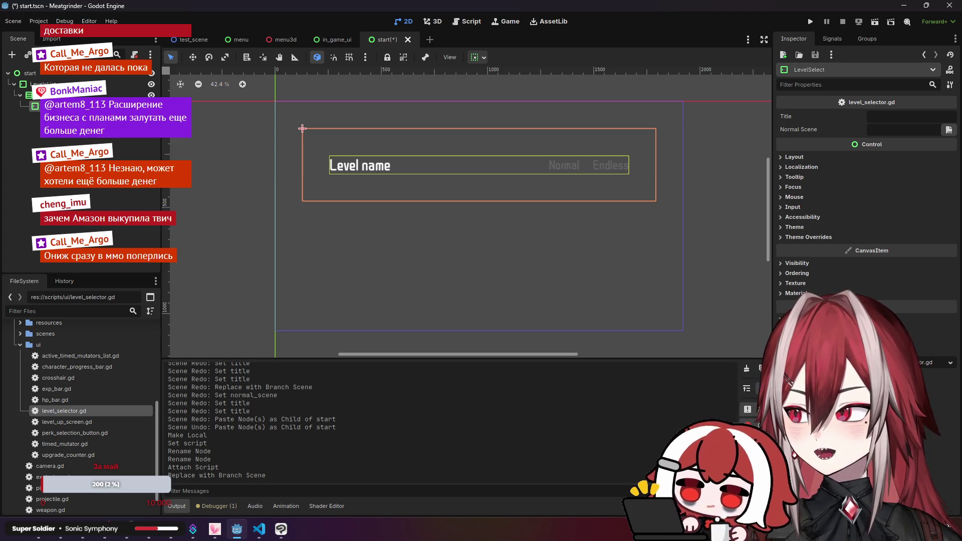
key(alt+Tab)
drag(267, 51, 334, 52)
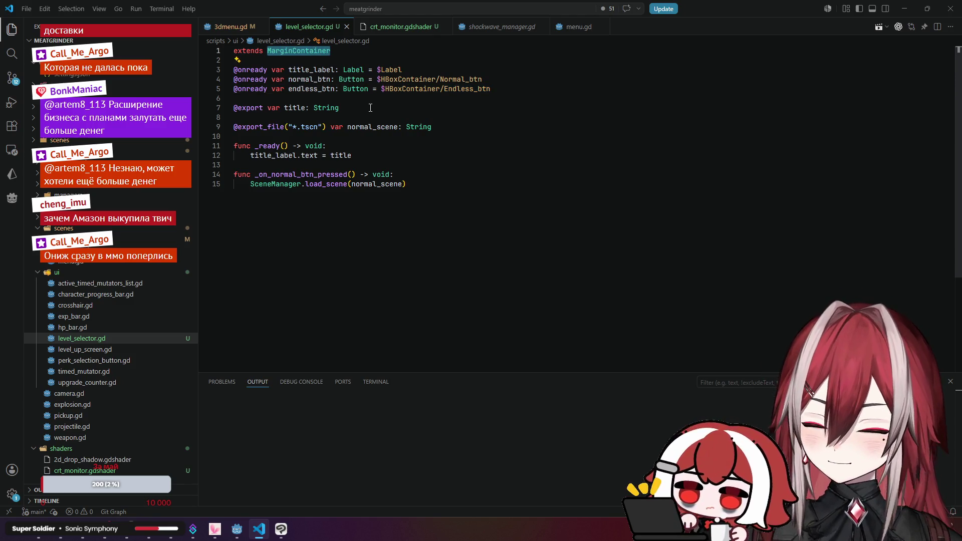
- Open the LevelSelect scene on its own in Godot to check its root node
key(alt+Tab)
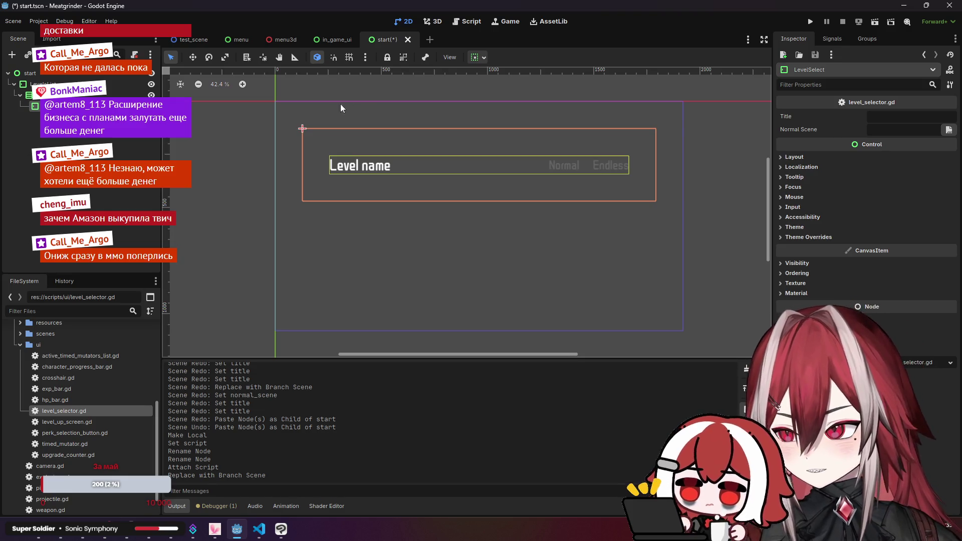
click(129, 110)
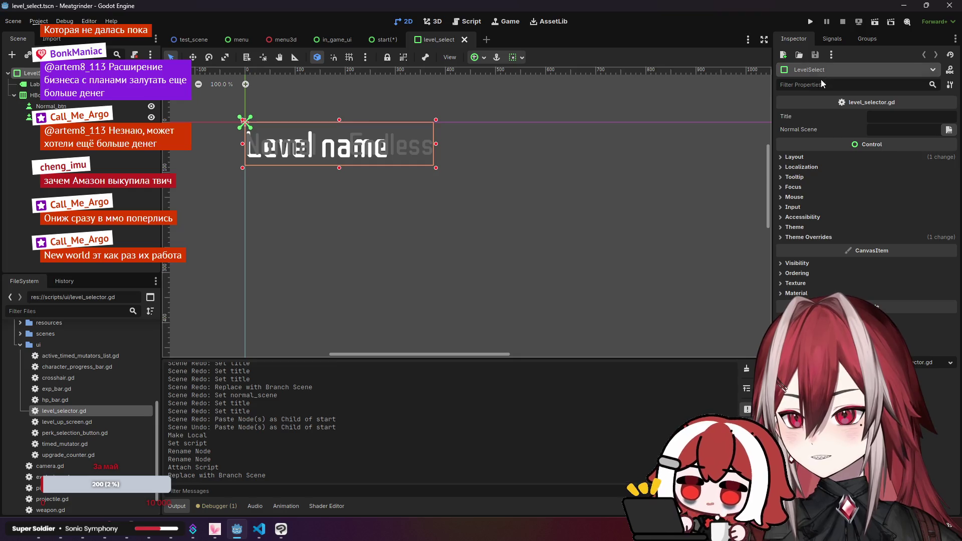
scroll(588, 180, down, 2)
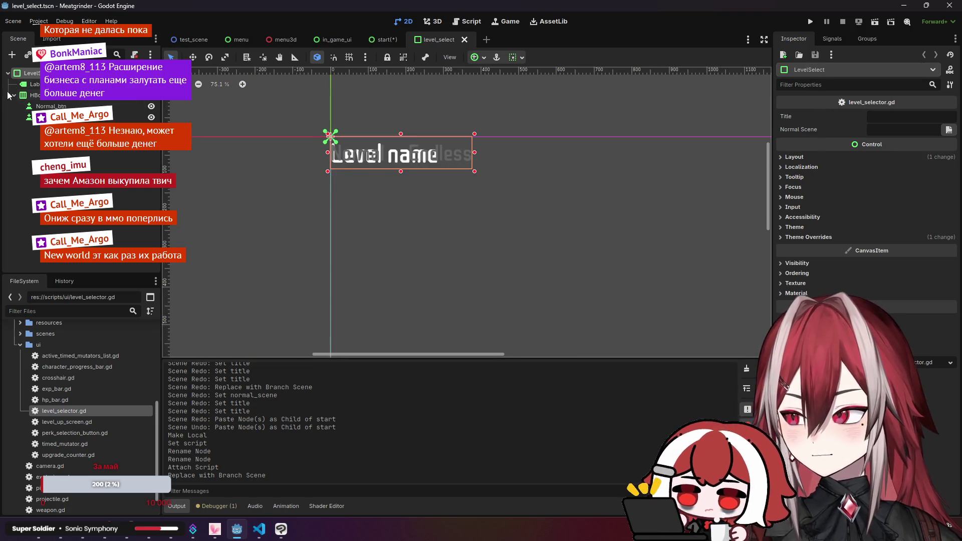
- Change the script's base class to PanelContainer and save, returning to the start scene
key(alt+Tab)
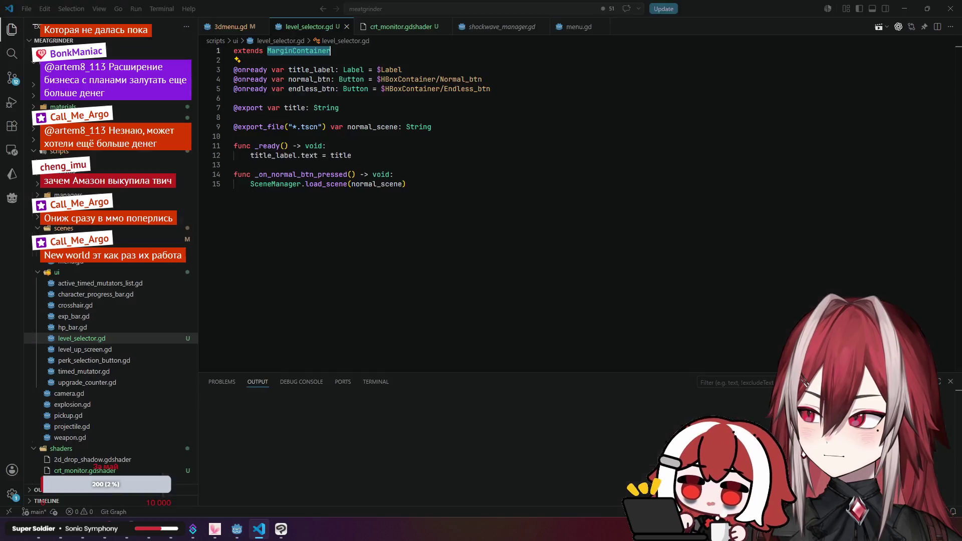
text(Panel)
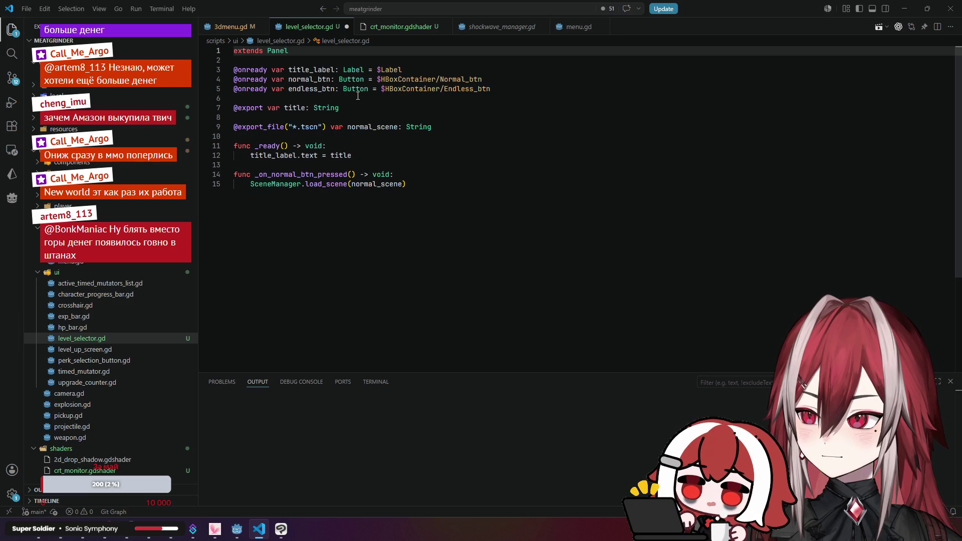
text(Con)
key(Return)
key(ctrl+s)
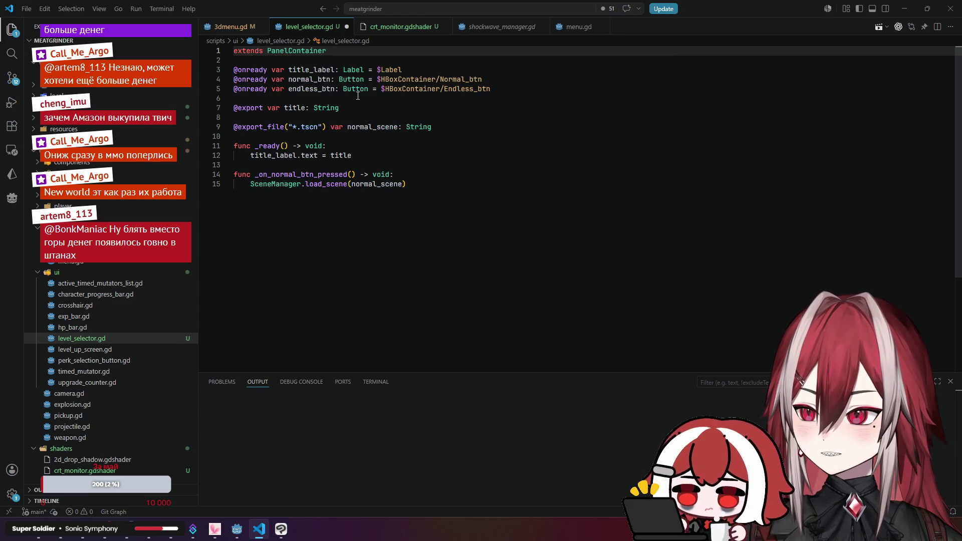
key(alt+Tab)
click(386, 39)
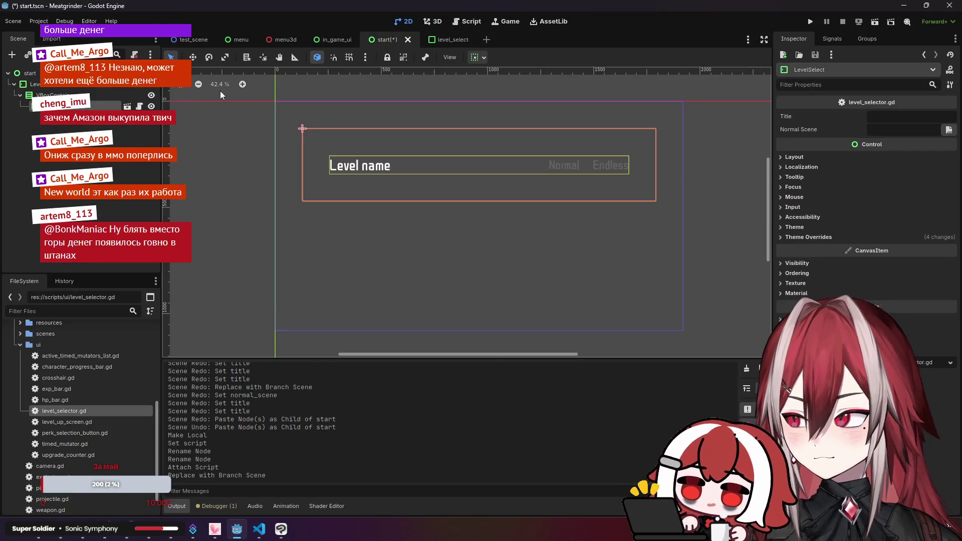
- Delete the old LevelSelect node from the start scene
click(302, 128)
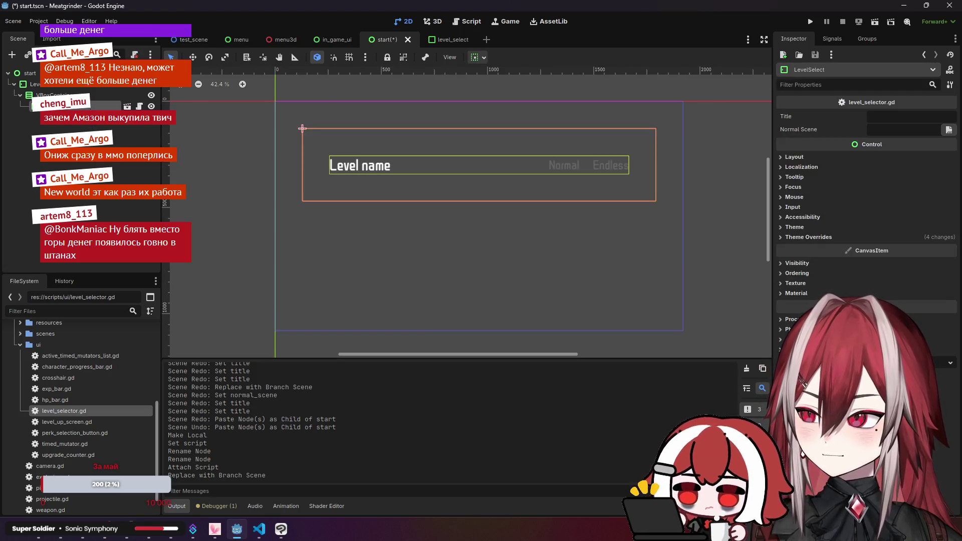
key(Delete)
key(Return)
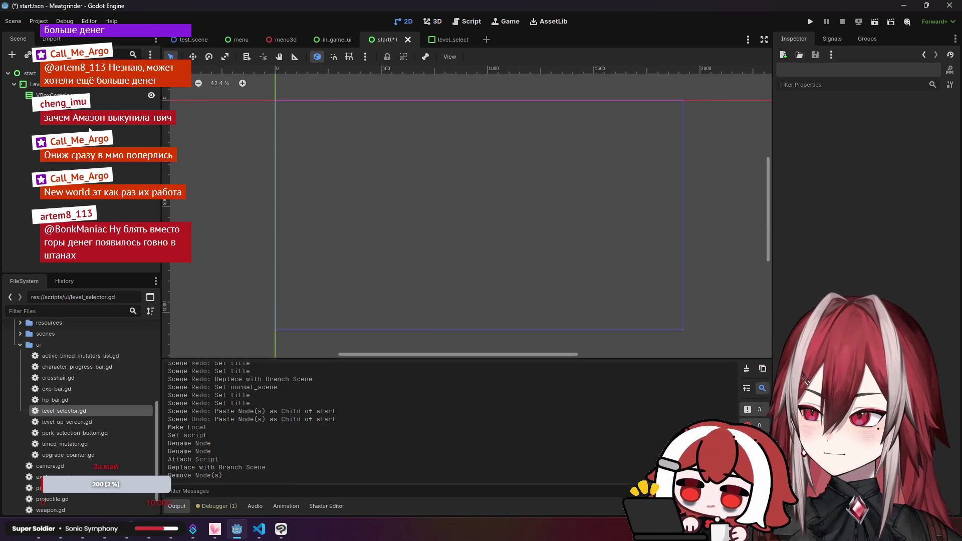
- Add a level_select.tscn instance from prefabs/ui into the start scene
click(20, 346)
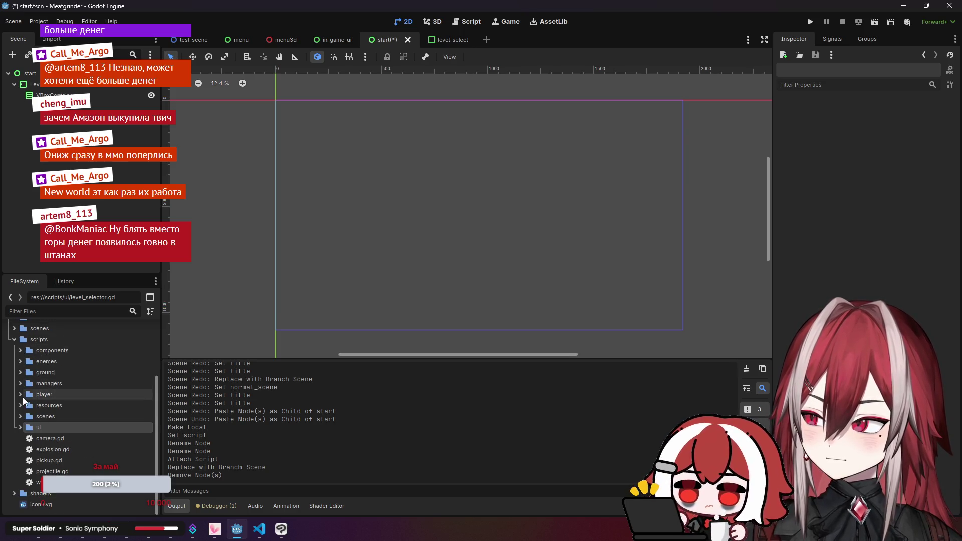
scroll(15, 393, up, 5)
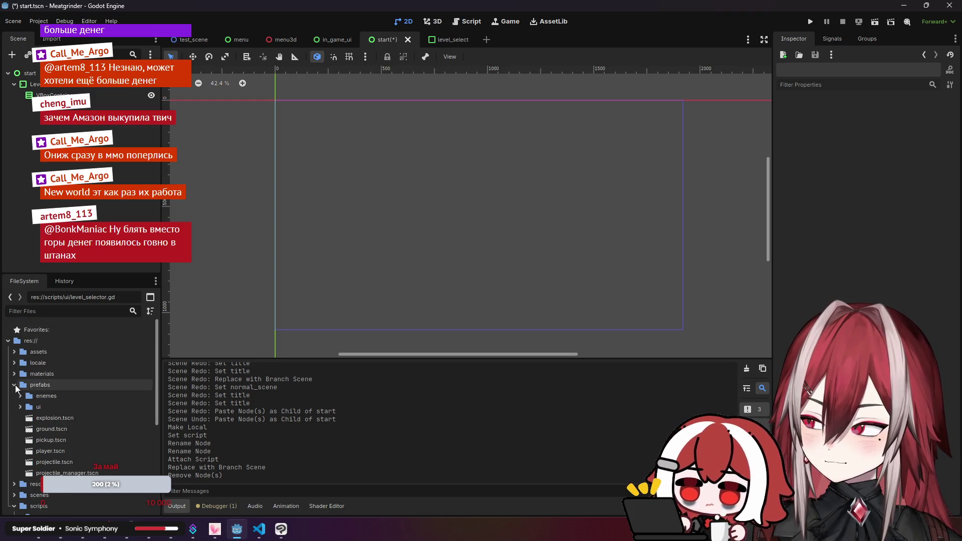
click(19, 407)
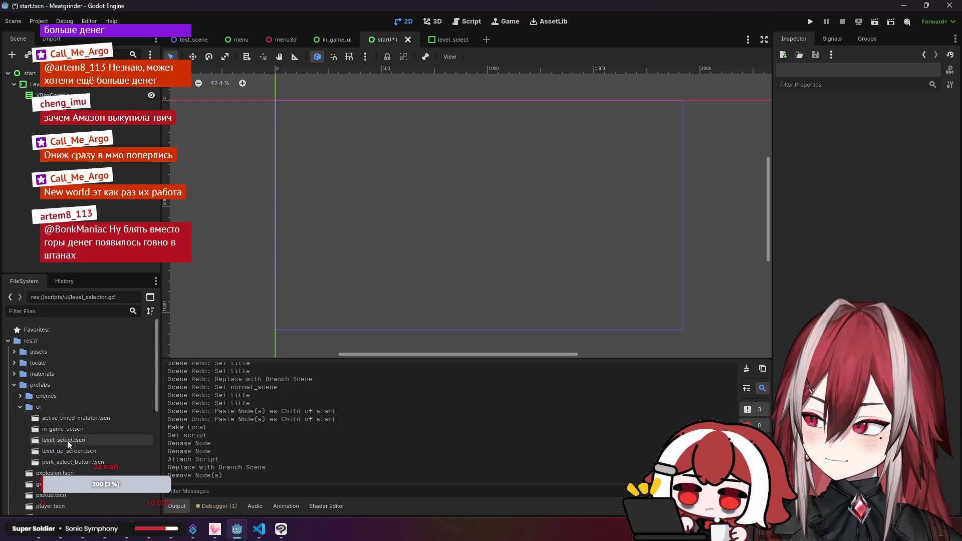
mouse_move(73, 441)
mouse_down()
mouse_move(55, 106)
mouse_move(86, 99)
mouse_up()
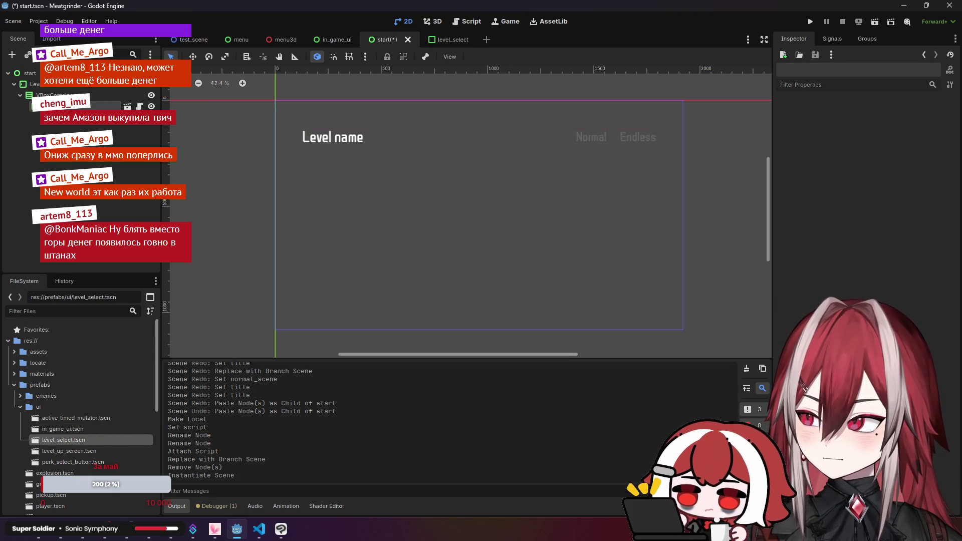
click(874, 117)
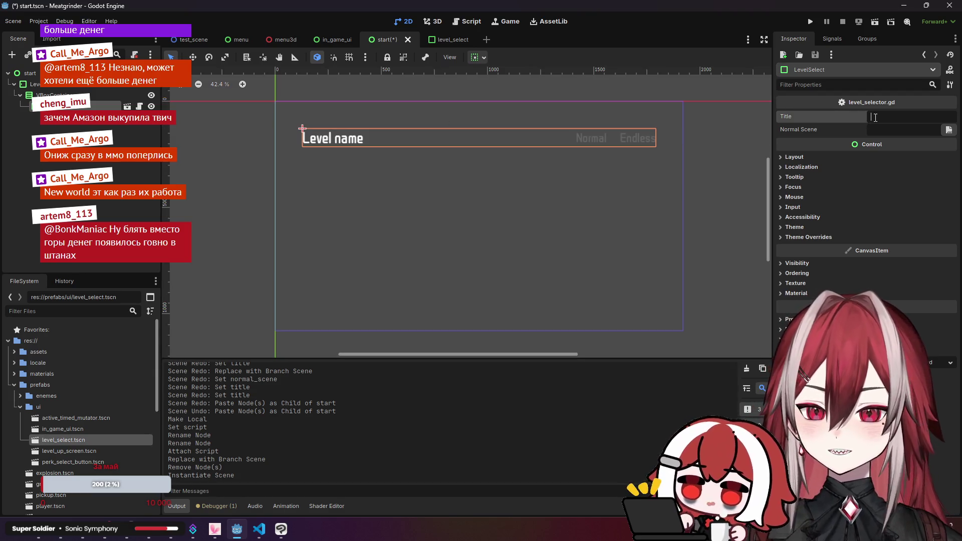
- Set the entry's Title to 'Test' and Normal Scene to scenes/test_scene.tscn
text(Test)
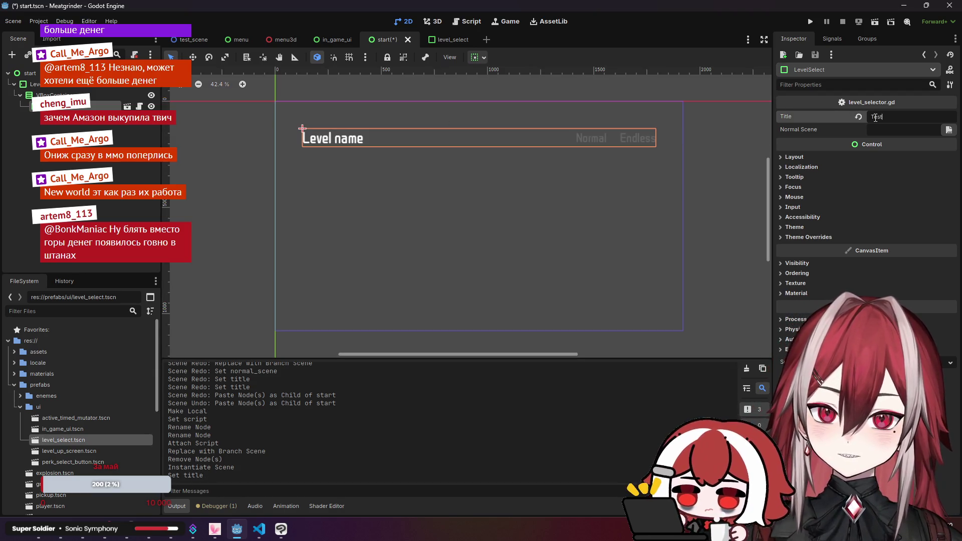
click(950, 130)
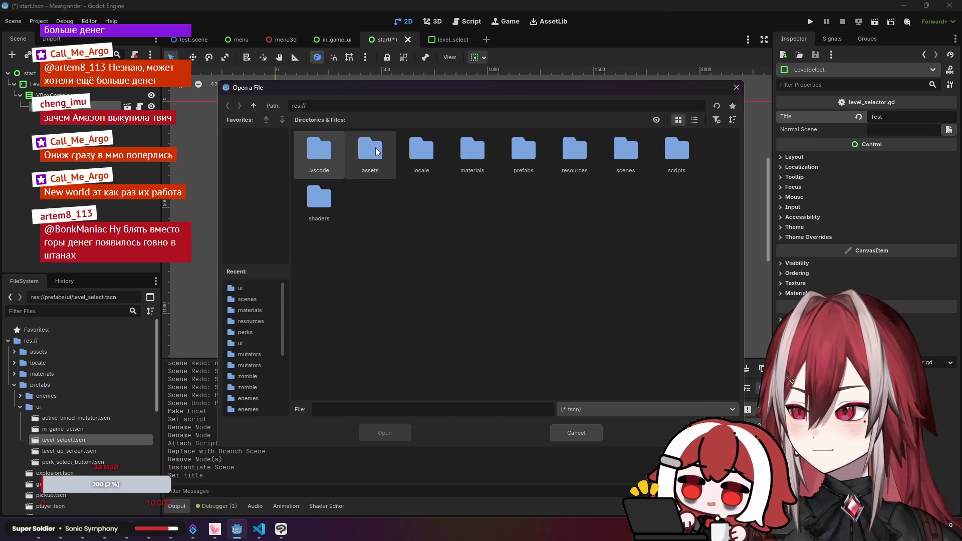
double_click(621, 150)
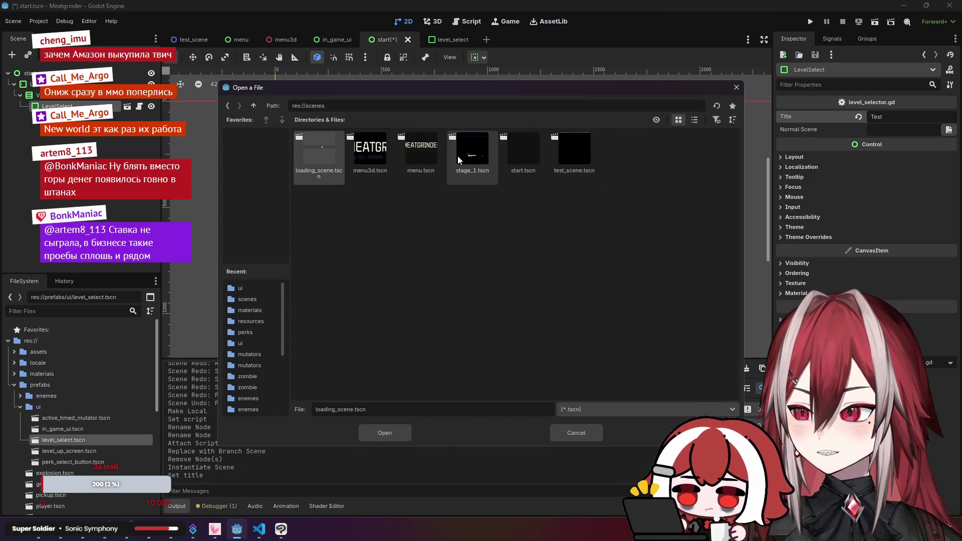
click(571, 151)
click(382, 431)
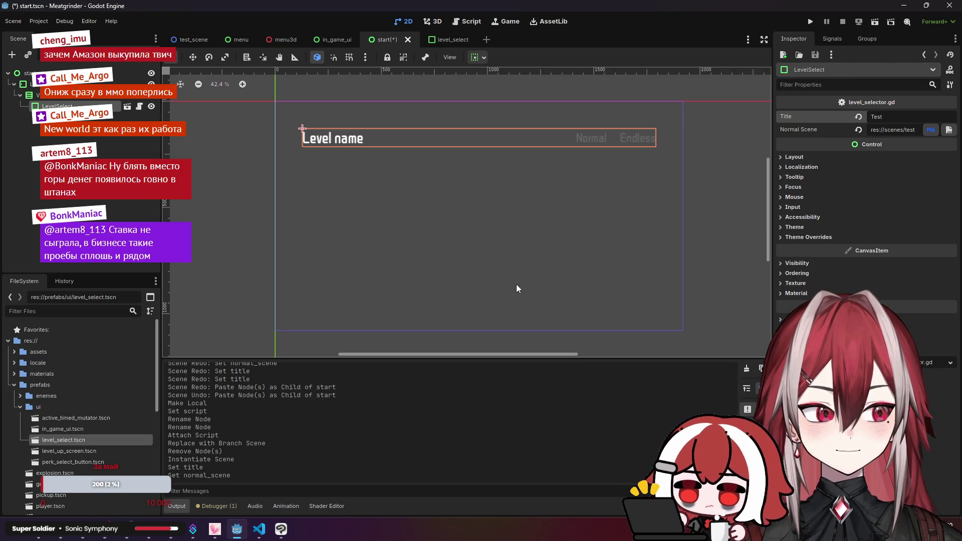
- Bring the Visual Studio Code window with level_selector.gd to the front
click(262, 537)
click(262, 536)
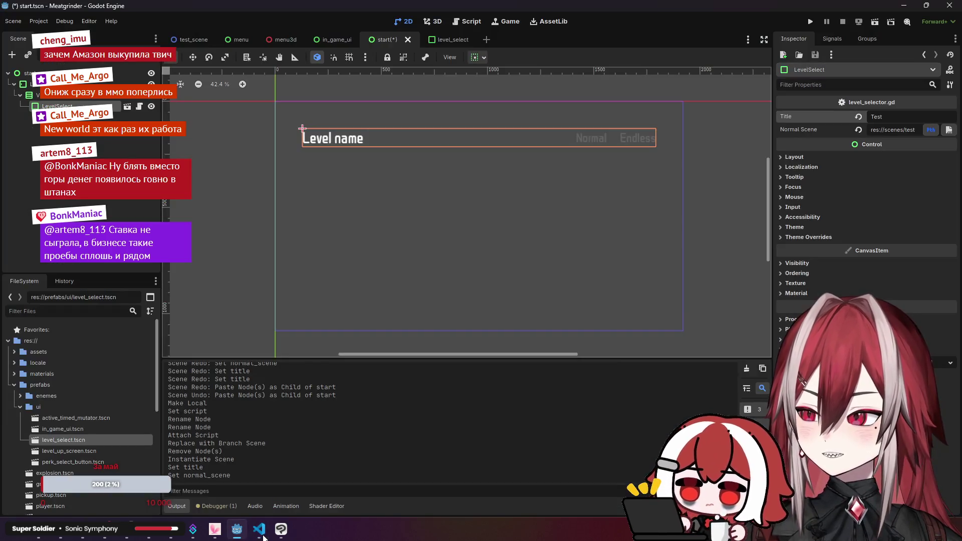
click(262, 537)
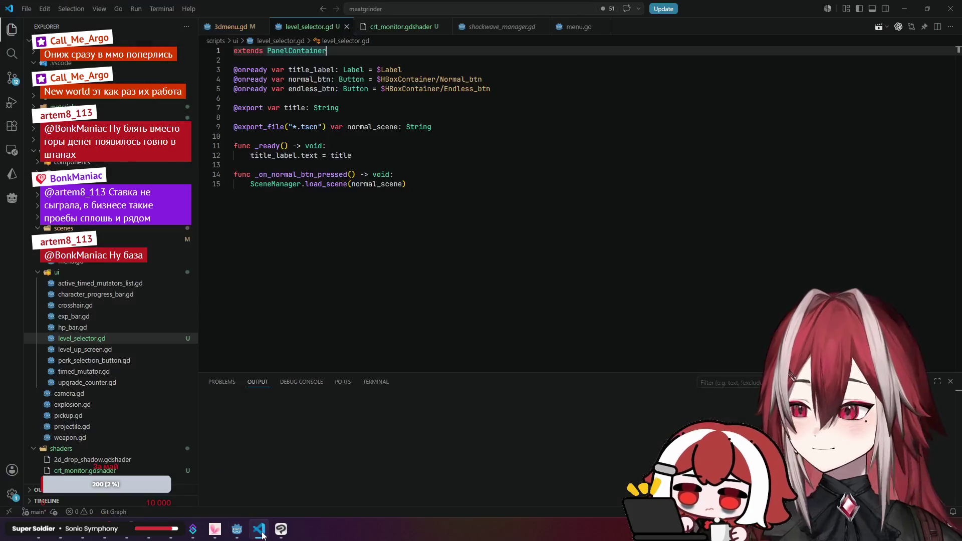
- Glance at the 3dmenu.gd script, then return to level_selector.gd
click(262, 536)
click(262, 535)
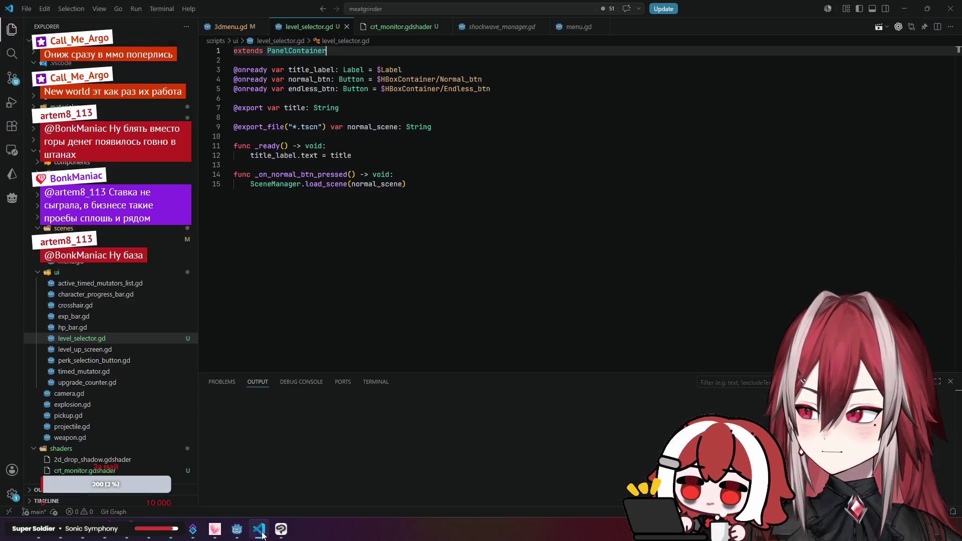
click(233, 31)
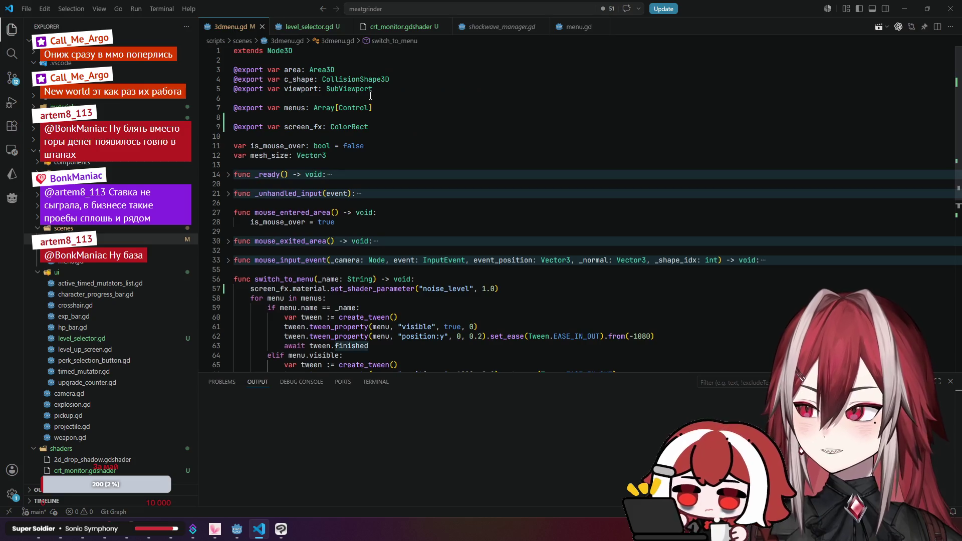
scroll(432, 126, up, 3)
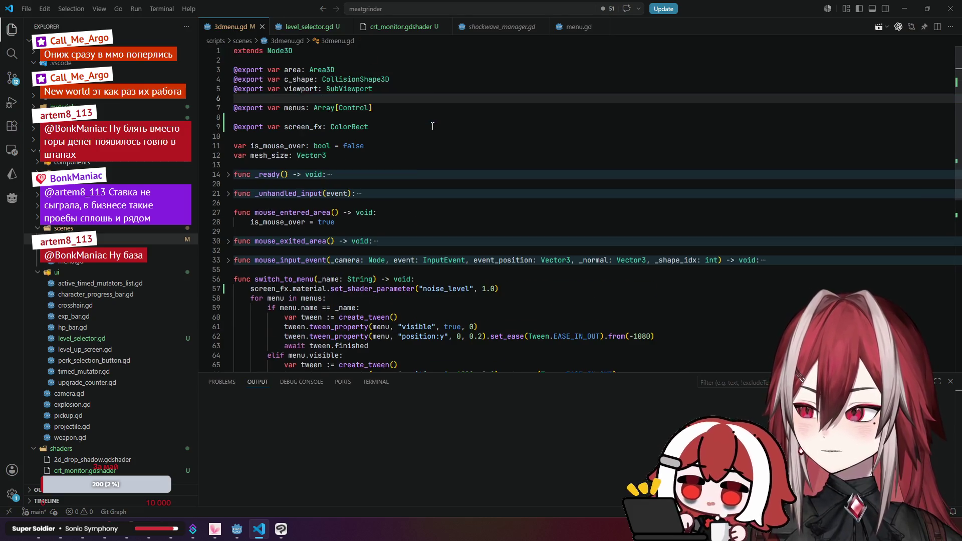
click(310, 27)
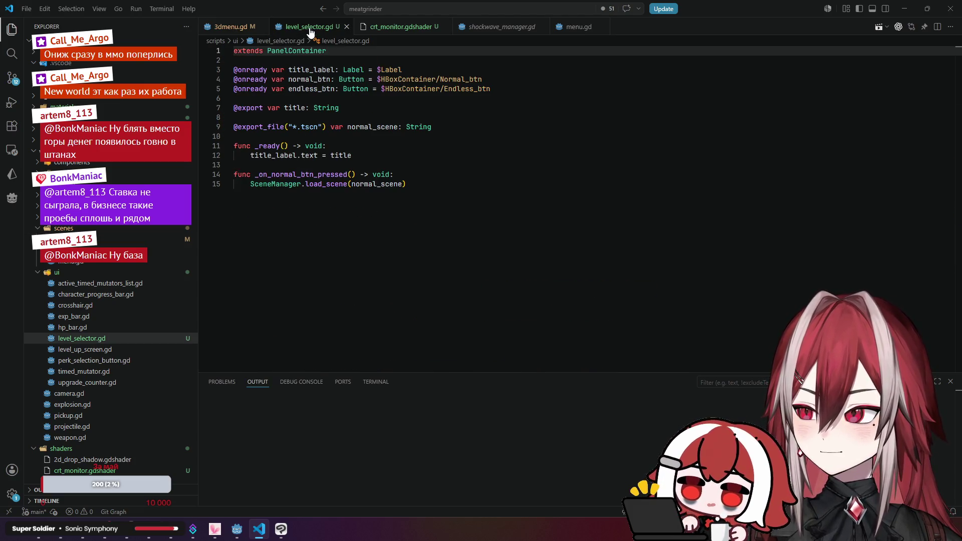
- Review the HBoxContainer path, _ready function and Normal button handler, then return to Godot
click(398, 89)
click(405, 103)
click(401, 108)
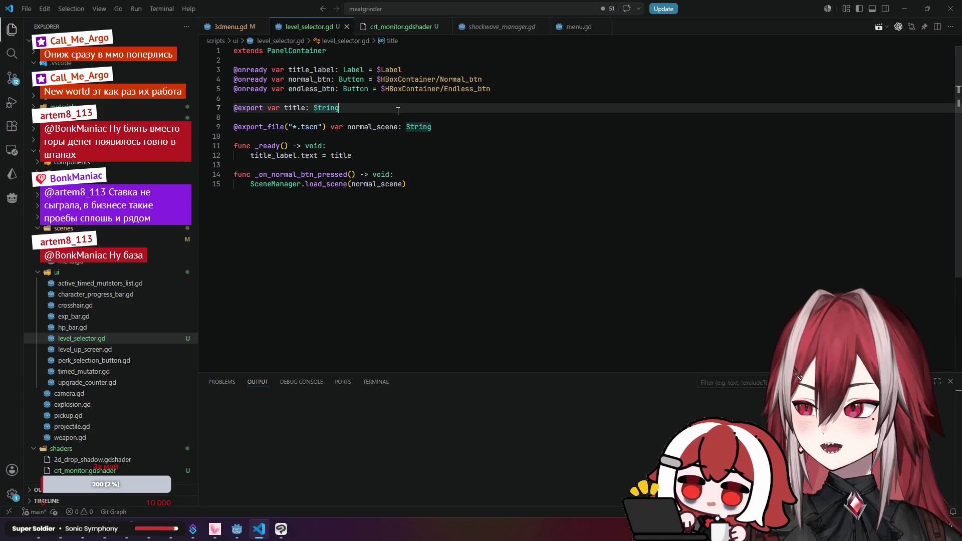
click(412, 144)
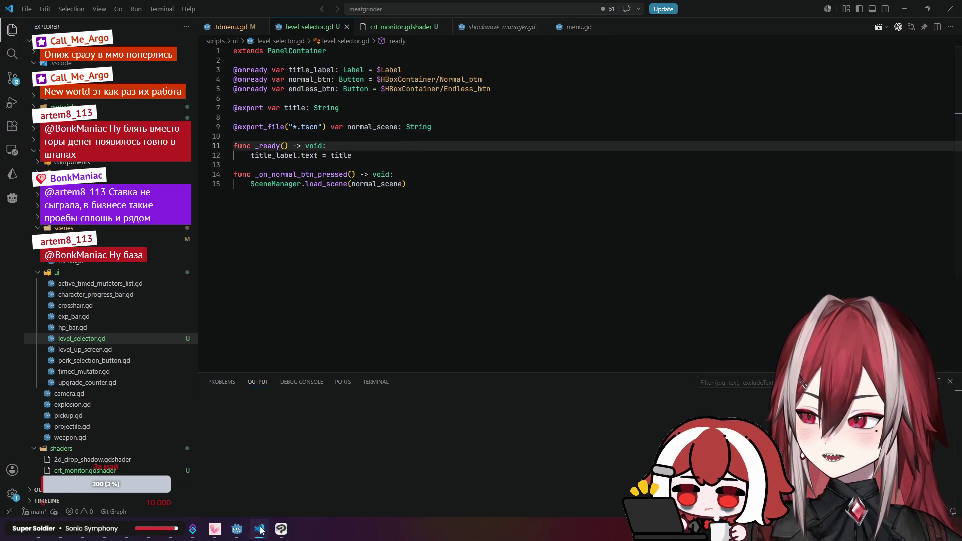
click(261, 530)
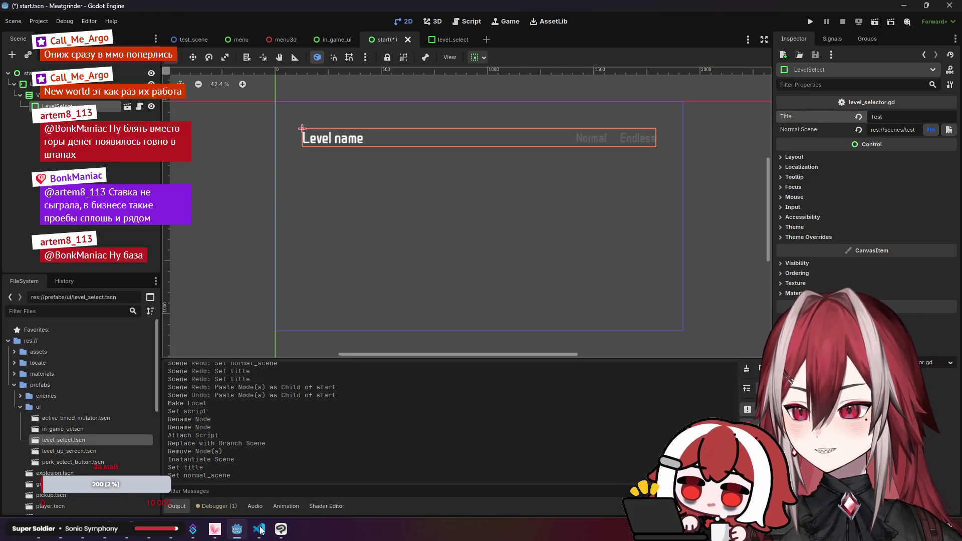
click(261, 530)
click(404, 174)
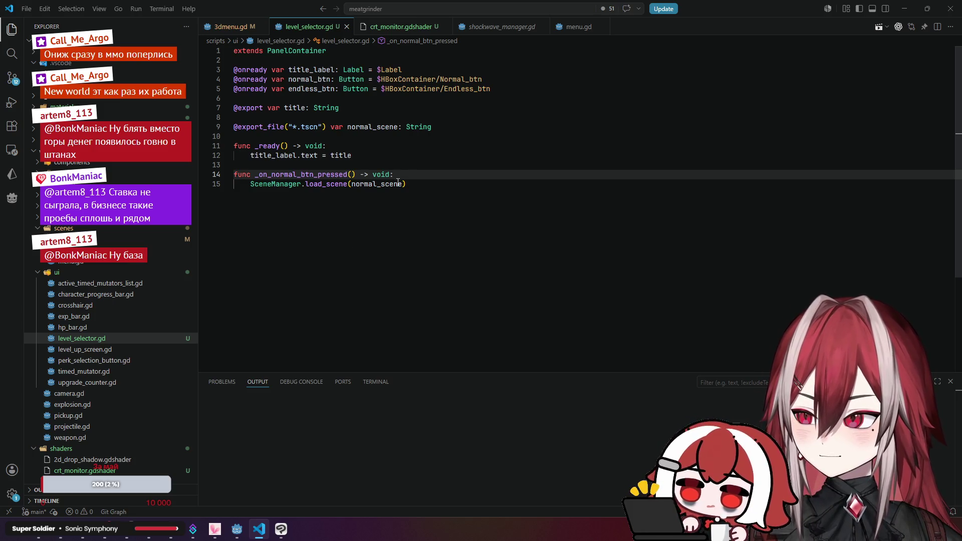
mouse_move(261, 532)
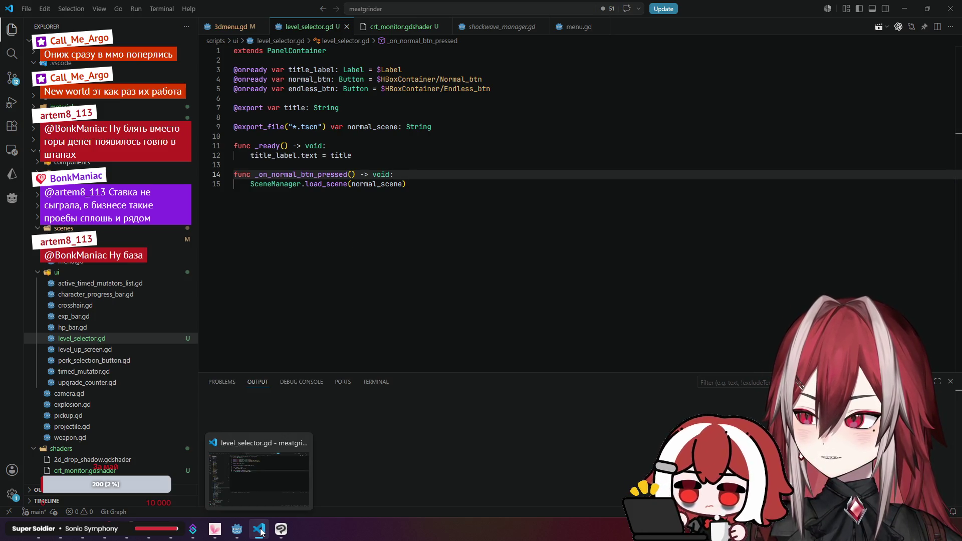
click(261, 532)
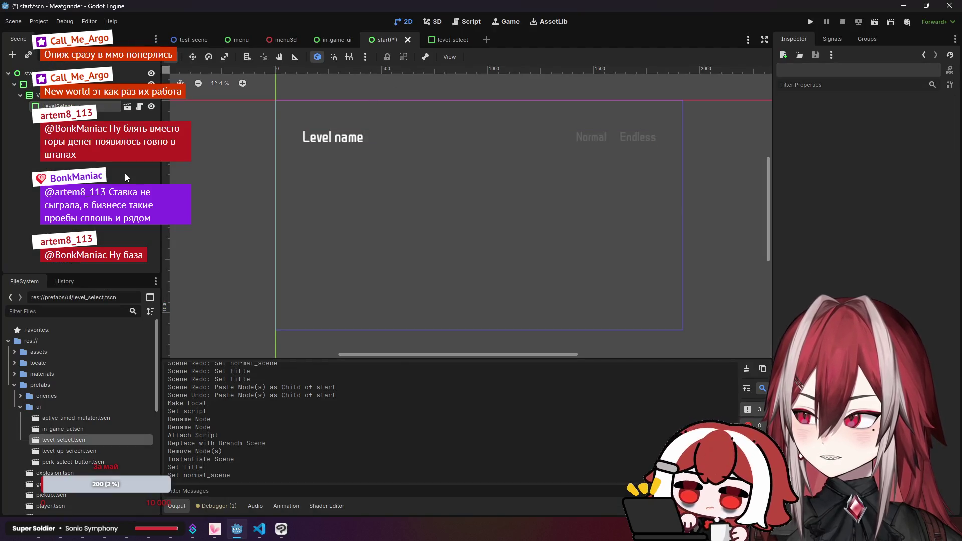
- Save start, then set the level_select root's anchors preset to HCenter Wide and save
key(ctrl+s)
click(437, 40)
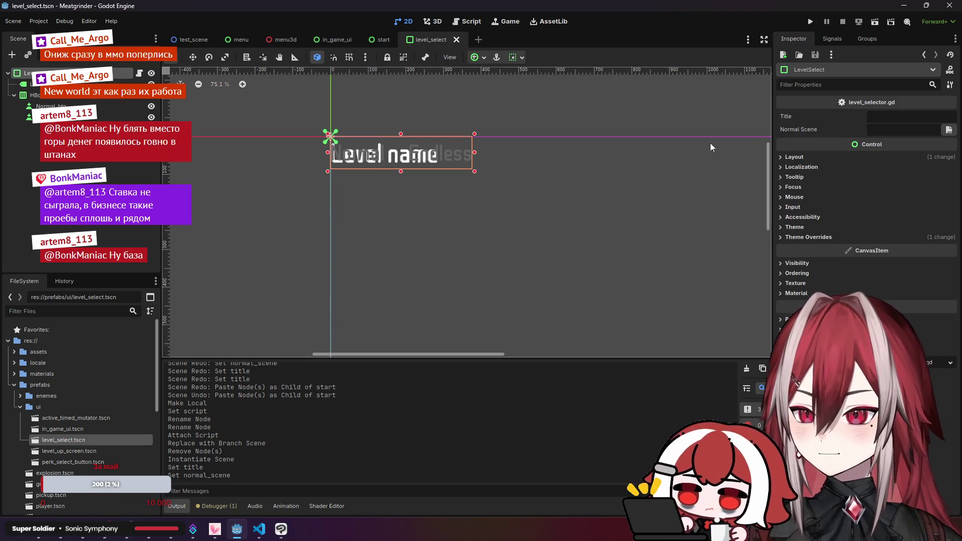
scroll(477, 172, down, 5)
click(794, 156)
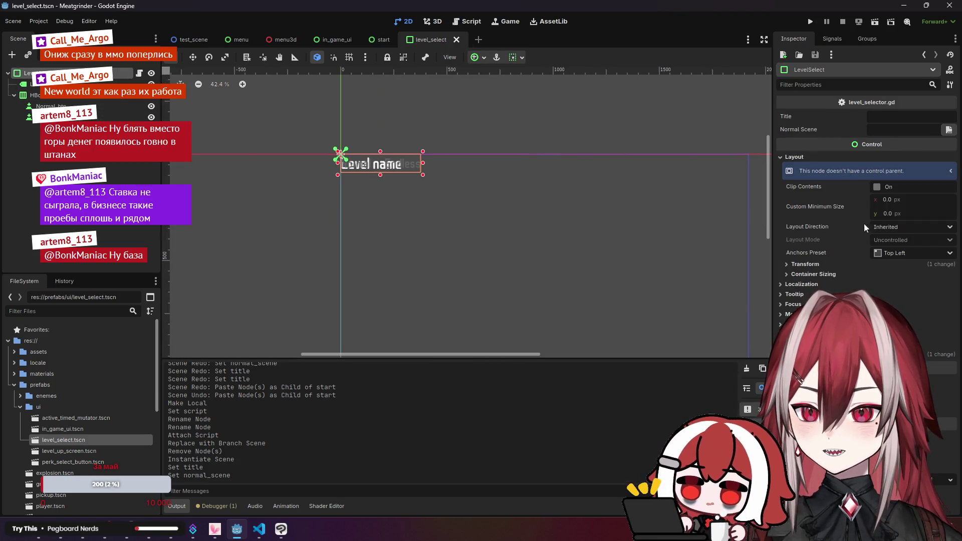
click(905, 254)
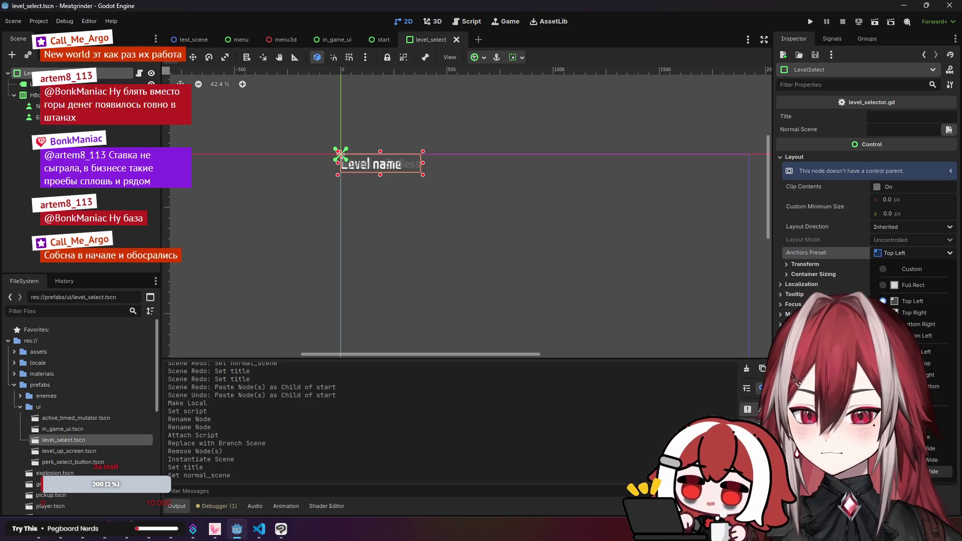
click(927, 471)
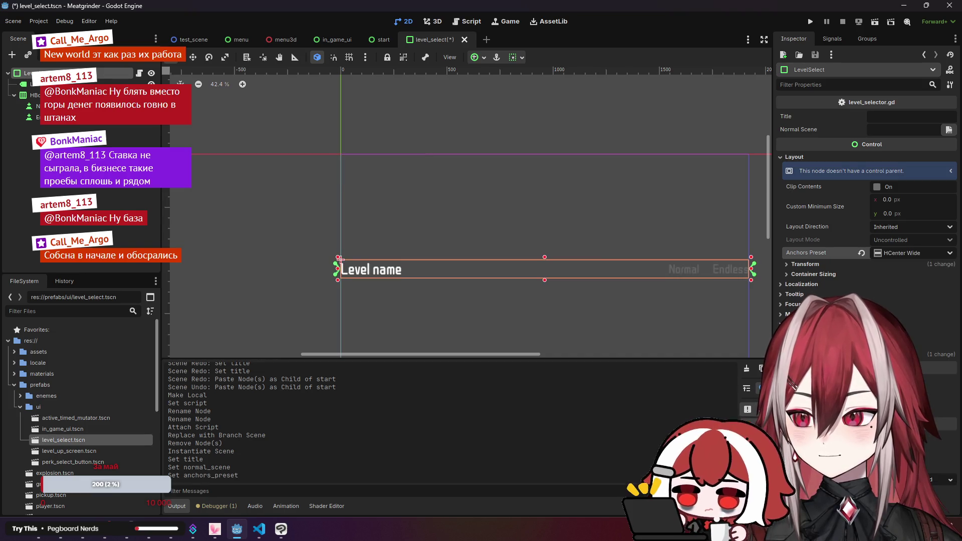
key(ctrl+s)
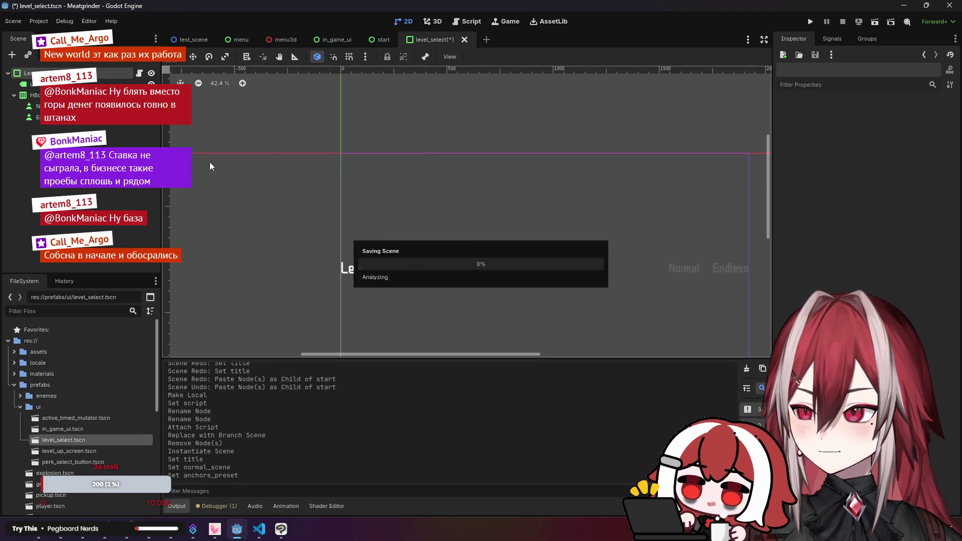
- Pan the level_select canvas to inspect the stretched level row
click(378, 40)
click(439, 39)
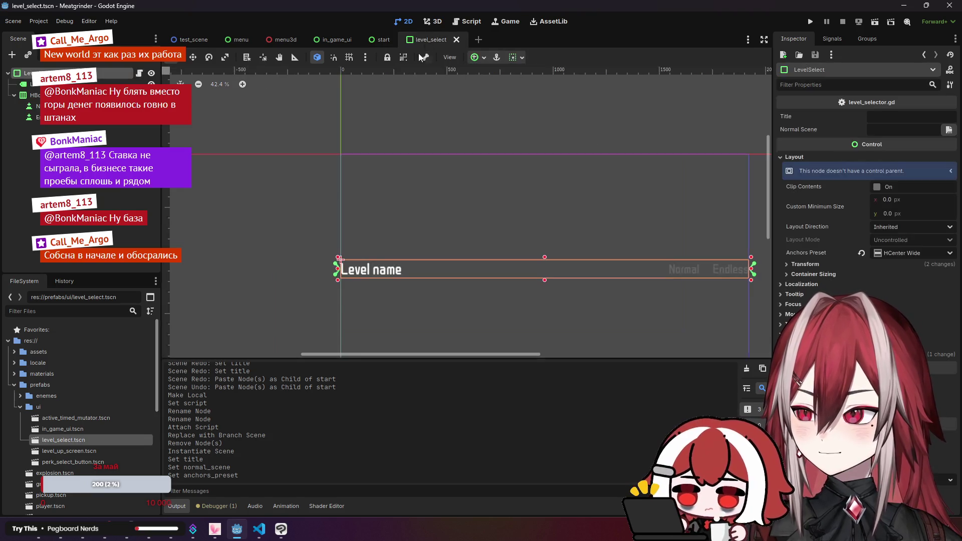
scroll(415, 169, up, 1)
drag(402, 163, 439, 167)
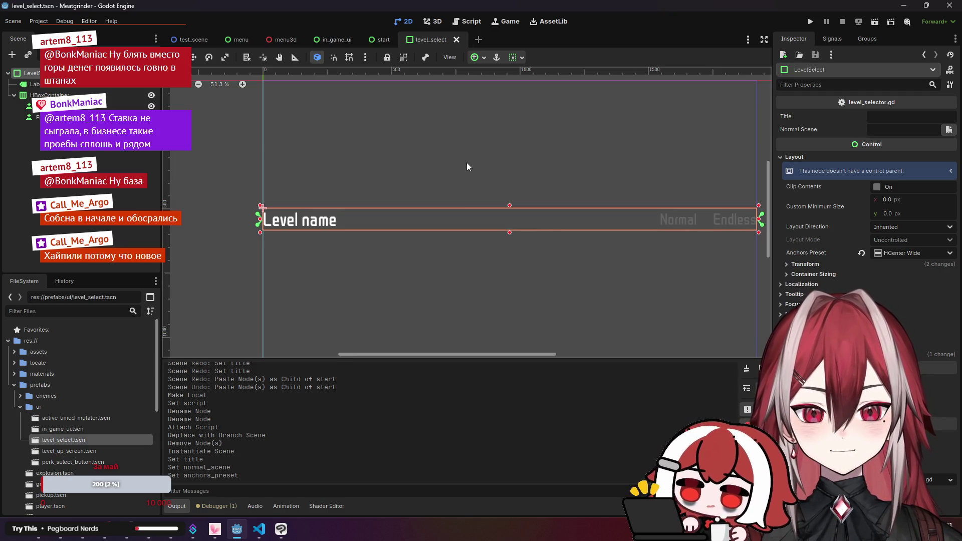
scroll(467, 163, down, 1)
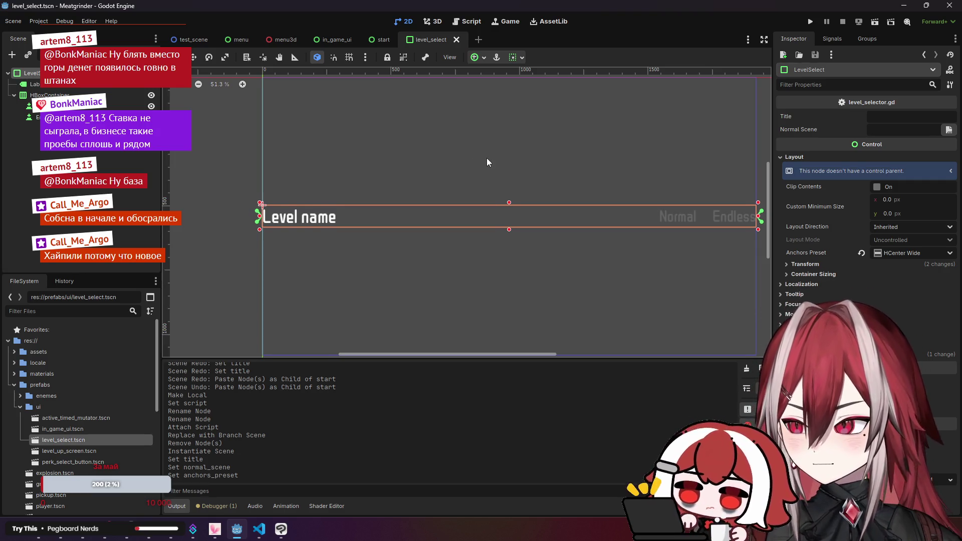
drag(486, 163, 477, 164)
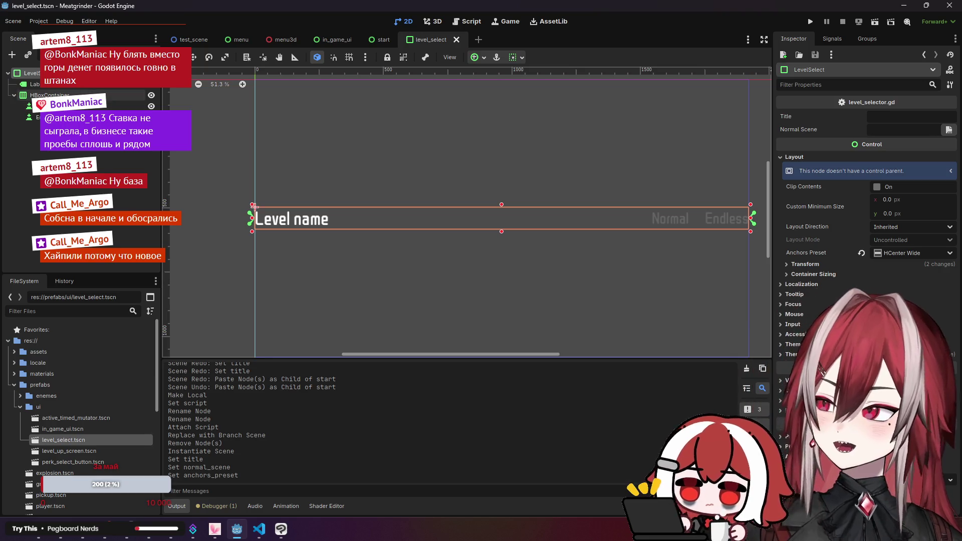
click(269, 533)
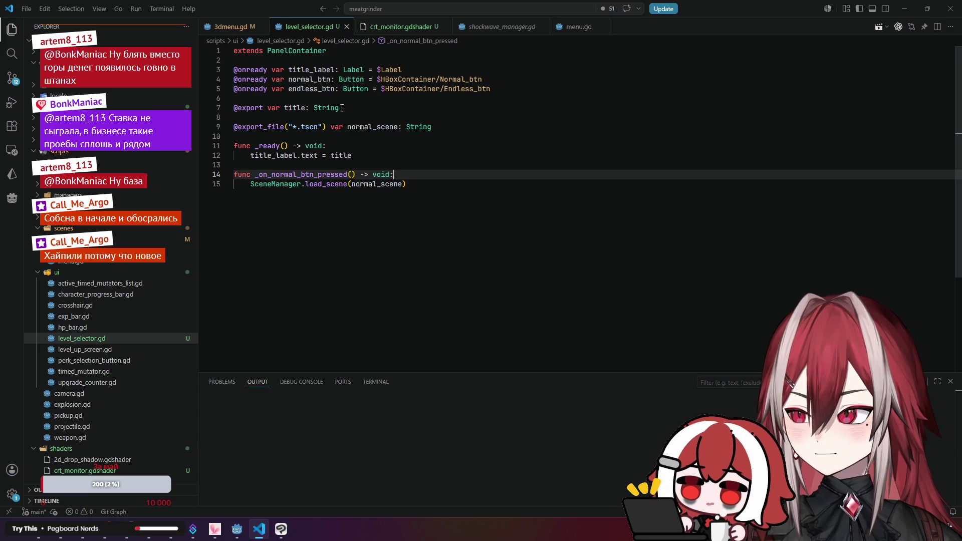
- Add normal_btn.pressed.connect(_on_normal_btn_pressed) on a new line in _ready
click(394, 154)
key(Return)
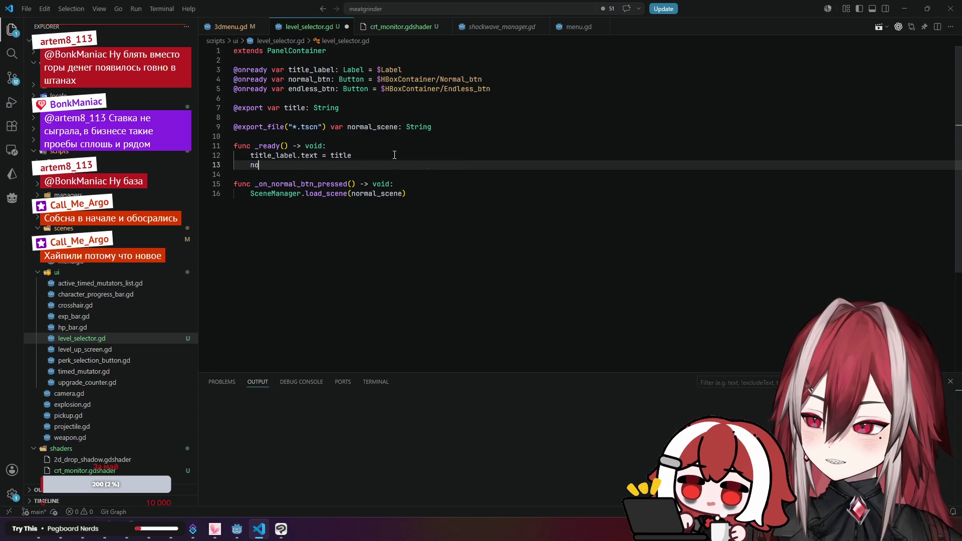
key(BackSpace)
key(BackSpace)
key(Tab)
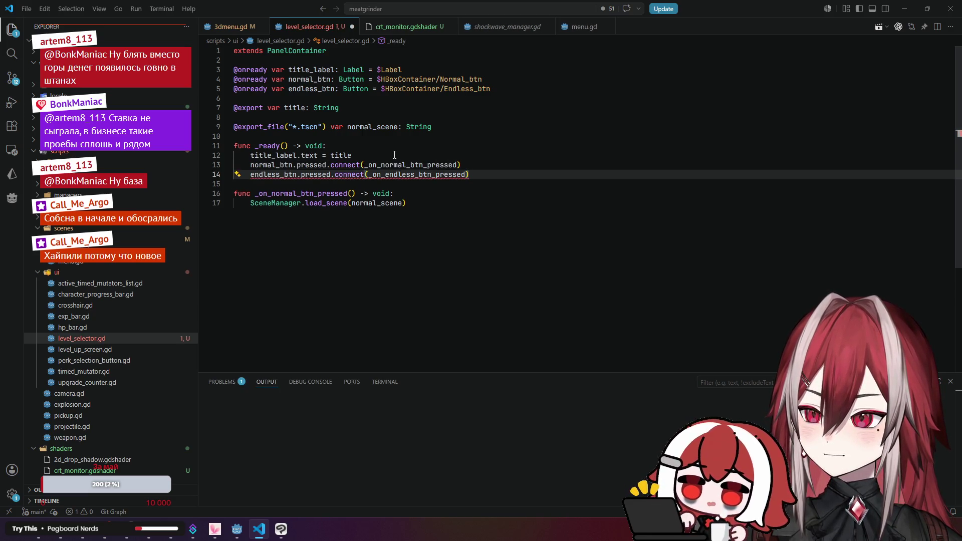
click(465, 108)
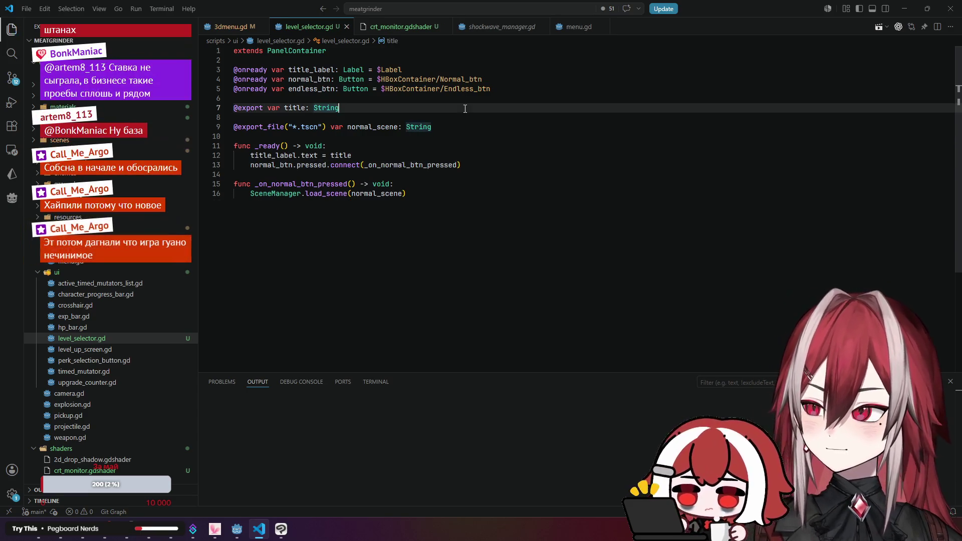
click(247, 528)
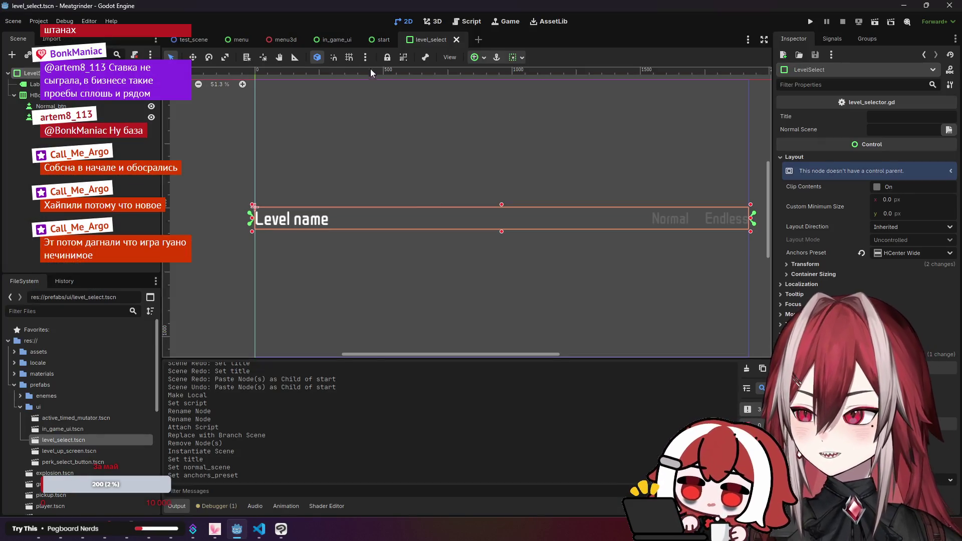
- Close level_select, run the menu3d scene, and start a Normal game from the monitor menu
click(456, 40)
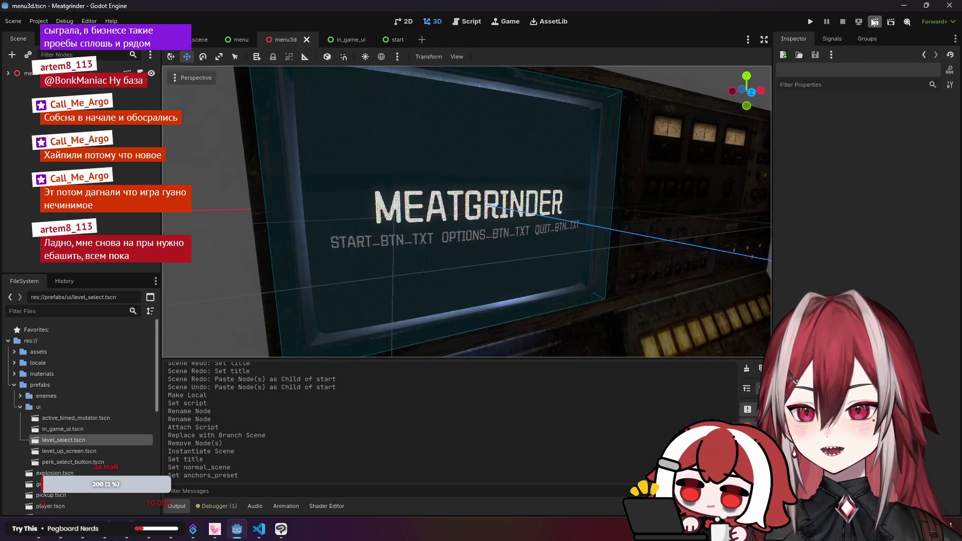
click(875, 23)
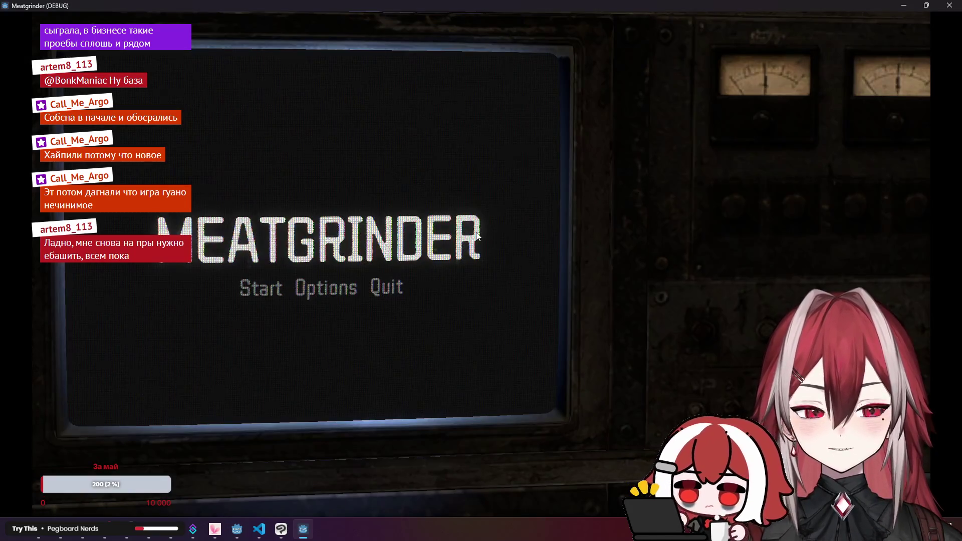
click(256, 288)
click(422, 103)
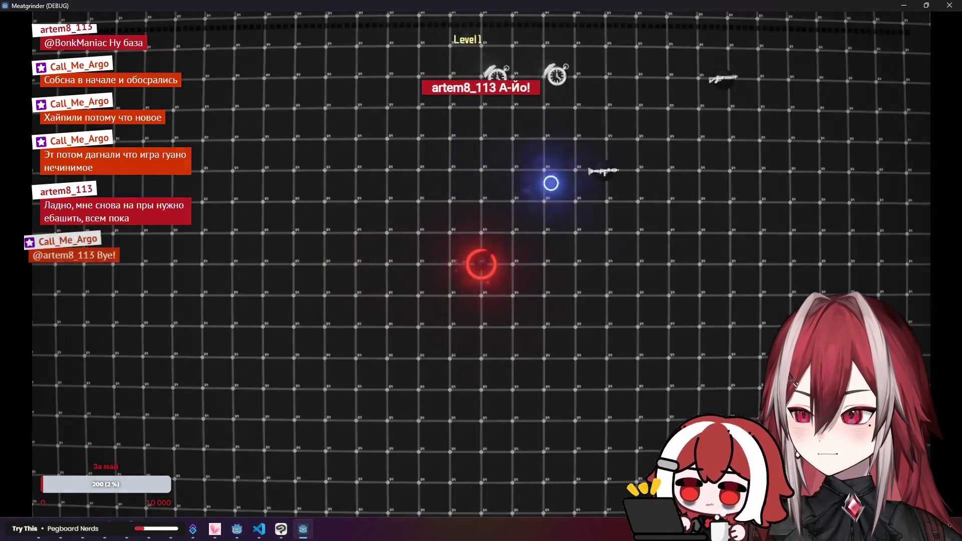
- Move with WASD and shoot the surrounding enemies until reaching level 3
key(d)
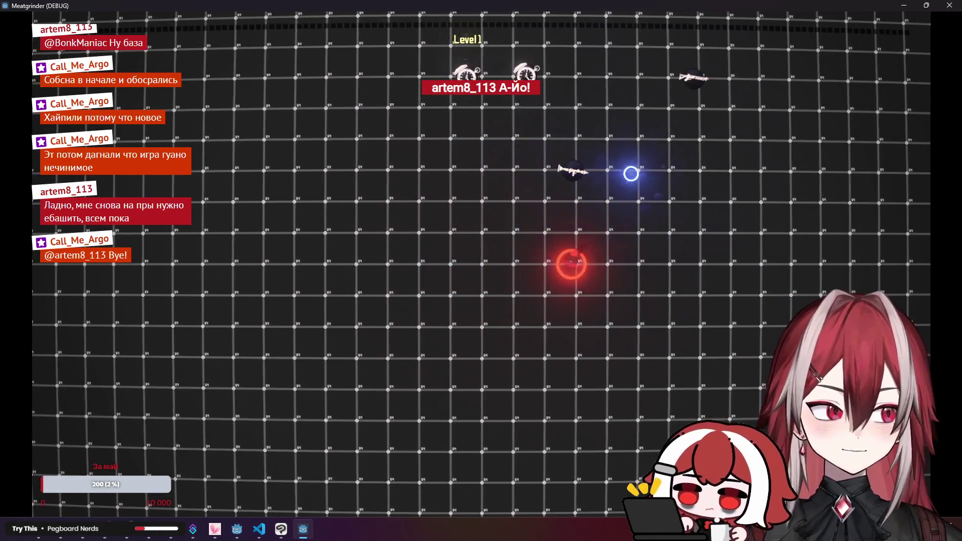
key(w)
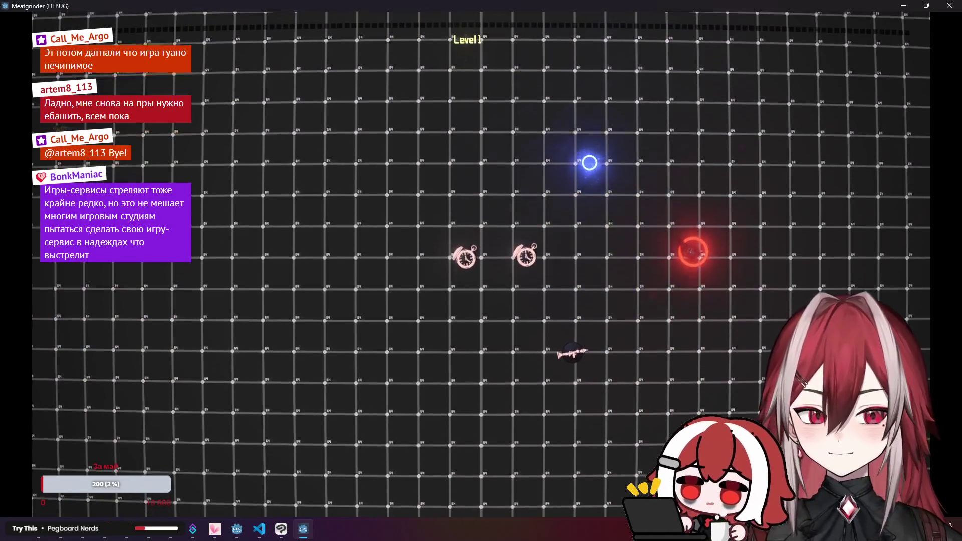
key(s)
key(a)
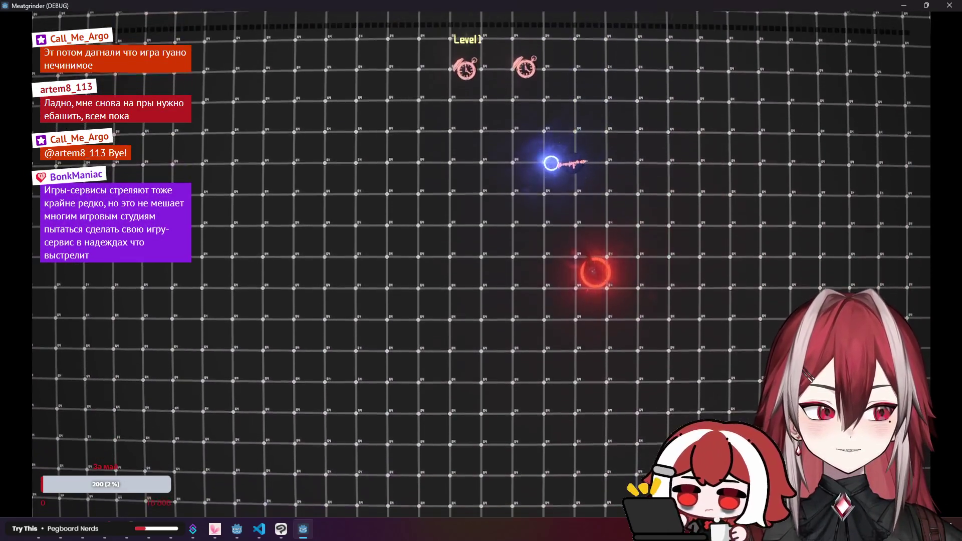
key(w)
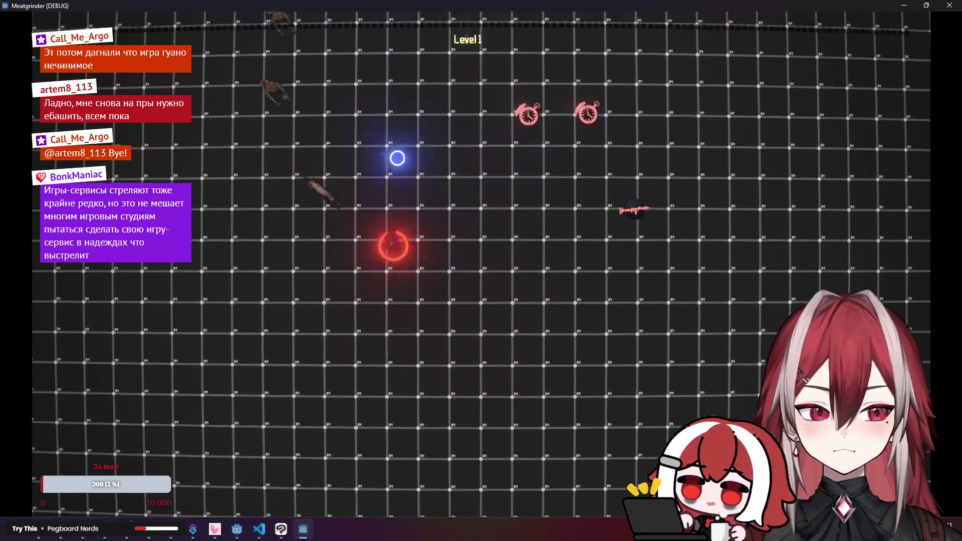
key(d)
click(336, 277)
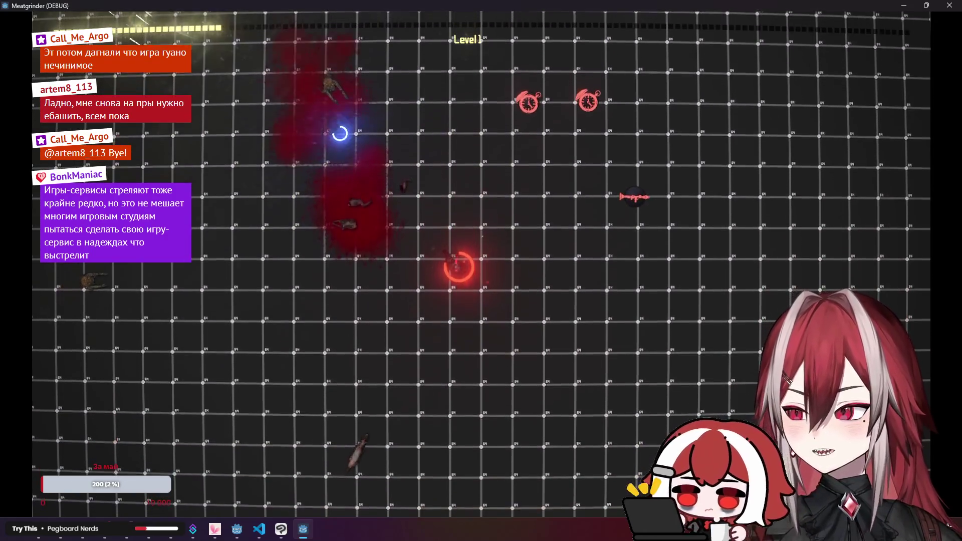
key(w)
key(a)
click(371, 384)
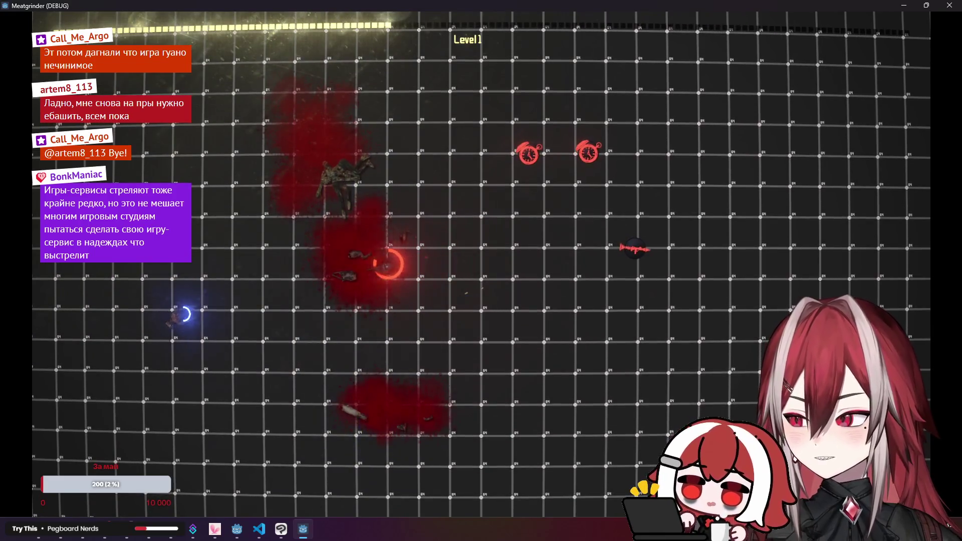
click(184, 314)
key(a)
key(d)
click(593, 453)
key(d)
key(s)
click(594, 427)
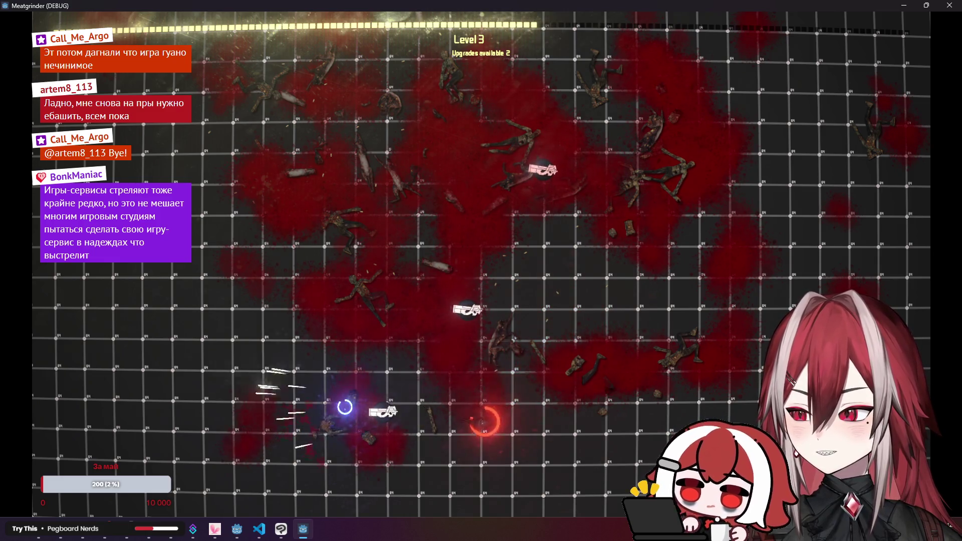
- Steer the player around the upper and right side of the arena with WASD while fighting
key(w)
key(a)
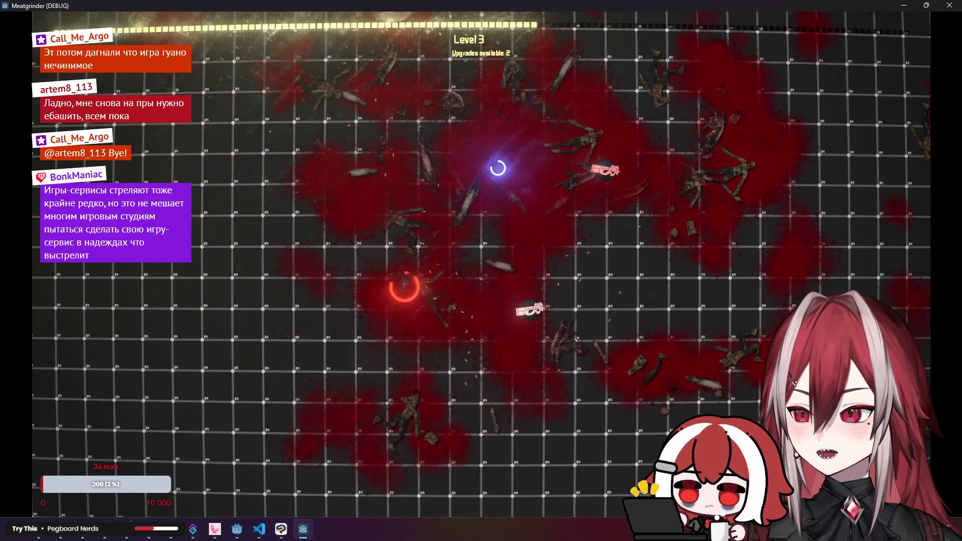
key(w)
key(a)
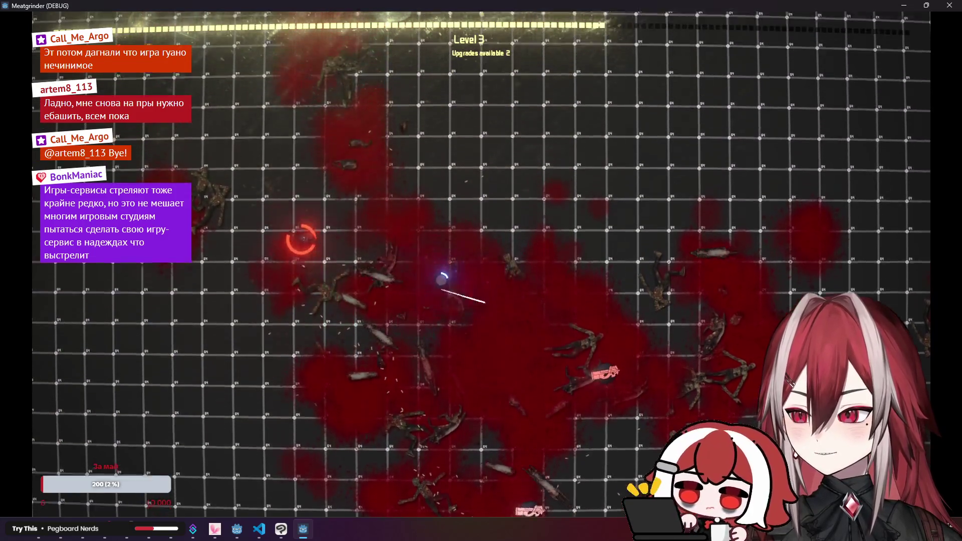
key(w)
key(a)
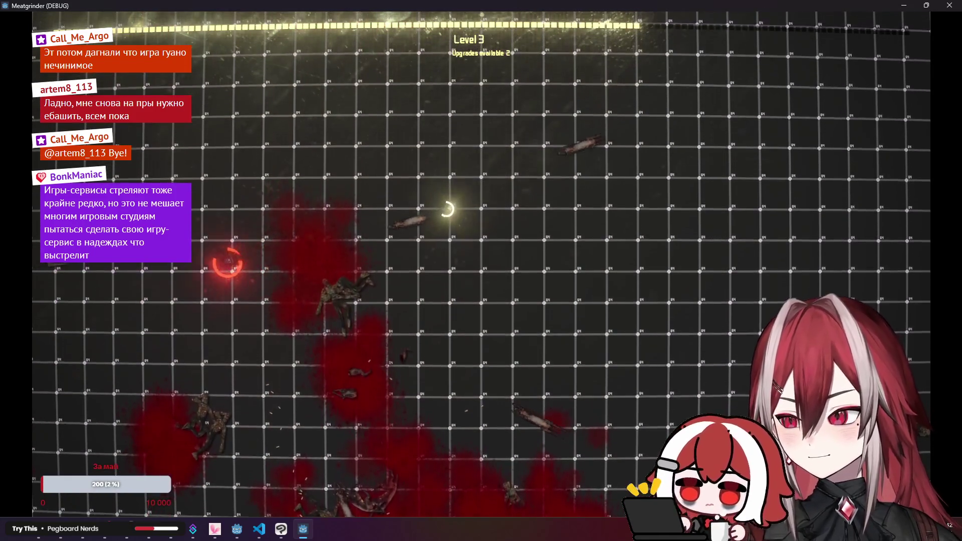
key(w)
key(d)
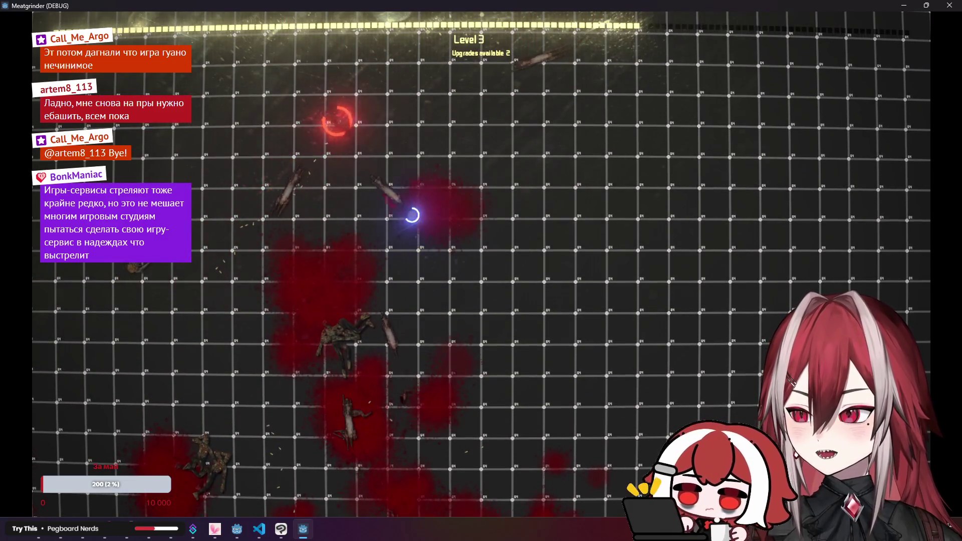
key(d)
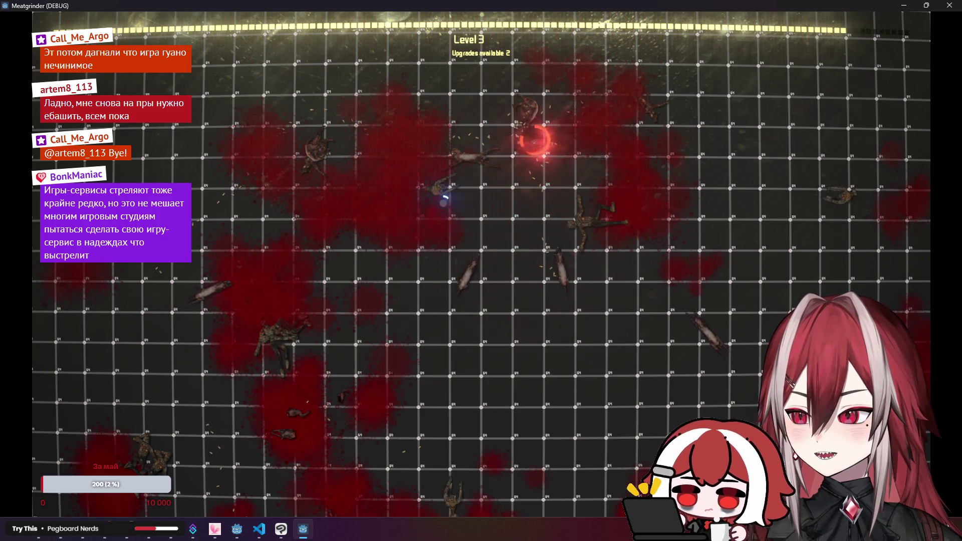
key(a)
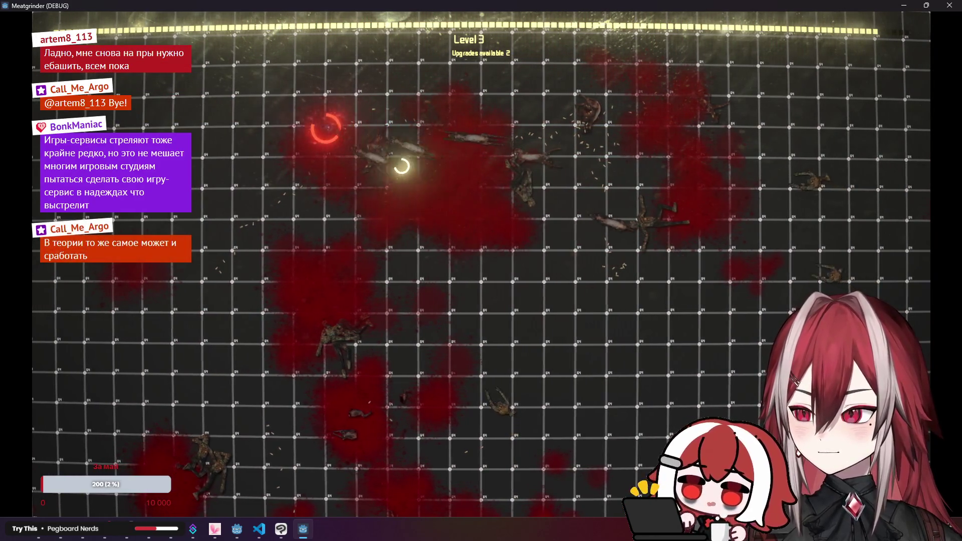
key(s)
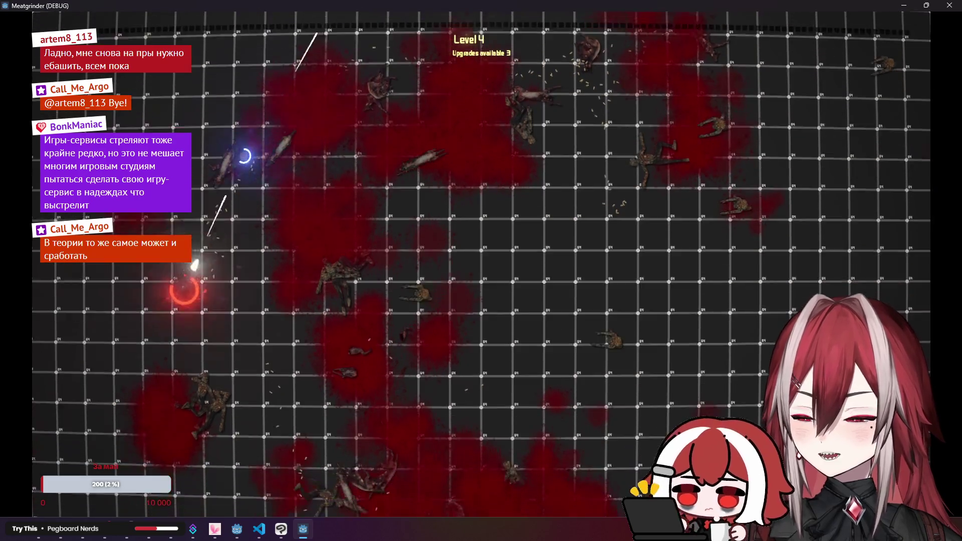
key(d)
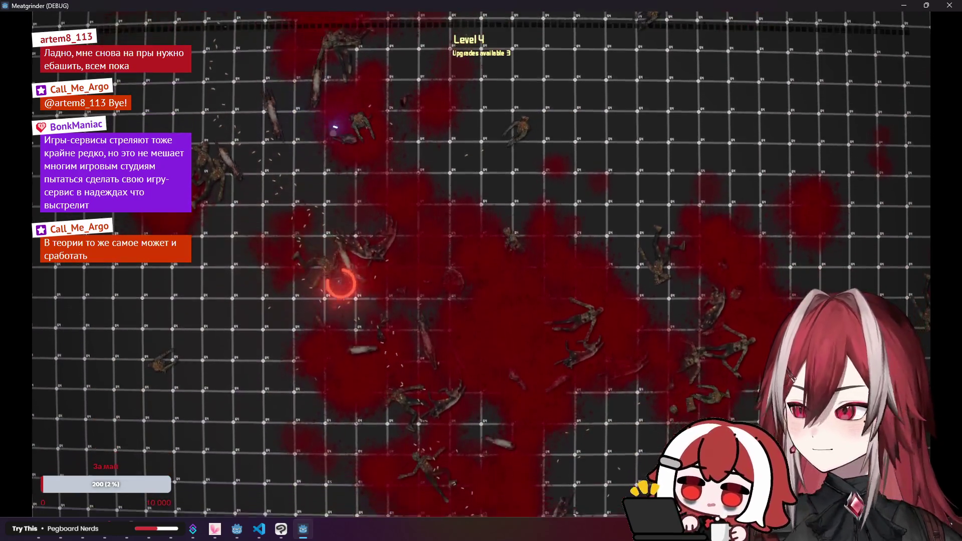
key(d)
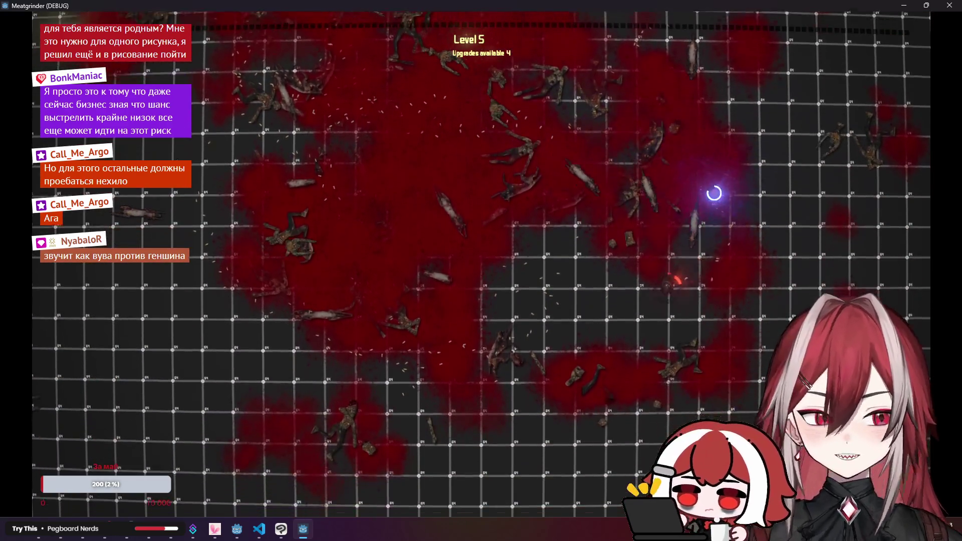
- Keep dodging around the arena until Level 6, then close the game window
key(a)
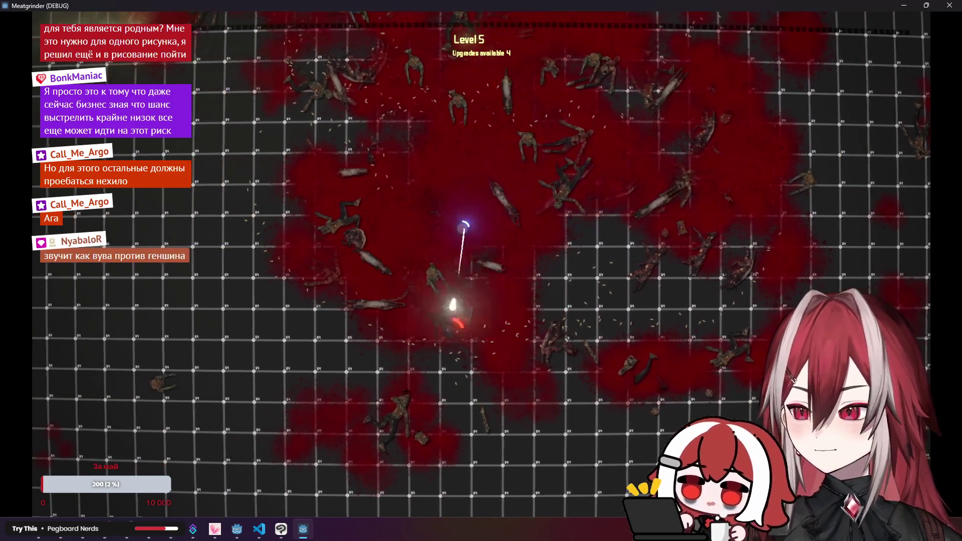
key(a)
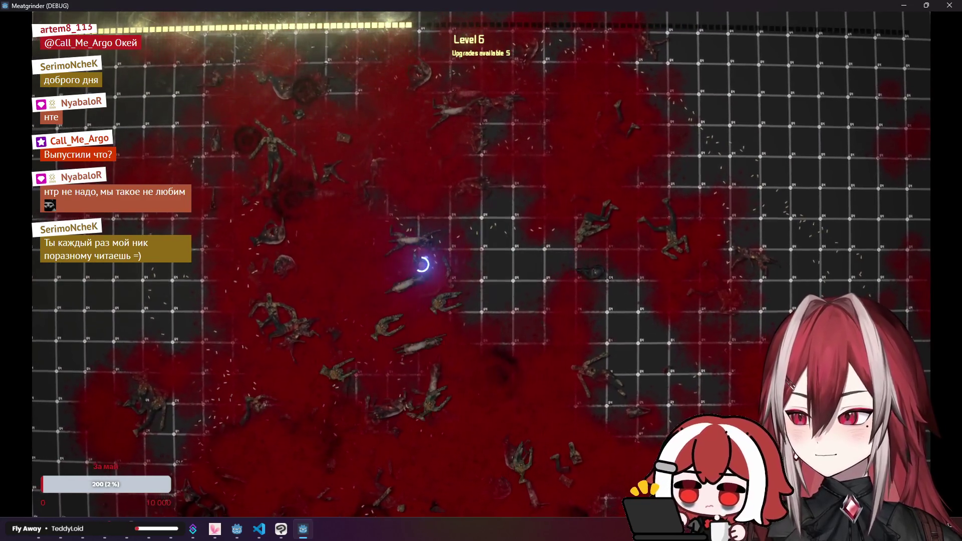
key(s)
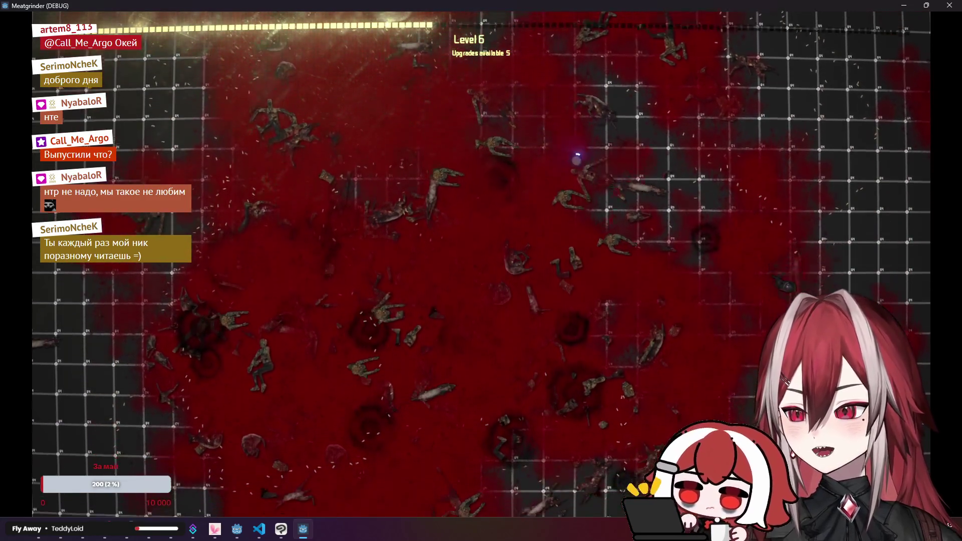
key(s)
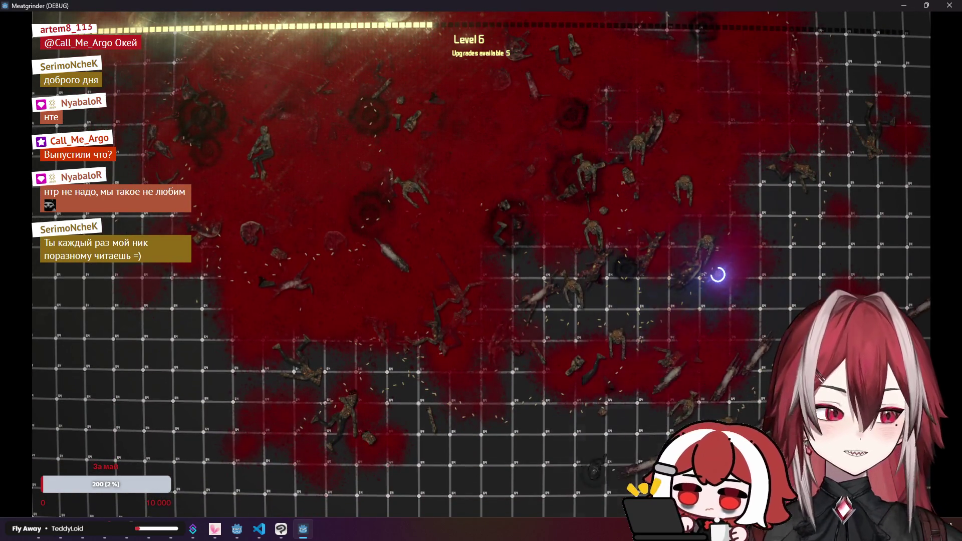
key(a)
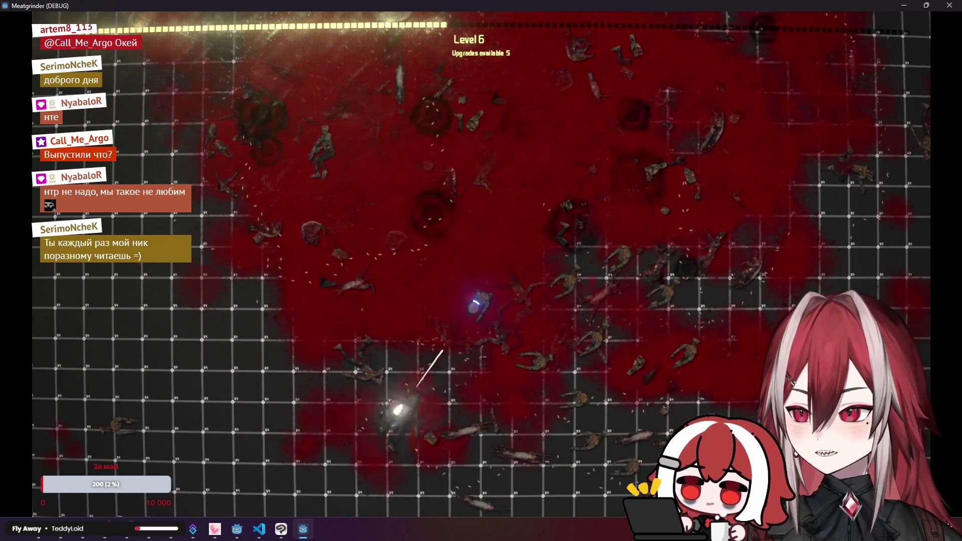
key(w)
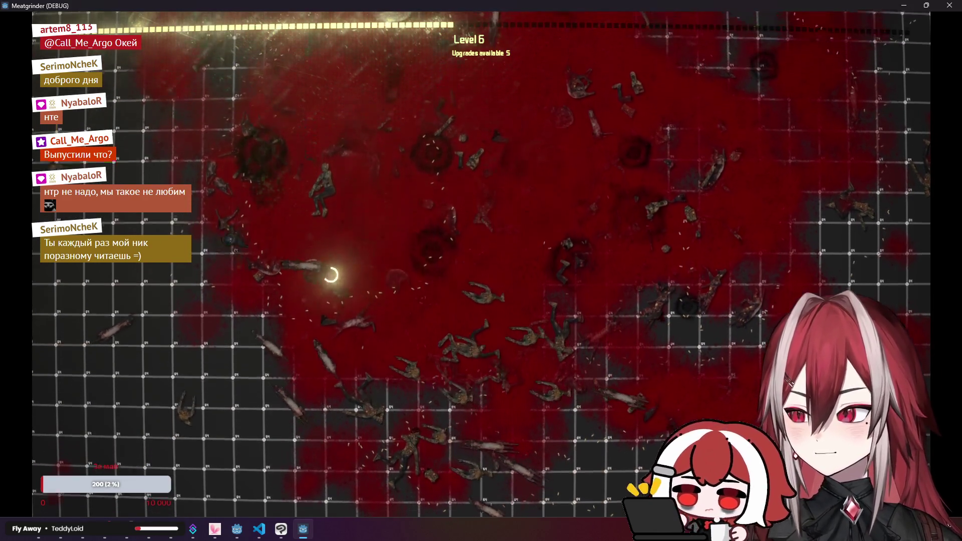
key(d)
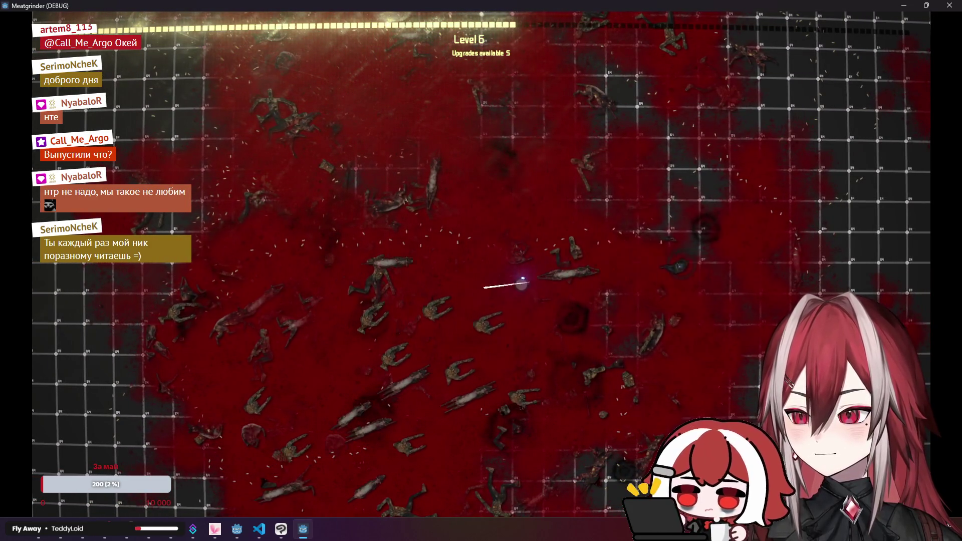
click(950, 6)
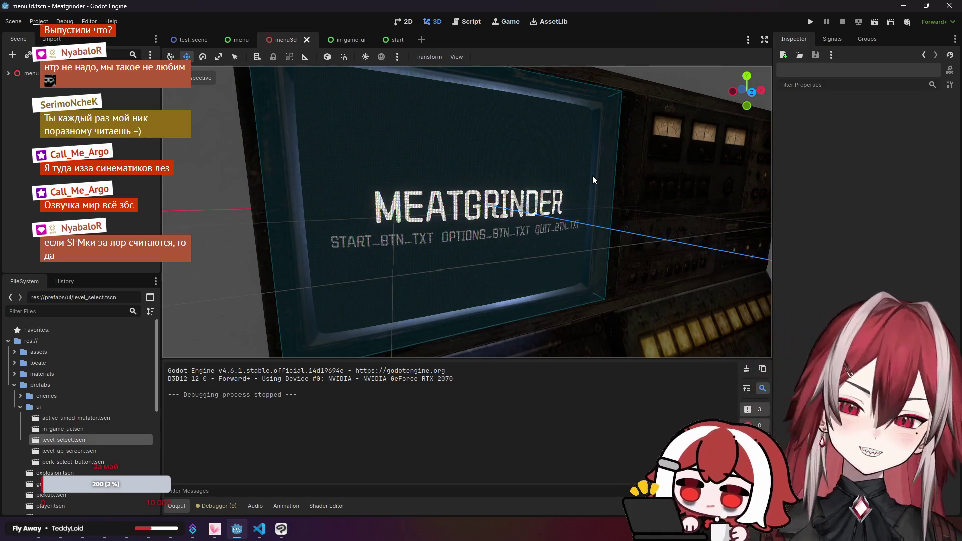
- Zoom out and back in on the MEATGRINDER console in the 3D viewport, then run the project
scroll(570, 220, down, 6)
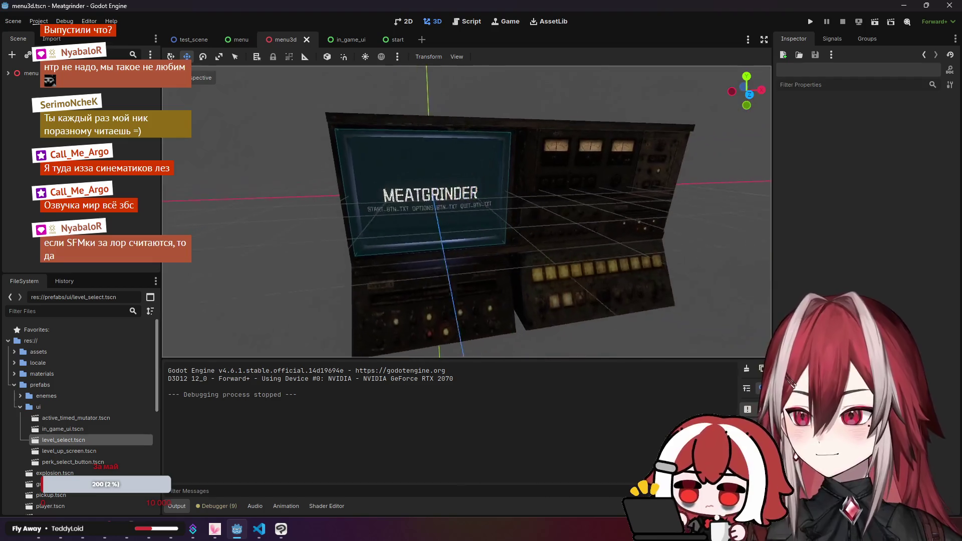
scroll(570, 220, up, 6)
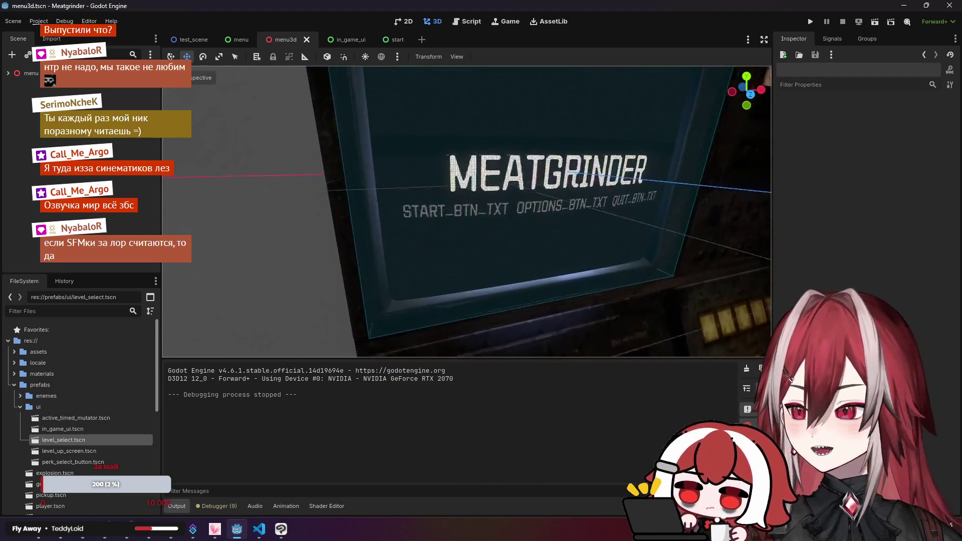
click(810, 22)
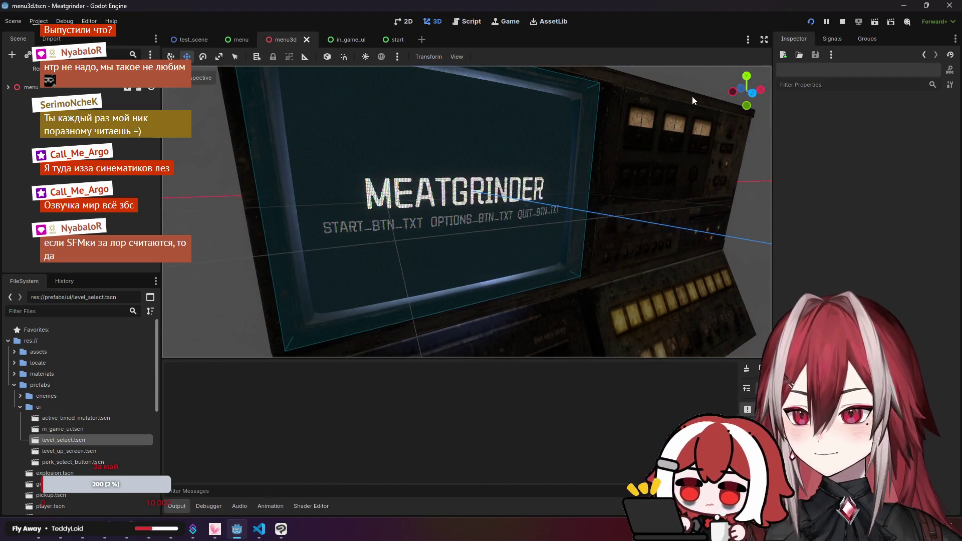
- Restart the game, press Start to reach the Normal/Endless choice, then close the game
click(950, 5)
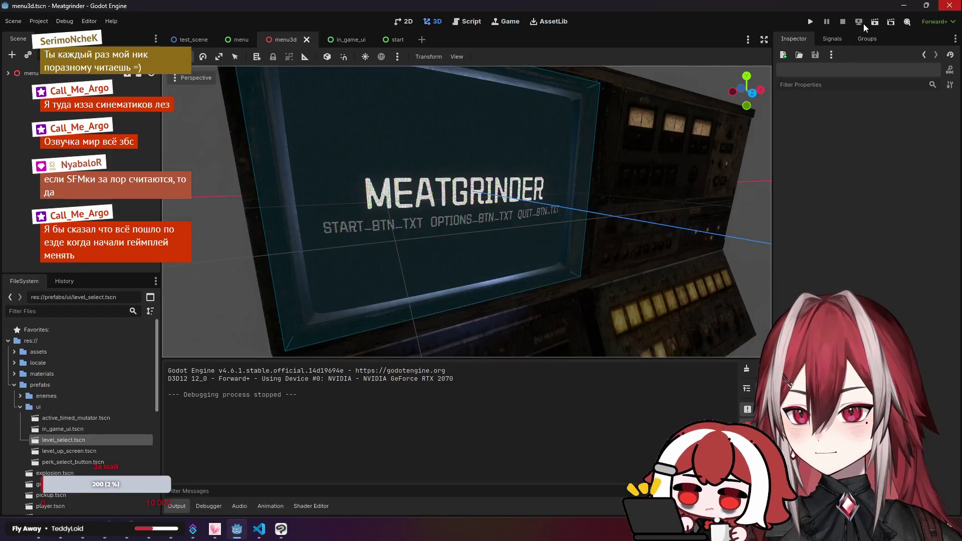
click(873, 24)
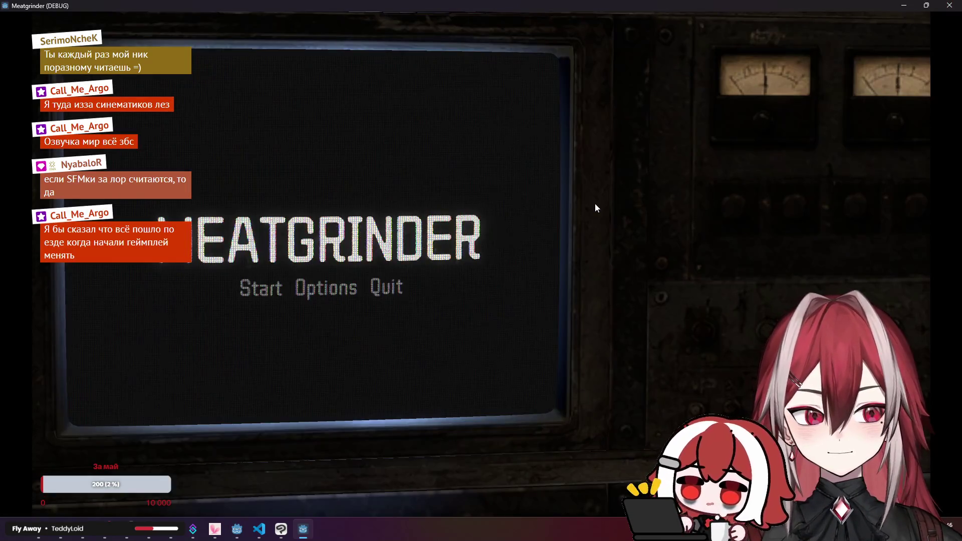
click(273, 288)
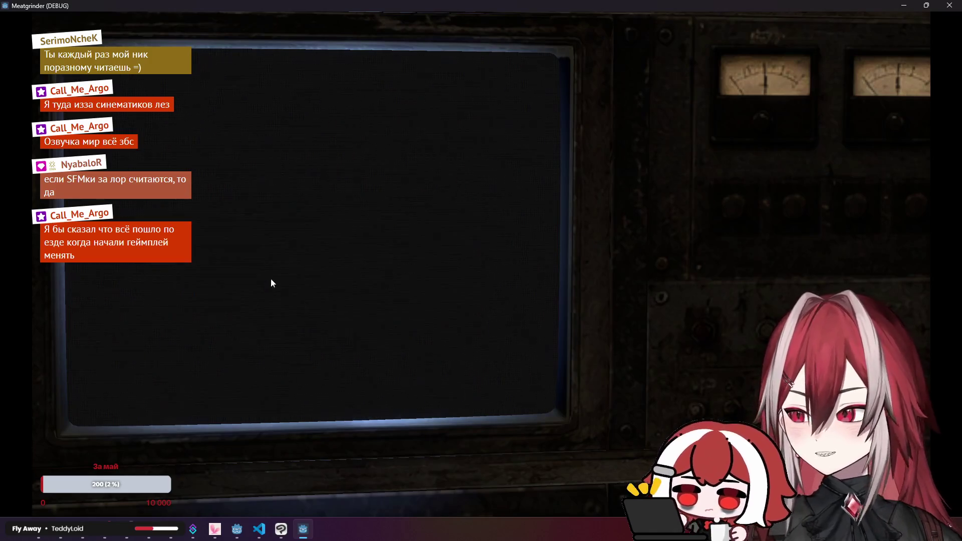
click(949, 5)
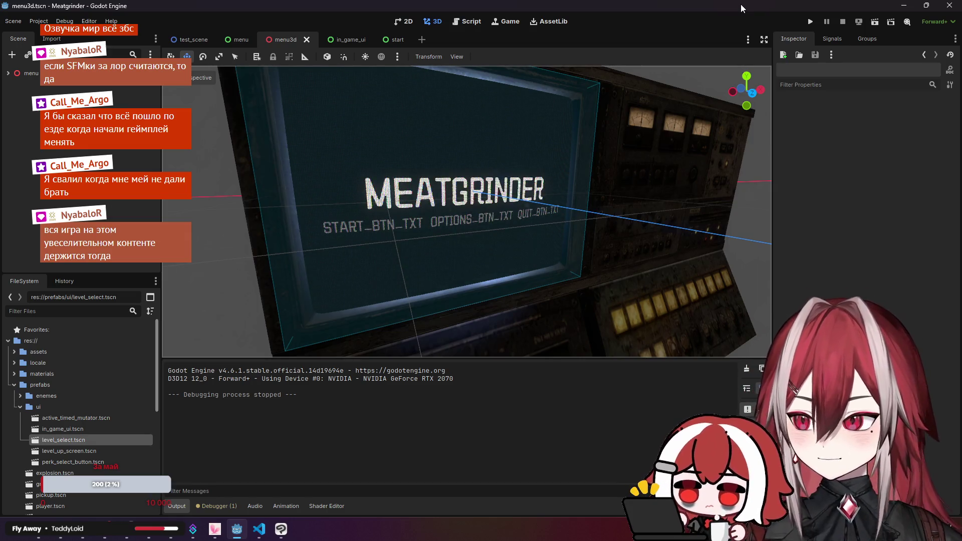
scroll(578, 160, up, 8)
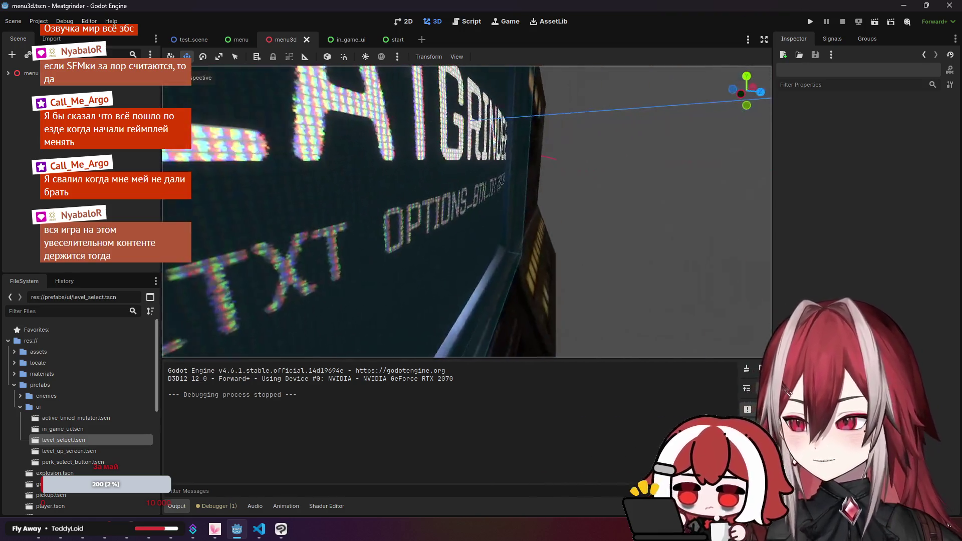
scroll(466, 211, down, 5)
scroll(466, 210, up, 8)
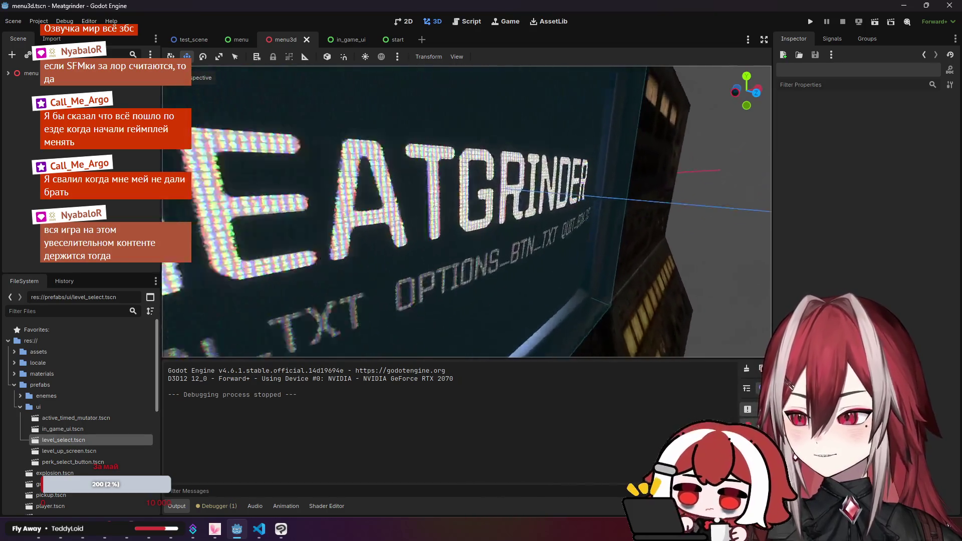
scroll(576, 148, down, 5)
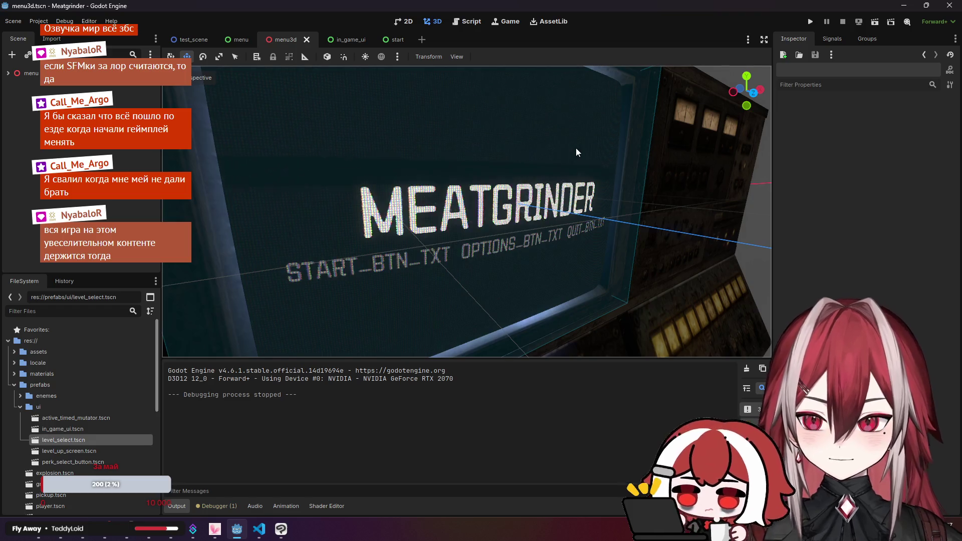
mouse_move(576, 148)
mouse_down()
mouse_move(501, 165)
mouse_move(563, 159)
mouse_up()
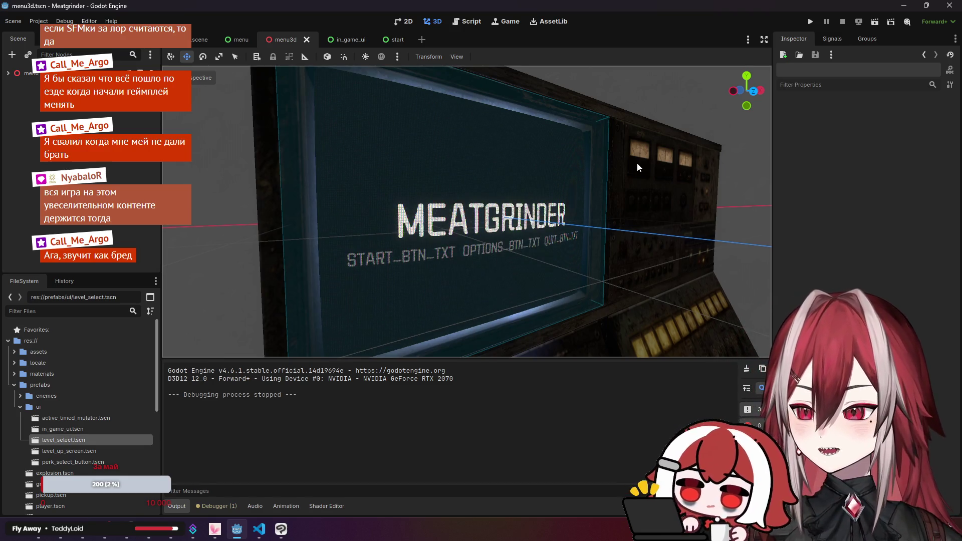
scroll(636, 163, down, 5)
scroll(636, 162, up, 8)
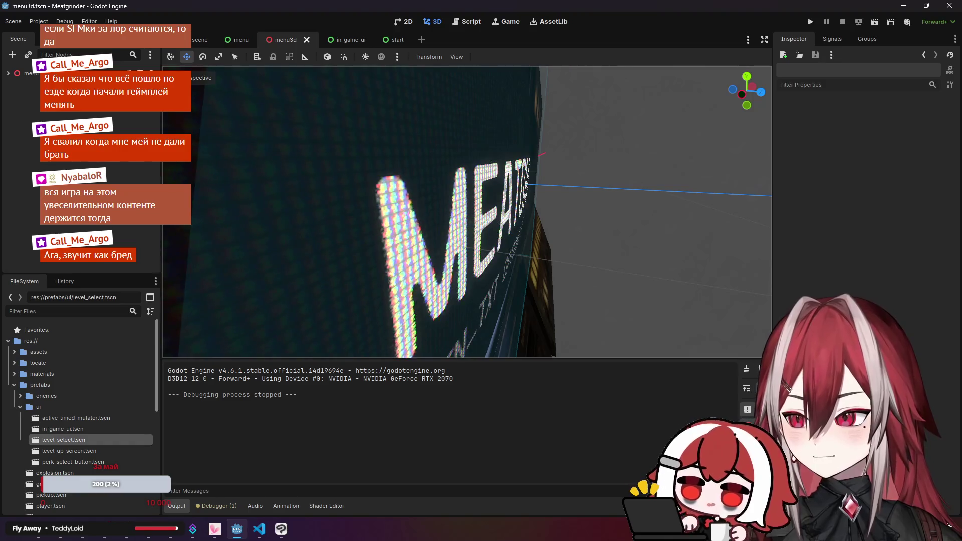
drag(551, 160, 573, 155)
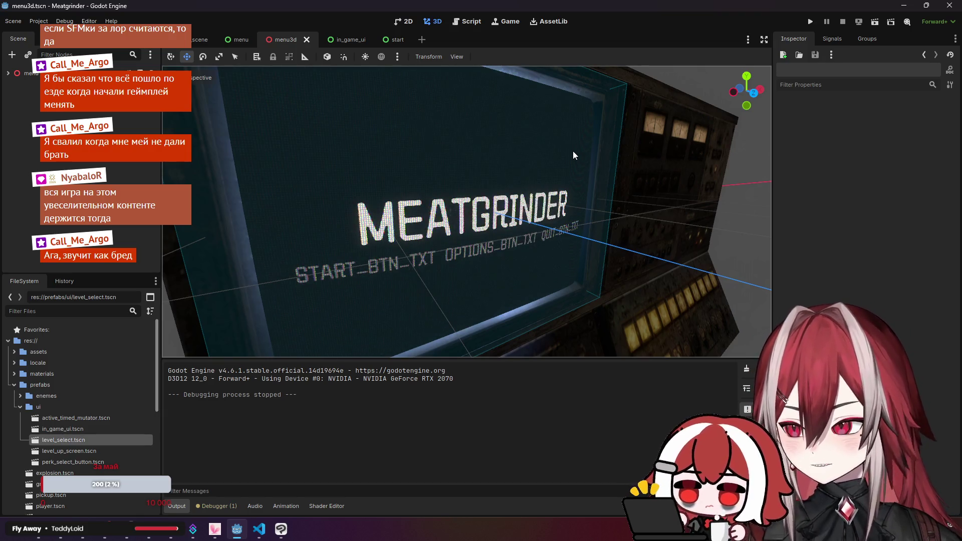
scroll(573, 151, up, 5)
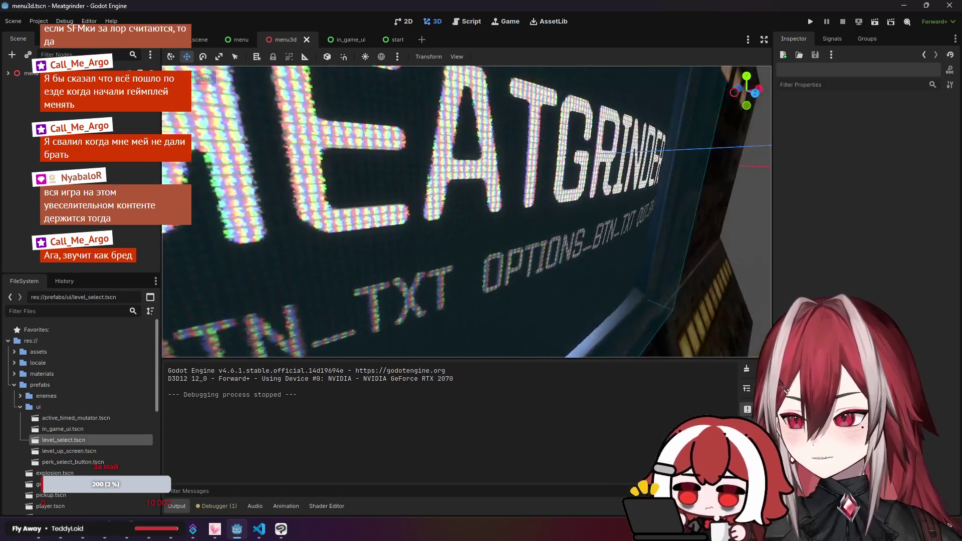
scroll(573, 151, up, 1)
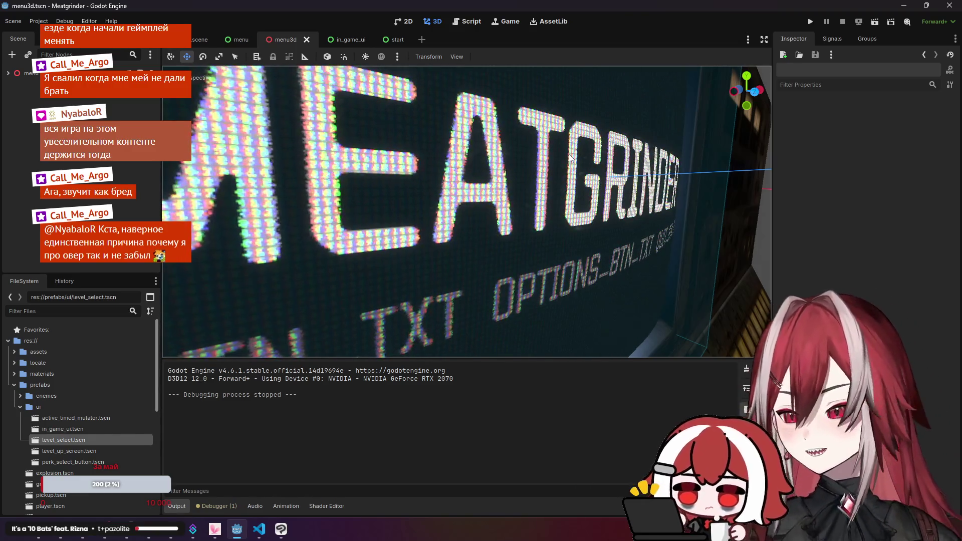
scroll(465, 137, down, 10)
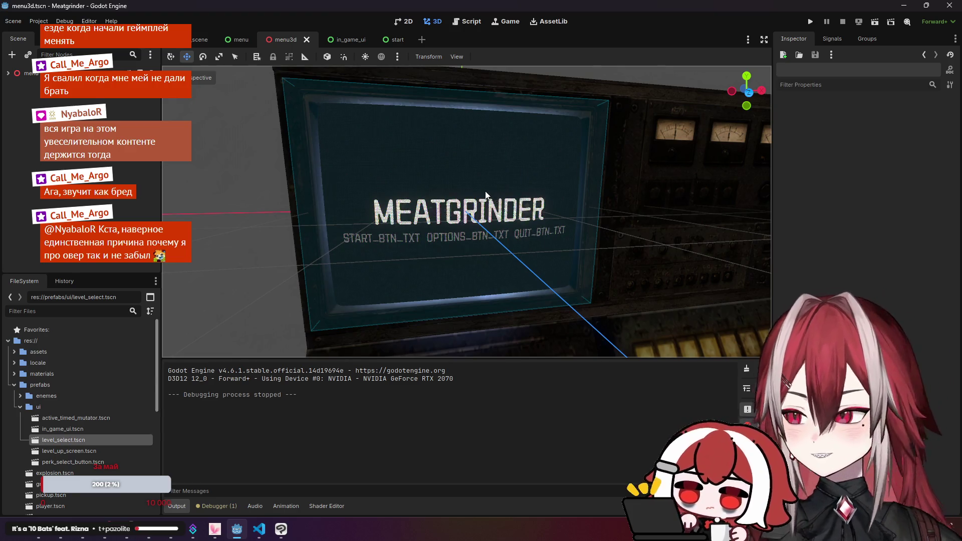
click(8, 73)
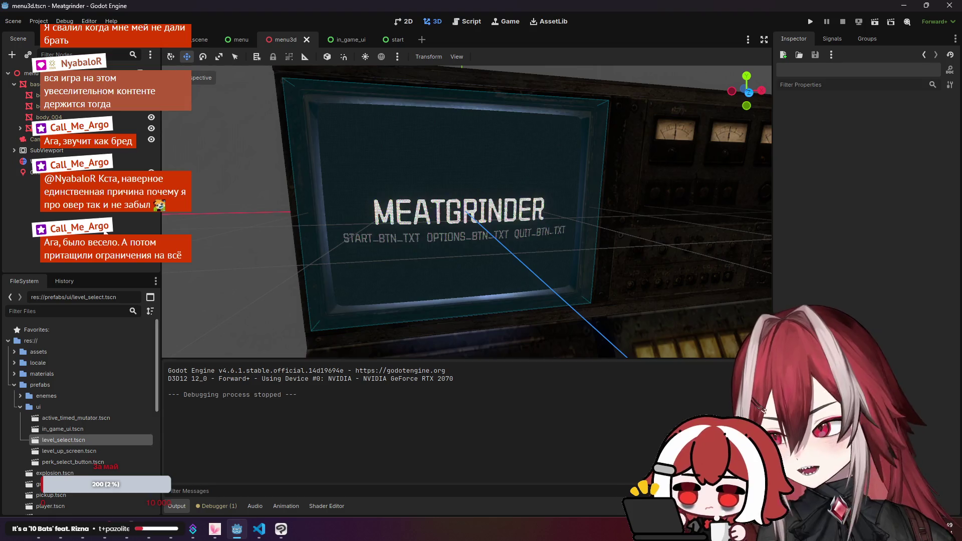
mouse_move(172, 218)
mouse_down()
mouse_move(135, 220)
mouse_move(203, 221)
mouse_move(188, 221)
mouse_move(266, 202)
mouse_up()
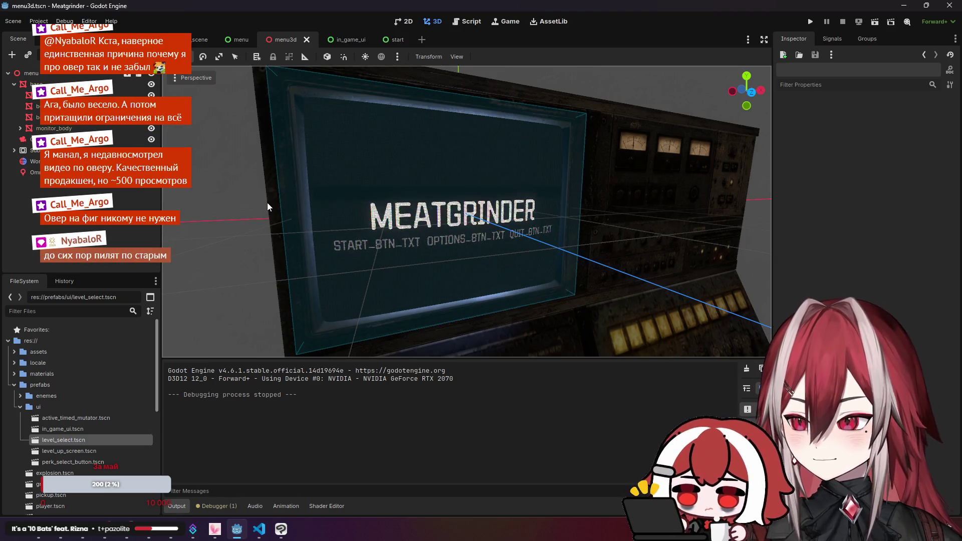
scroll(266, 202, up, 5)
scroll(466, 211, down, 5)
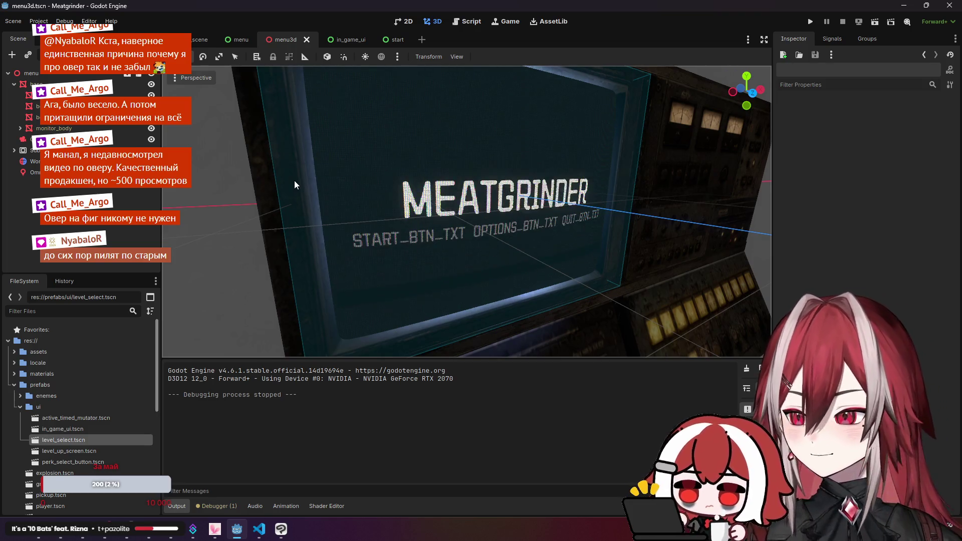
scroll(293, 180, up, 3)
scroll(466, 210, down, 2)
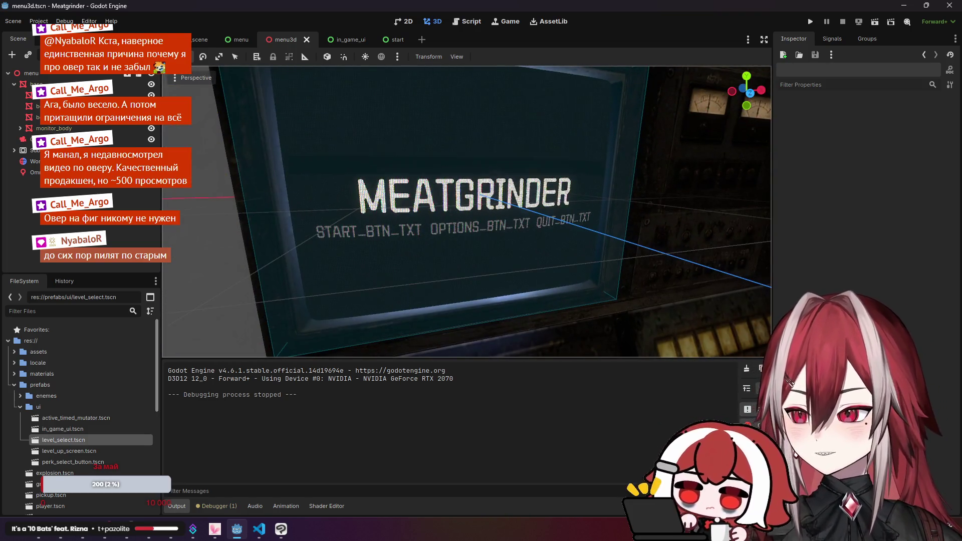
scroll(273, 186, up, 2)
scroll(273, 187, down, 3)
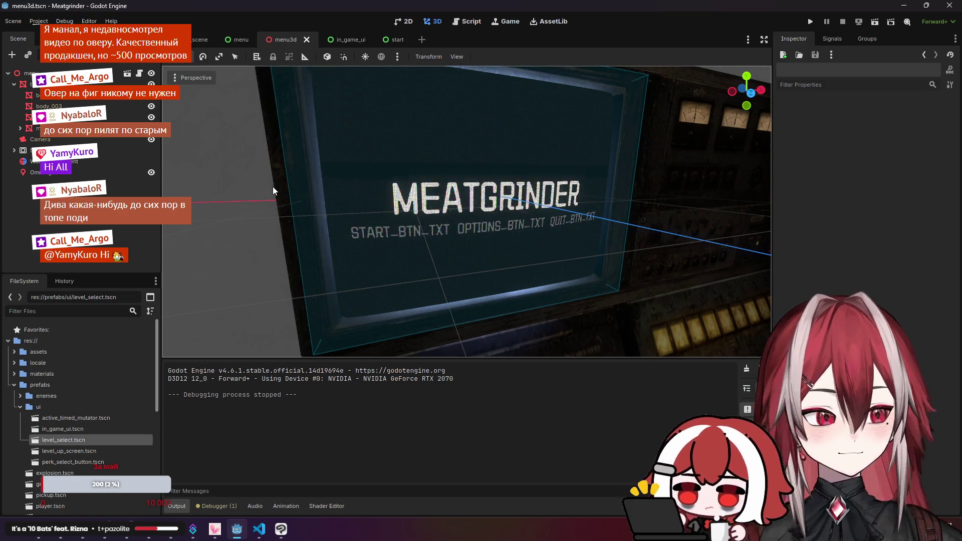
drag(247, 181, 283, 185)
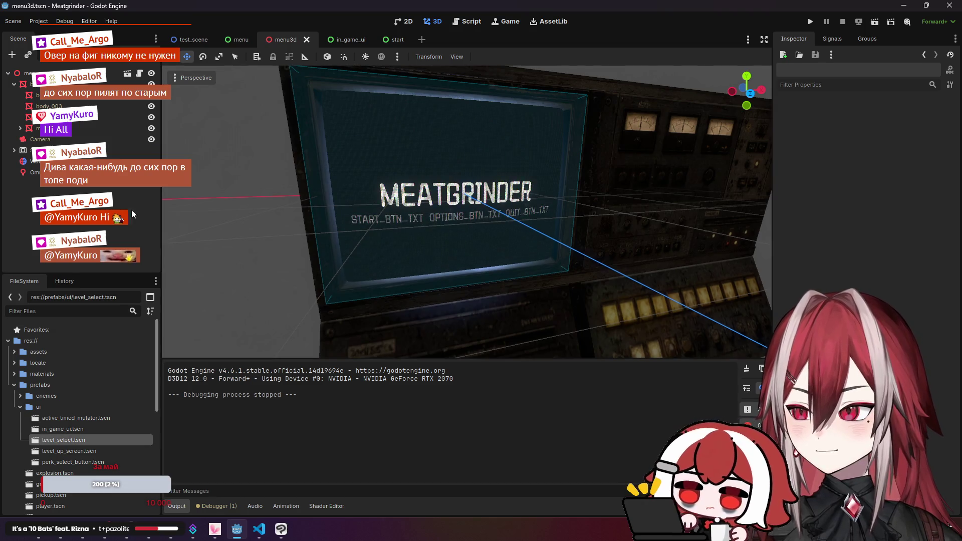
- In the start scene, expand the node tree and duplicate the LevelSelect entry
click(339, 41)
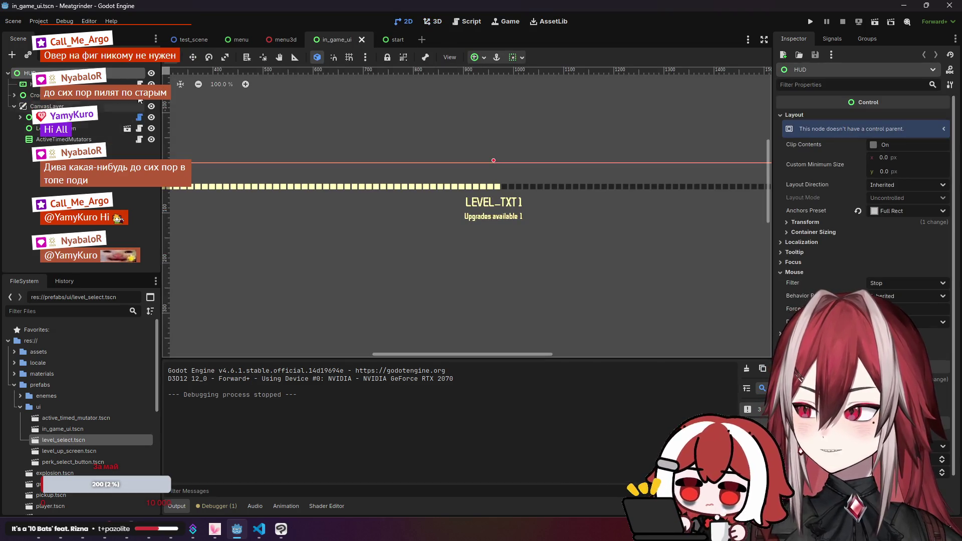
click(283, 43)
click(394, 39)
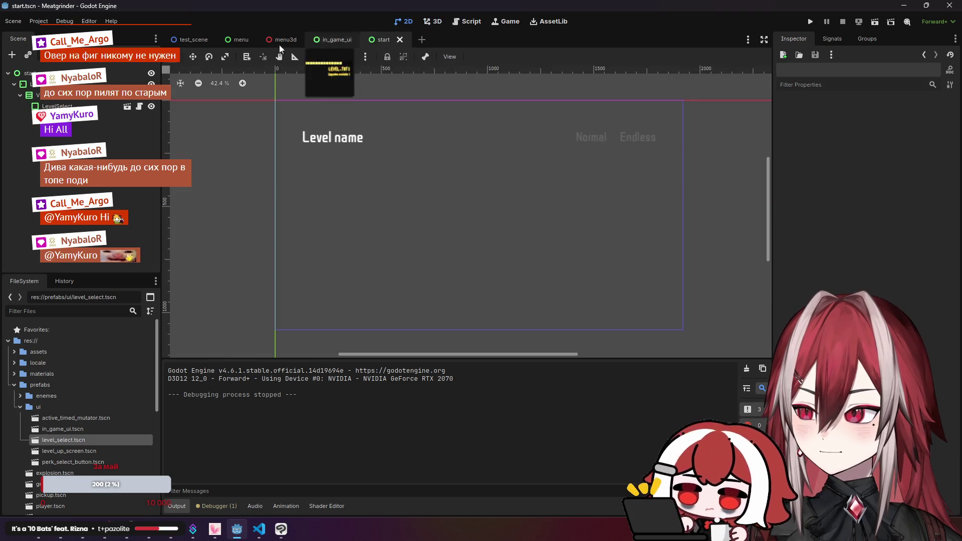
click(14, 84)
click(20, 95)
click(56, 107)
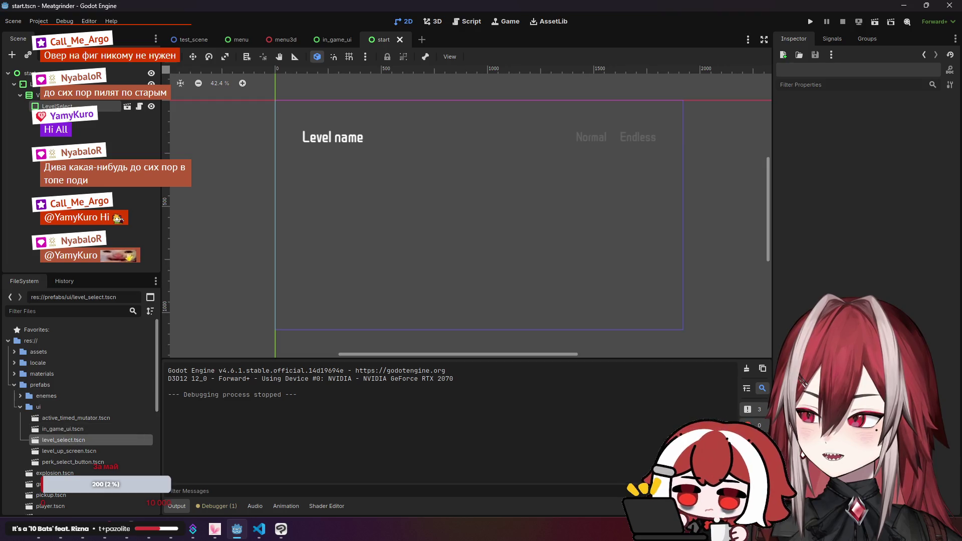
click(65, 106)
key(ctrl+d)
- Title the LevelSelect2 copy 'Stage 1' and set its Normal Scene to stage_1.tscn
click(447, 162)
click(448, 162)
double_click(902, 113)
text(Stage 1)
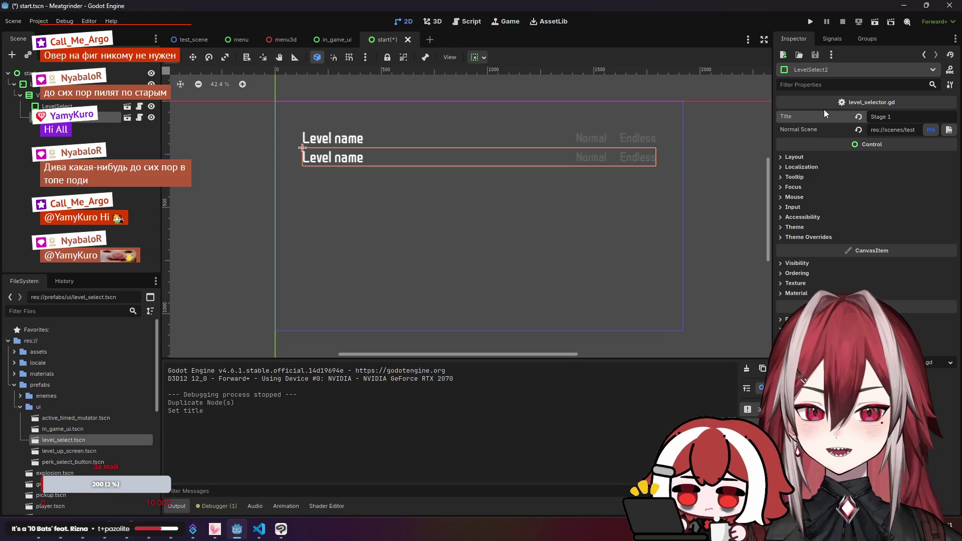
click(949, 131)
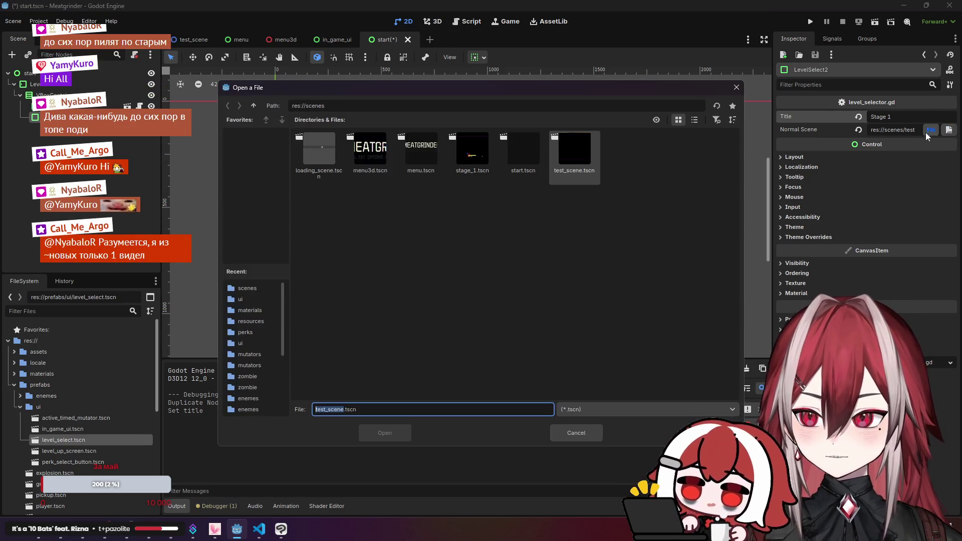
double_click(481, 158)
click(314, 197)
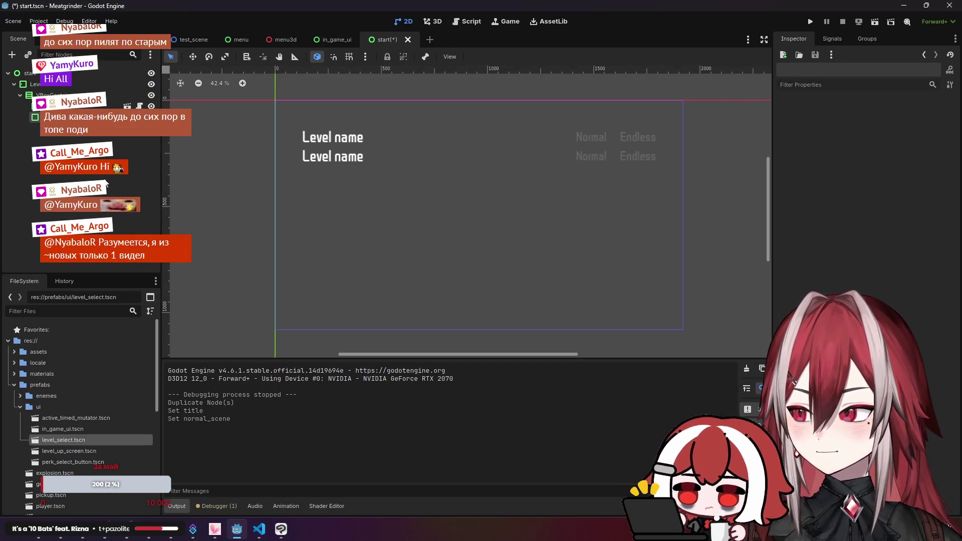
click(873, 23)
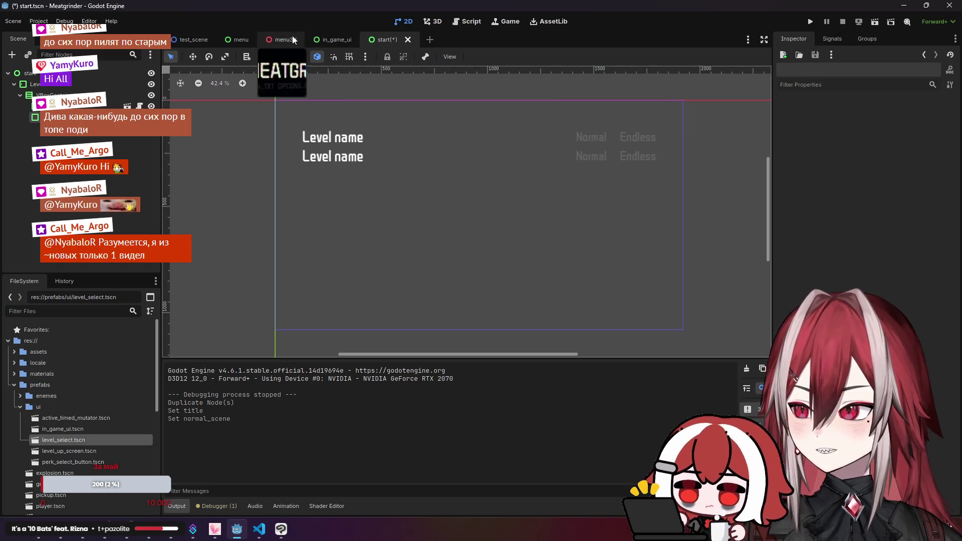
click(281, 43)
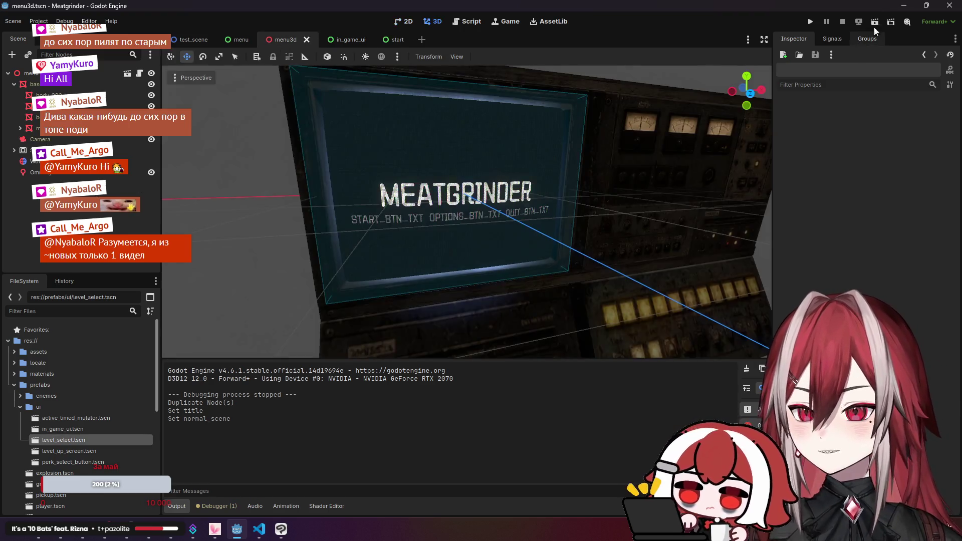
click(868, 25)
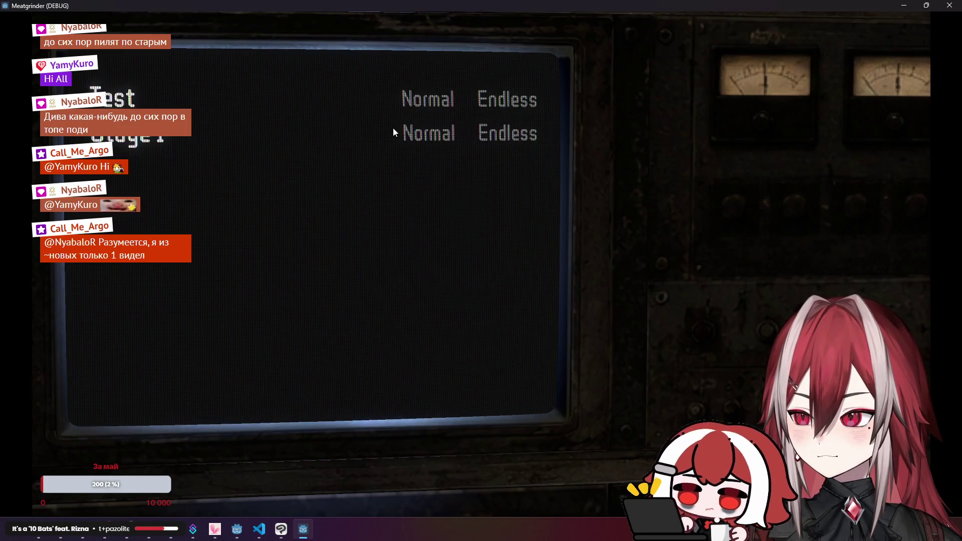
click(427, 99)
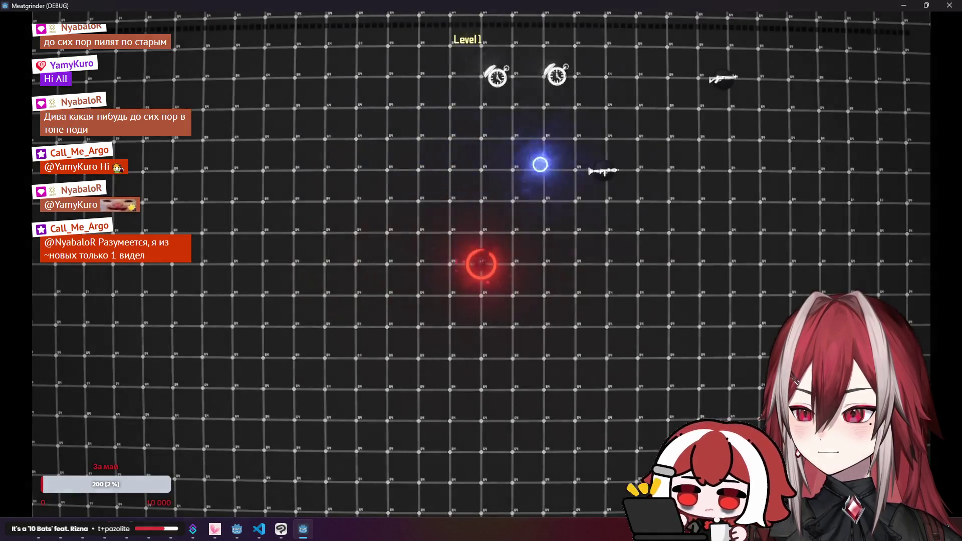
key(F8)
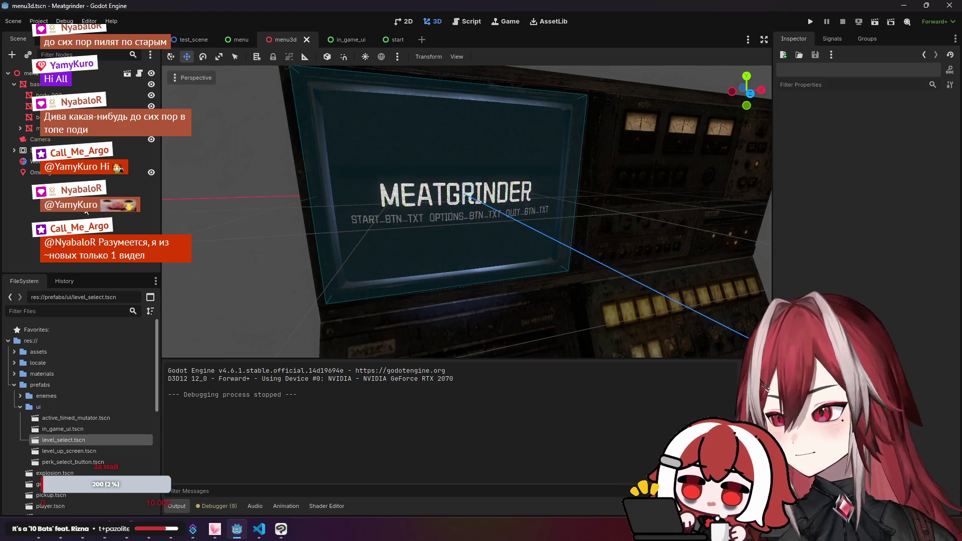
click(259, 529)
- Put the caret after the load_scene call on line 16 of level_selector.gd
click(412, 185)
click(415, 197)
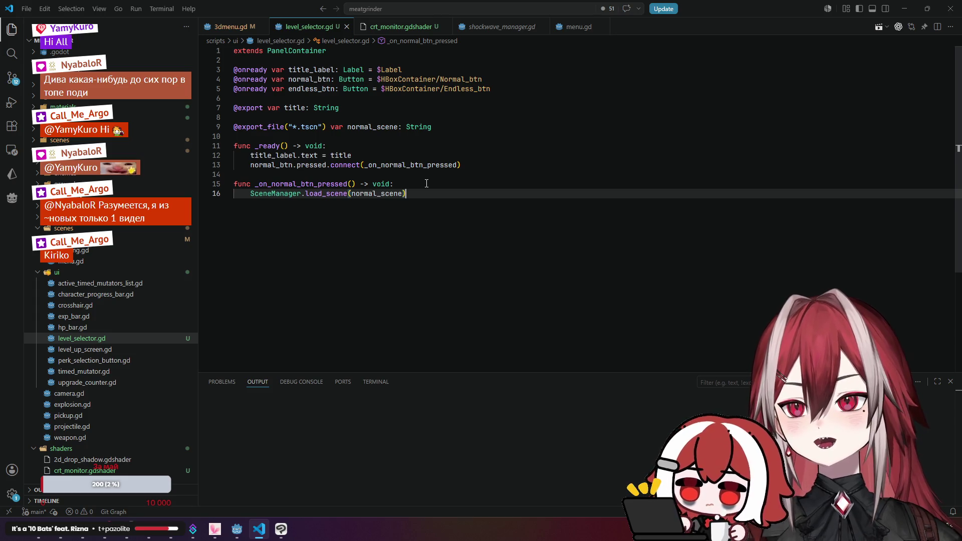
- Review 3dmenu.gd and place the caret in switch_to_menu's tween code near line 63
click(231, 27)
click(385, 107)
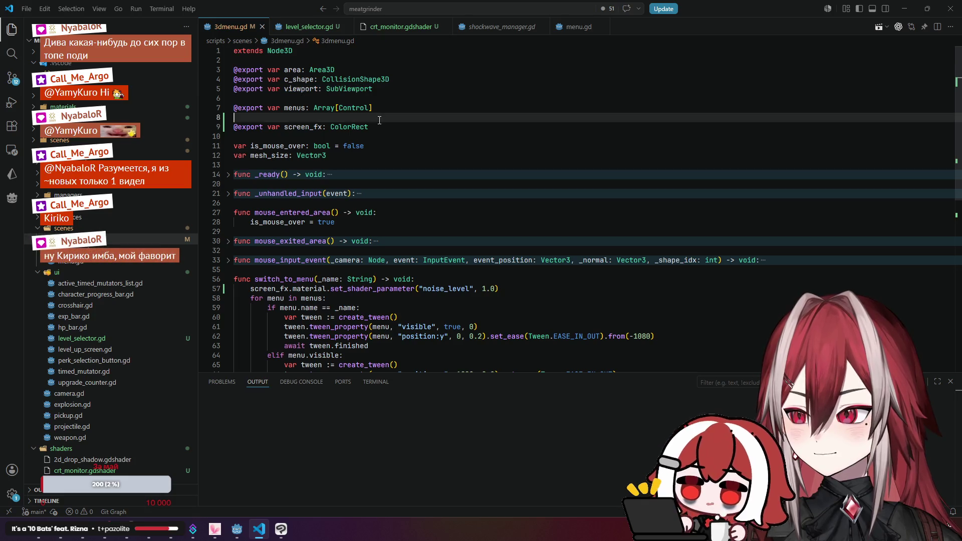
click(394, 129)
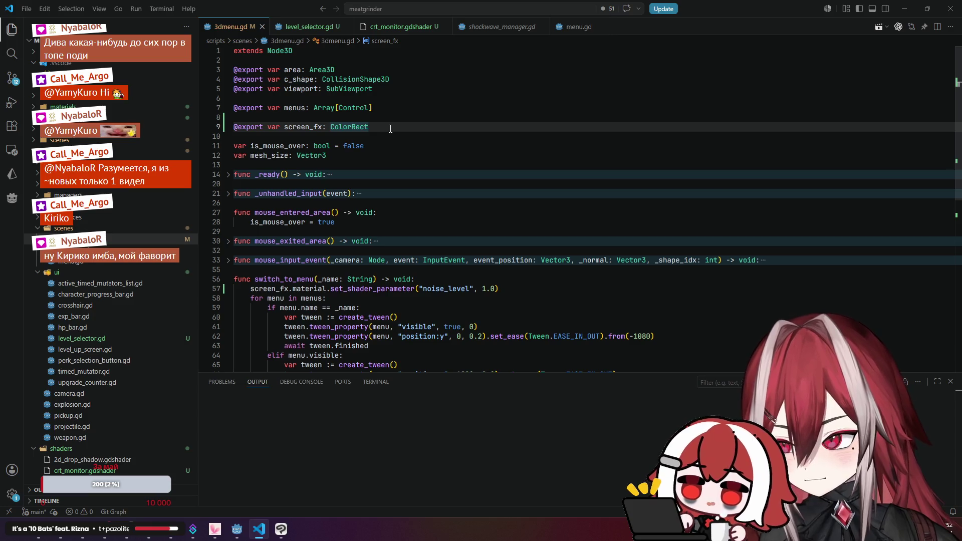
scroll(394, 125, down, 1)
scroll(395, 124, down, 1)
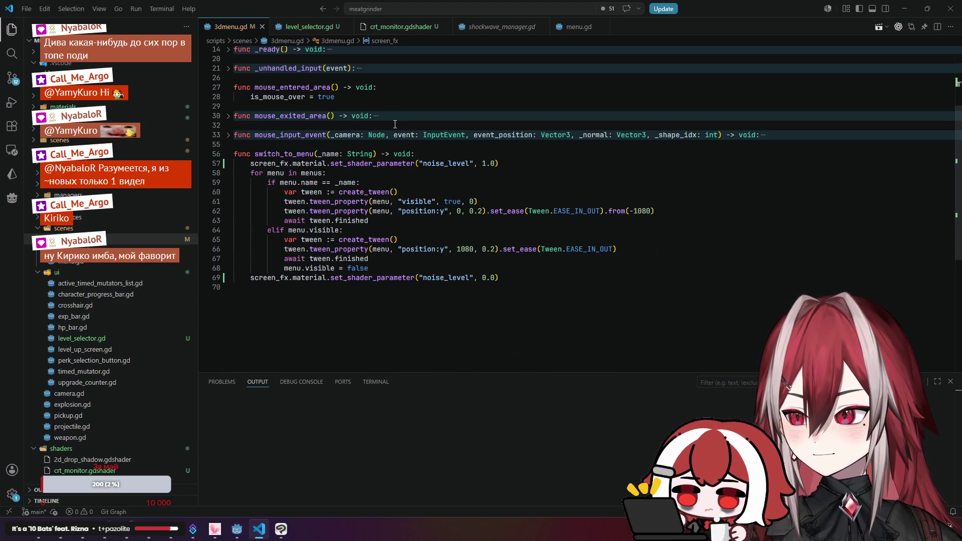
click(309, 26)
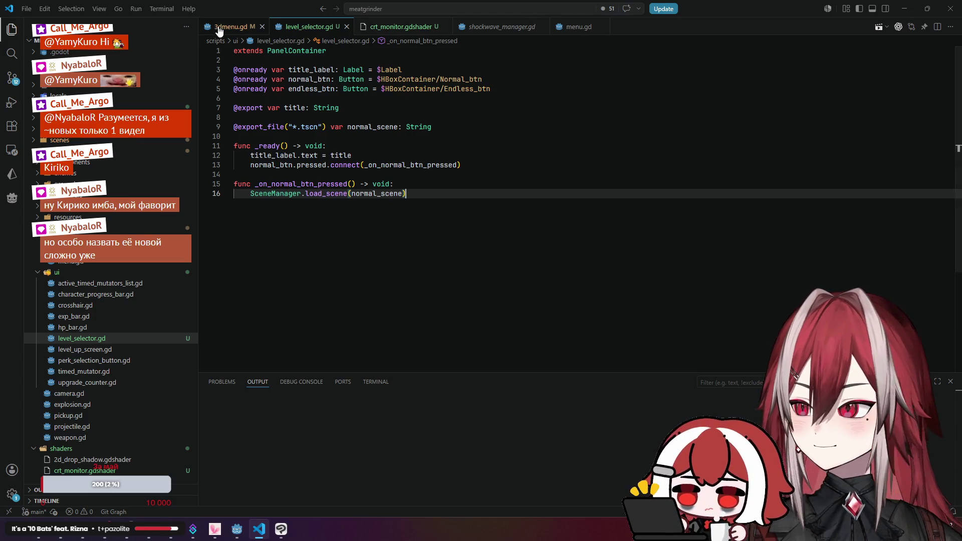
key(ctrl+Tab)
click(405, 221)
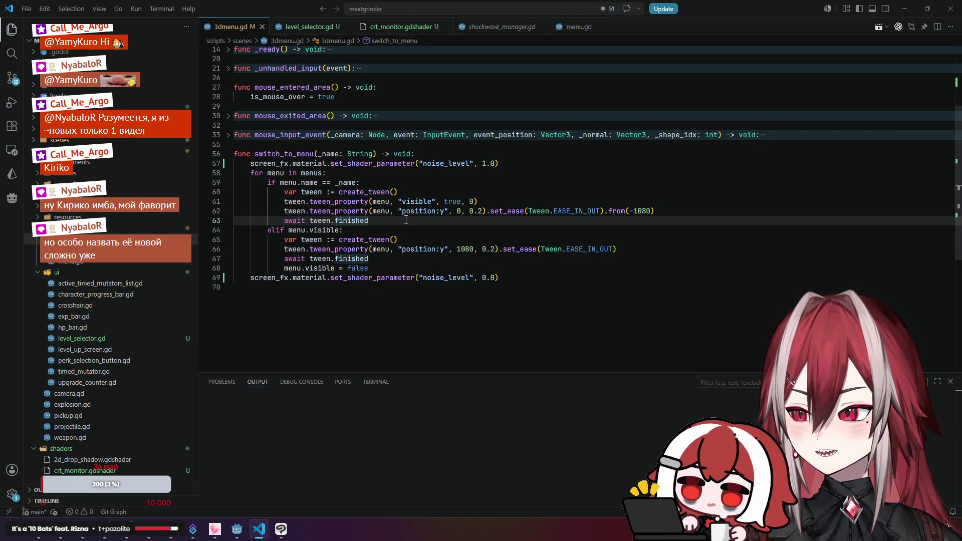
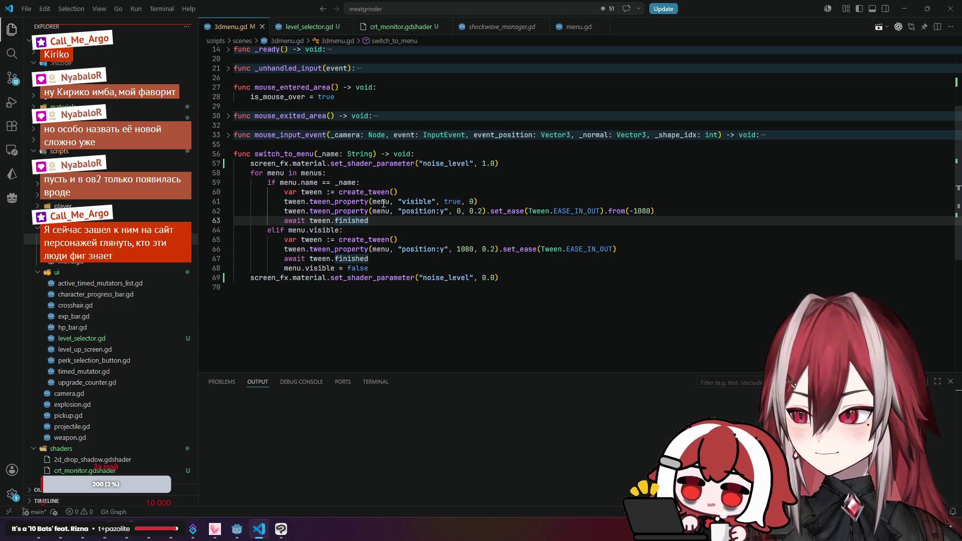
- Scroll the 3D menu script, glance at the level selector, and open shockwave_manager.gd
scroll(480, 216, down, 3)
scroll(480, 216, up, 7)
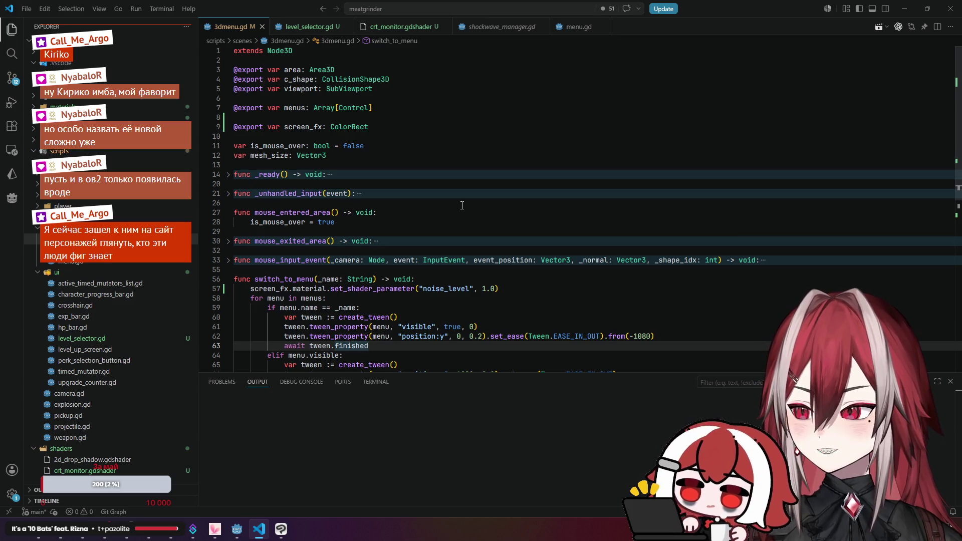
scroll(462, 205, down, 7)
click(311, 28)
click(233, 27)
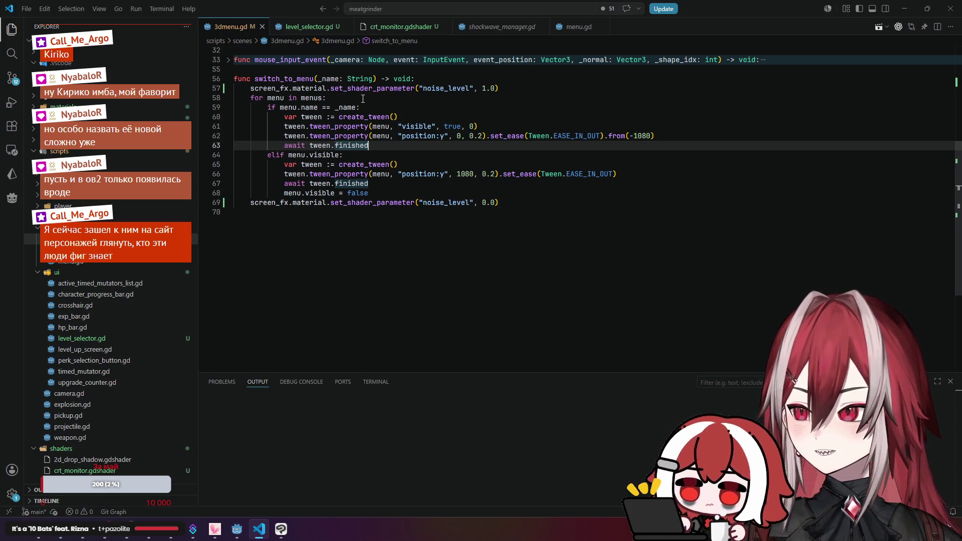
click(487, 30)
- Close the shockwave_manager.gd and menu.gd tabs
middle_click(482, 28)
middle_click(481, 28)
click(445, 126)
key(Up)
key(Up)
- Review the switch_to_menu tween, await and menus loop code in 3dmenu.gd
scroll(428, 168, up, 3)
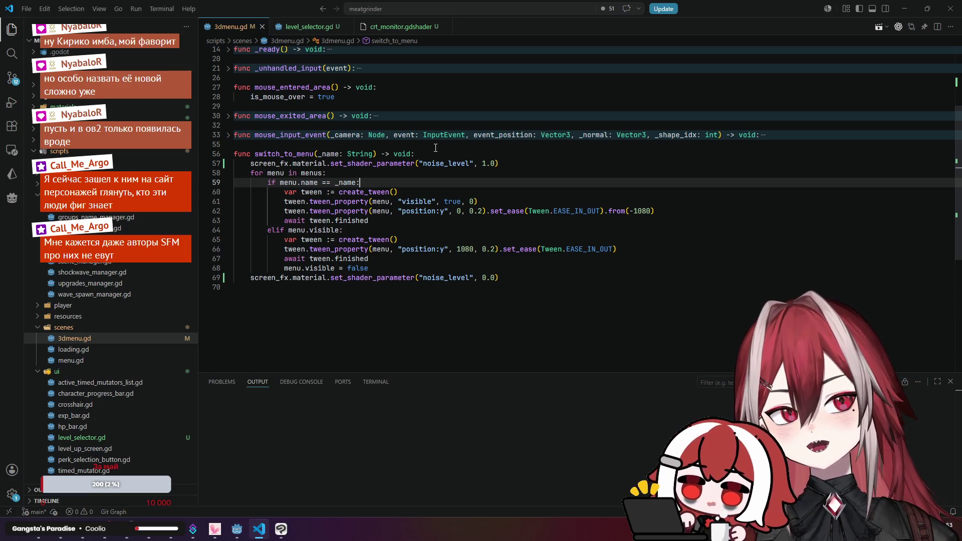
scroll(437, 145, down, 2)
scroll(436, 145, up, 2)
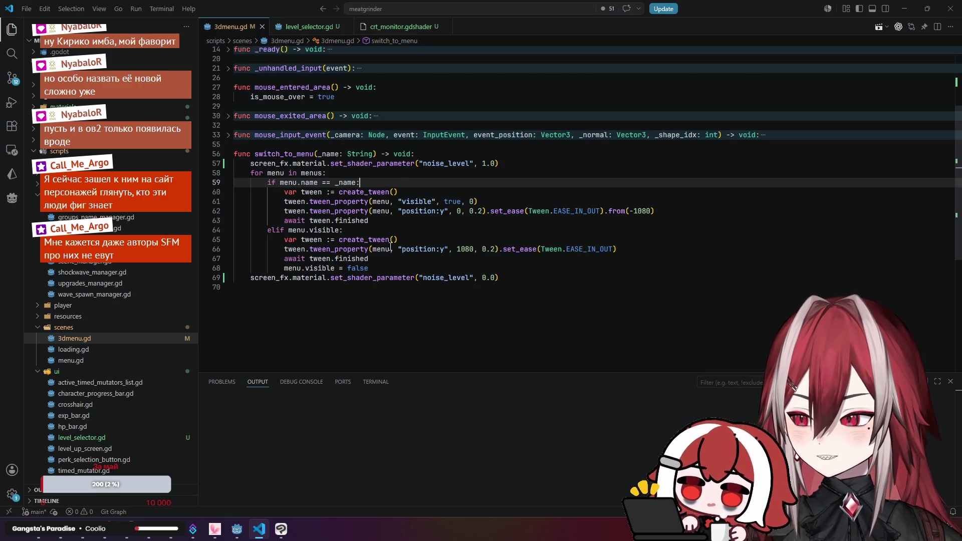
mouse_move(390, 246)
click(376, 220)
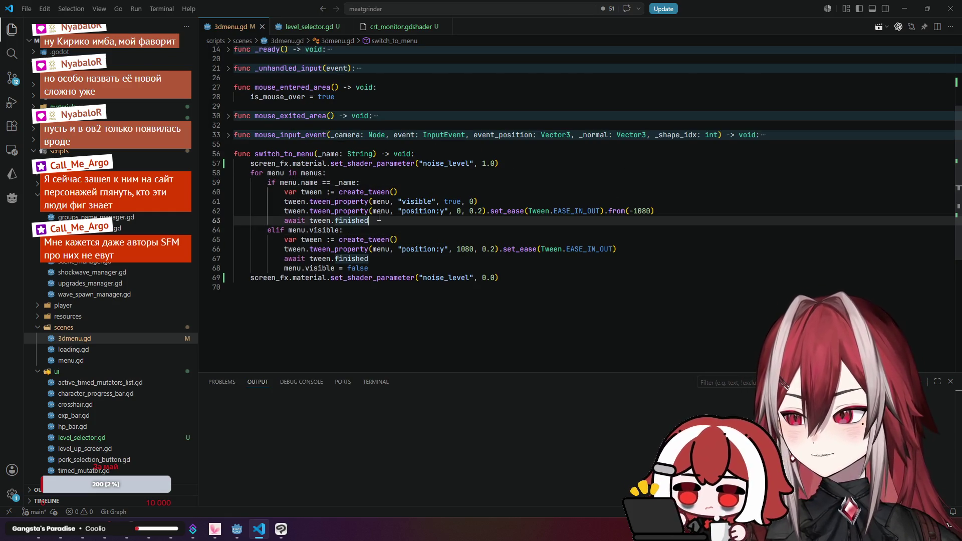
scroll(375, 221, up, 1)
click(375, 221)
scroll(376, 220, up, 2)
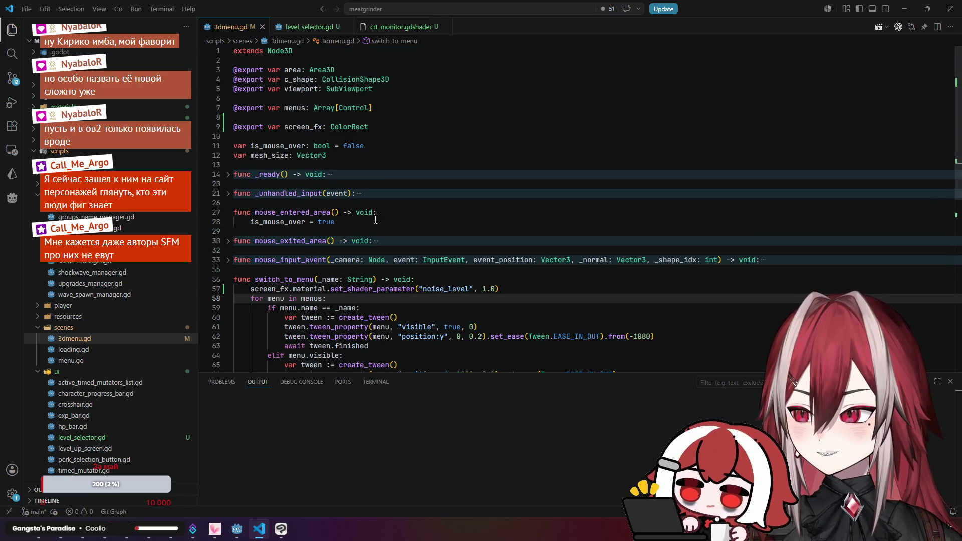
scroll(376, 220, down, 2)
scroll(375, 220, down, 2)
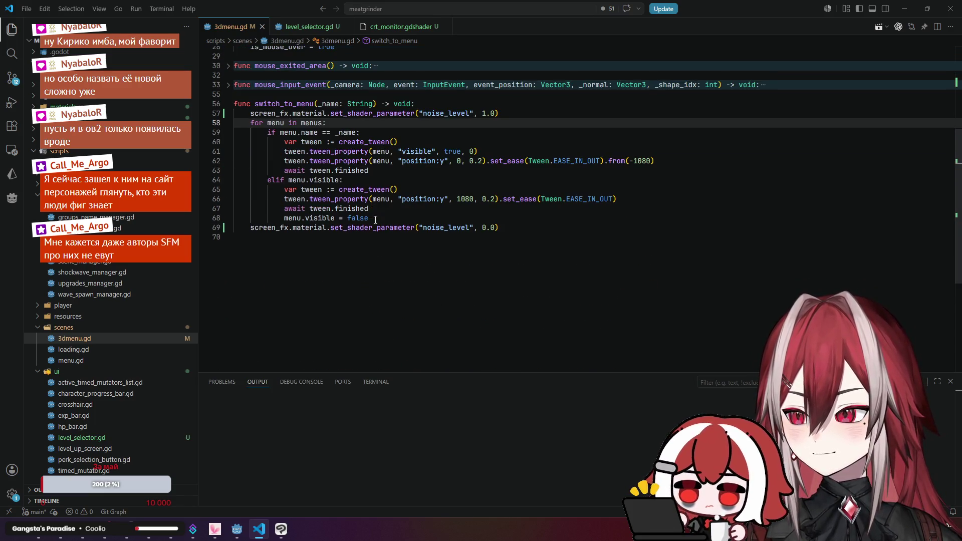
scroll(385, 220, down, 1)
click(502, 175)
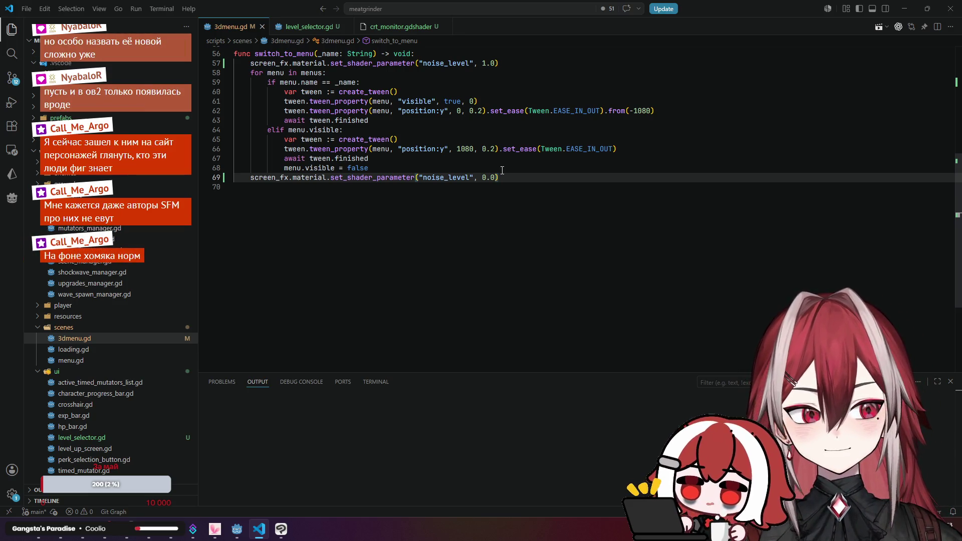
- Glance at the level selector script and CRT monitor shader, then switch to the Godot editor
click(306, 31)
click(375, 31)
click(224, 30)
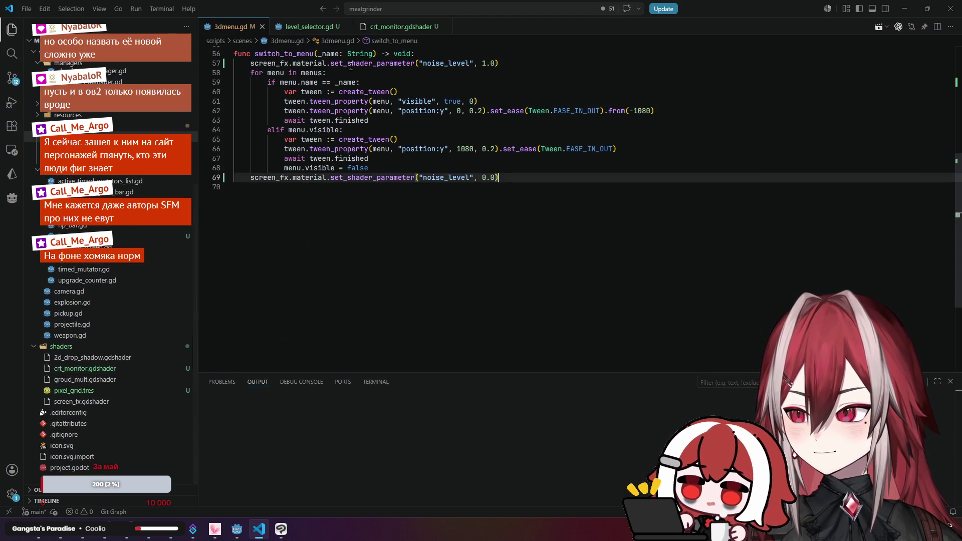
click(278, 31)
click(224, 31)
scroll(586, 181, up, 3)
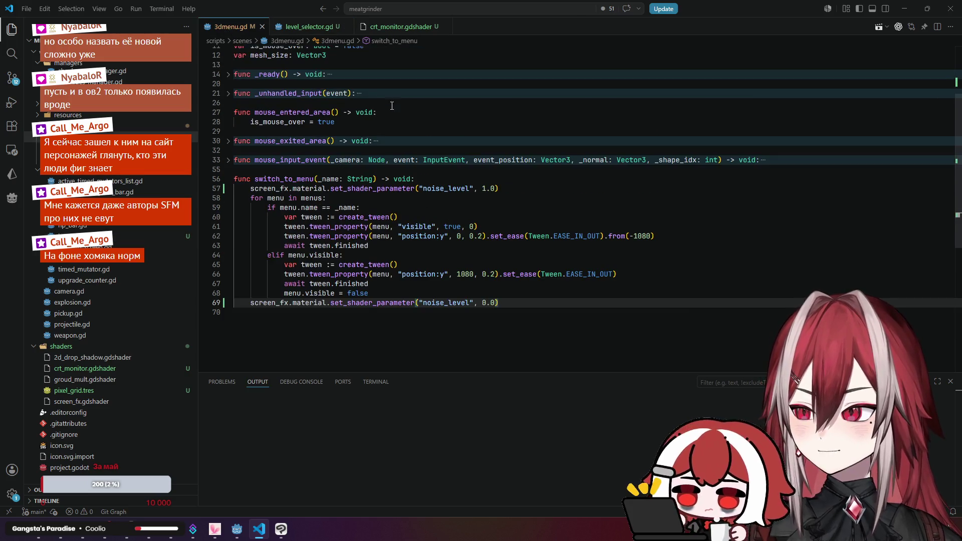
click(237, 529)
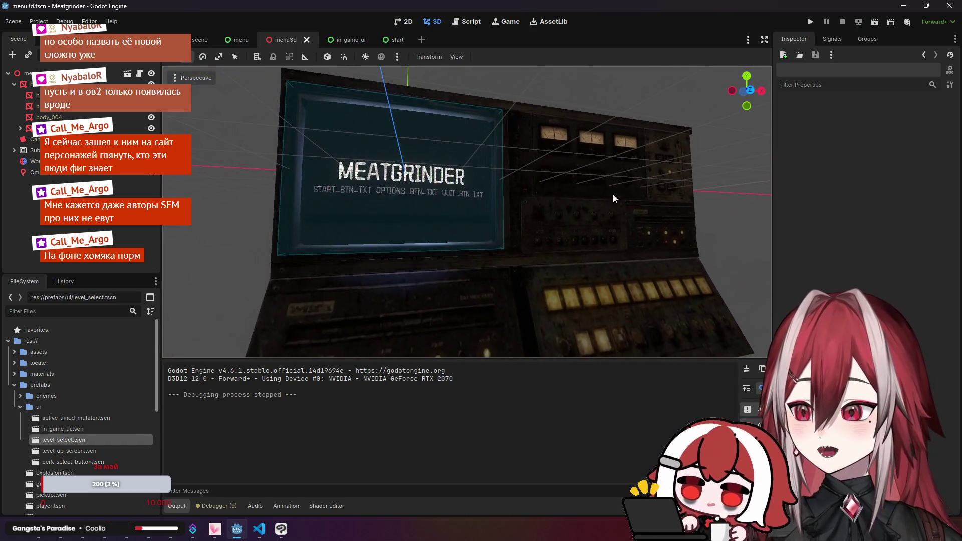
- Run the menu scene, confirm Start opens the Normal/Endless level select, then close the game
click(875, 21)
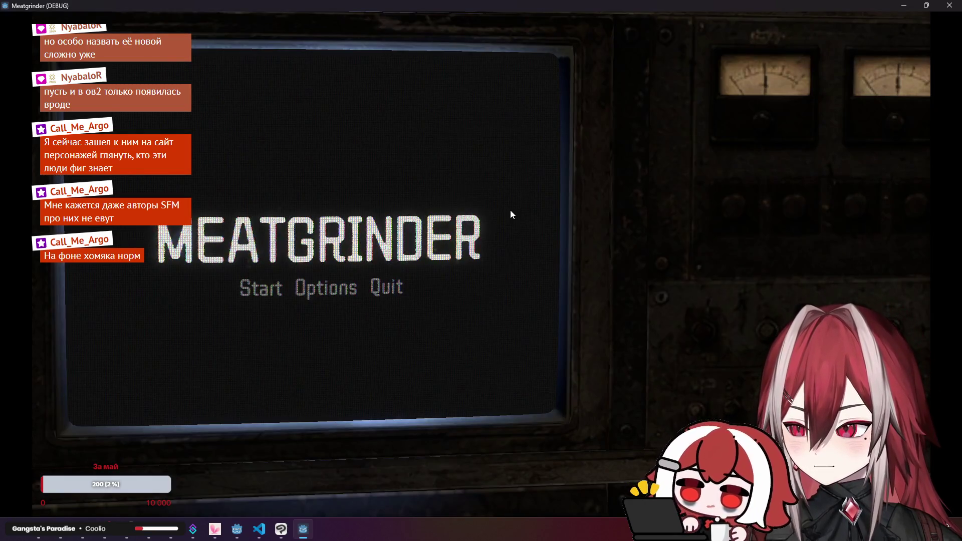
click(274, 289)
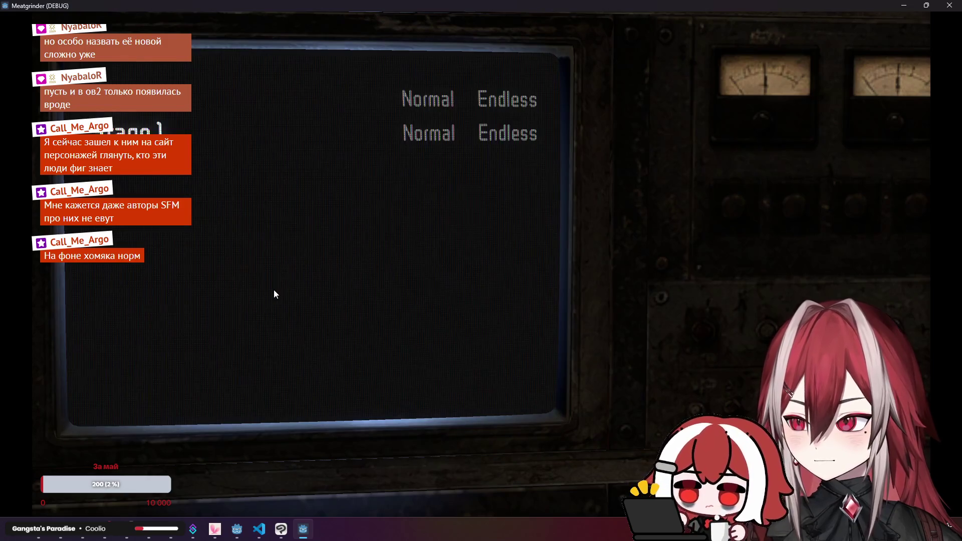
click(950, 6)
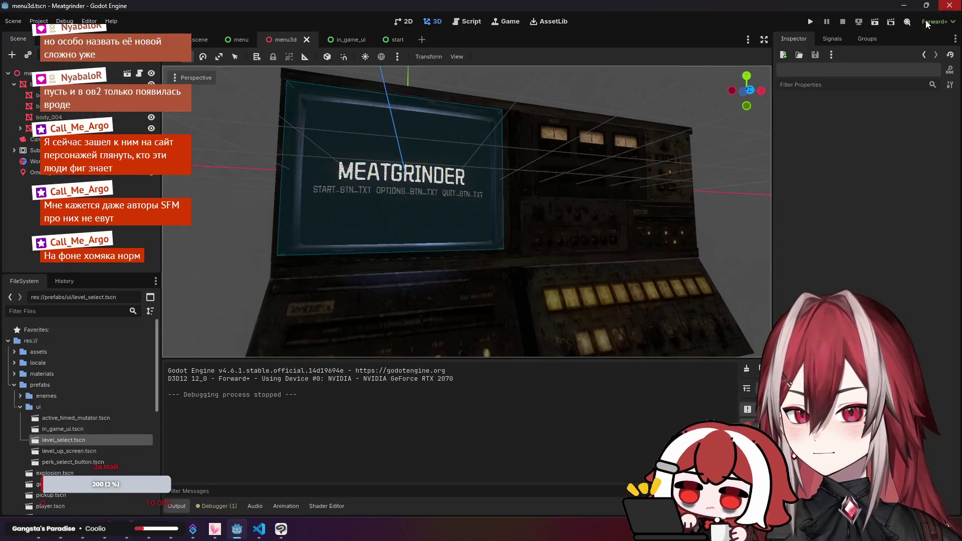
click(259, 529)
- Check where material and screen_fx are used in 3dmenu.gd
click(346, 303)
click(314, 303)
click(286, 303)
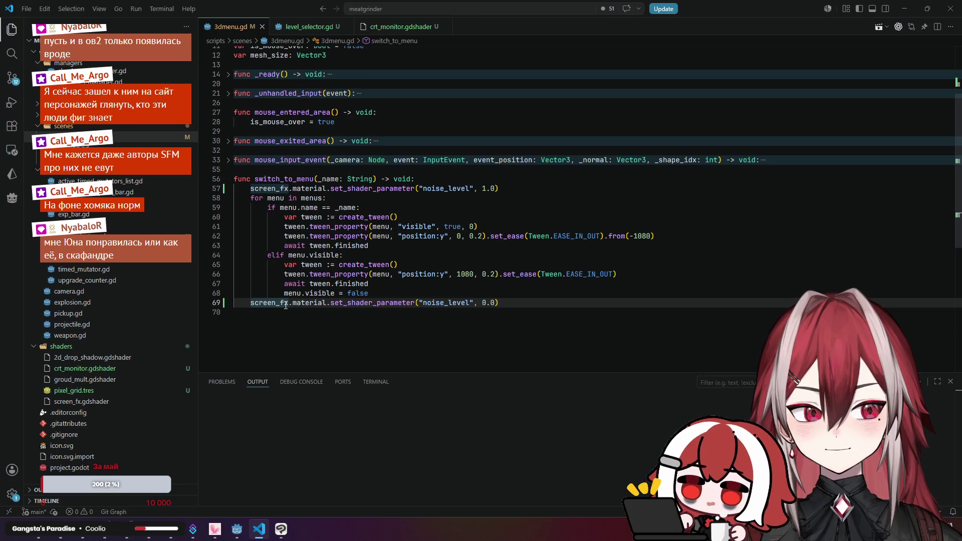
- Inspect the 0.2 tween durations, set_shader_parameter, noise_level and screen_fx references
click(471, 236)
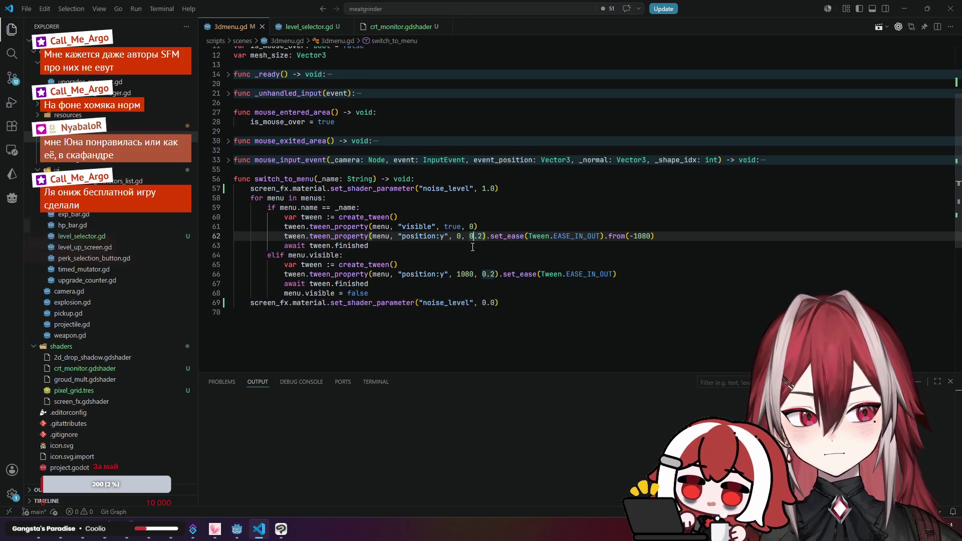
click(368, 191)
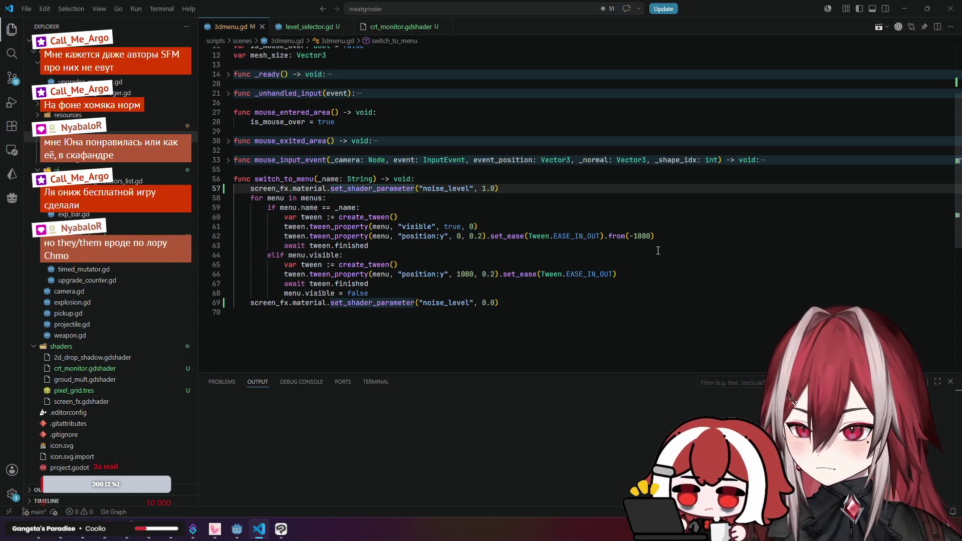
click(673, 240)
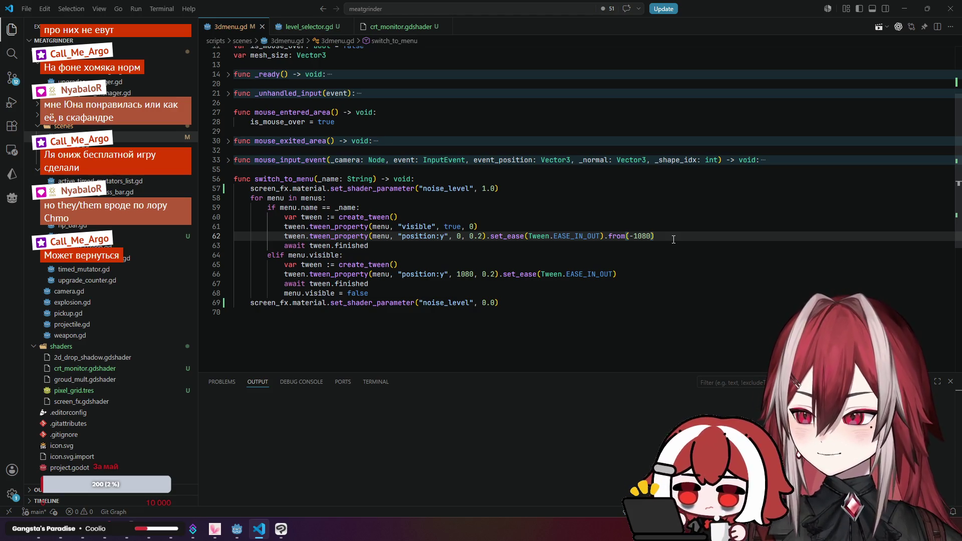
click(427, 189)
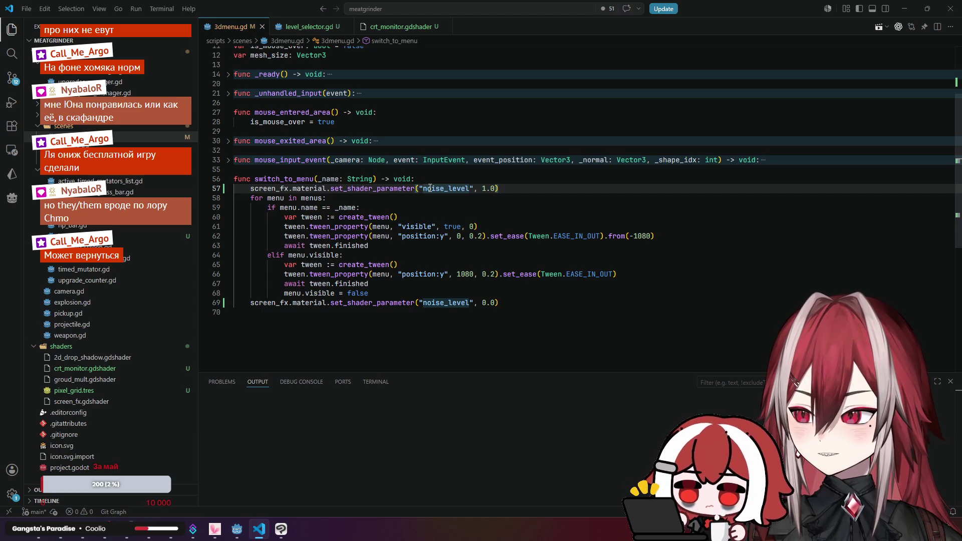
click(281, 303)
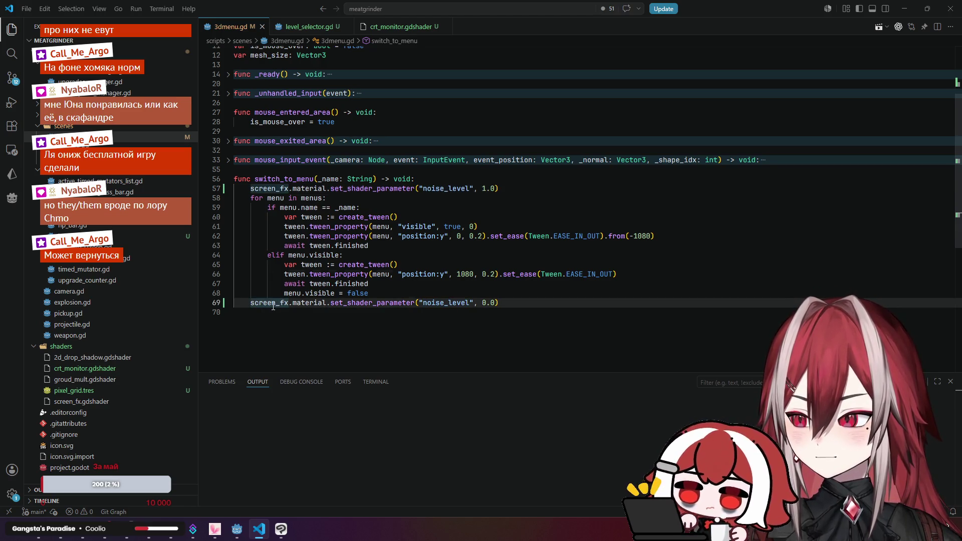
click(246, 324)
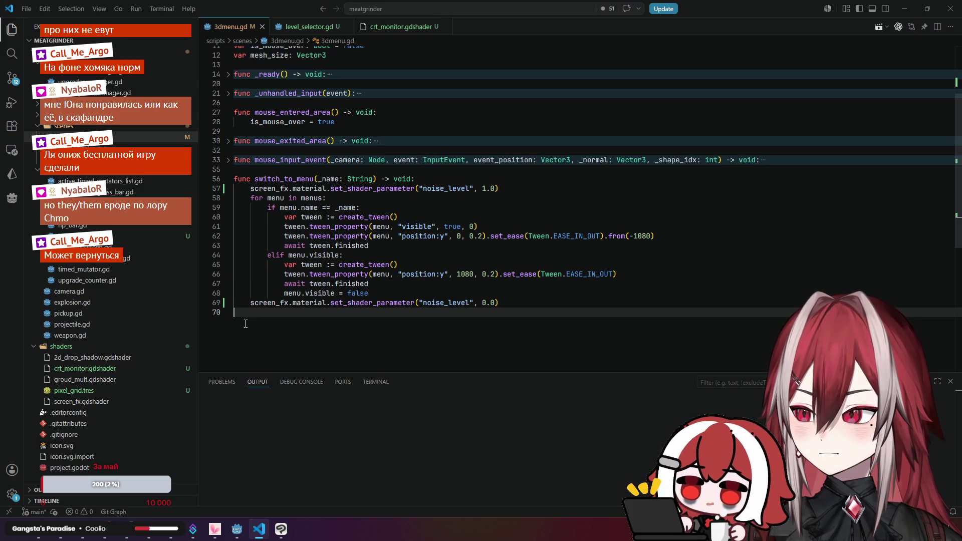
click(317, 207)
- Check the tween uses, then select the var tween := create_tween() line
click(311, 246)
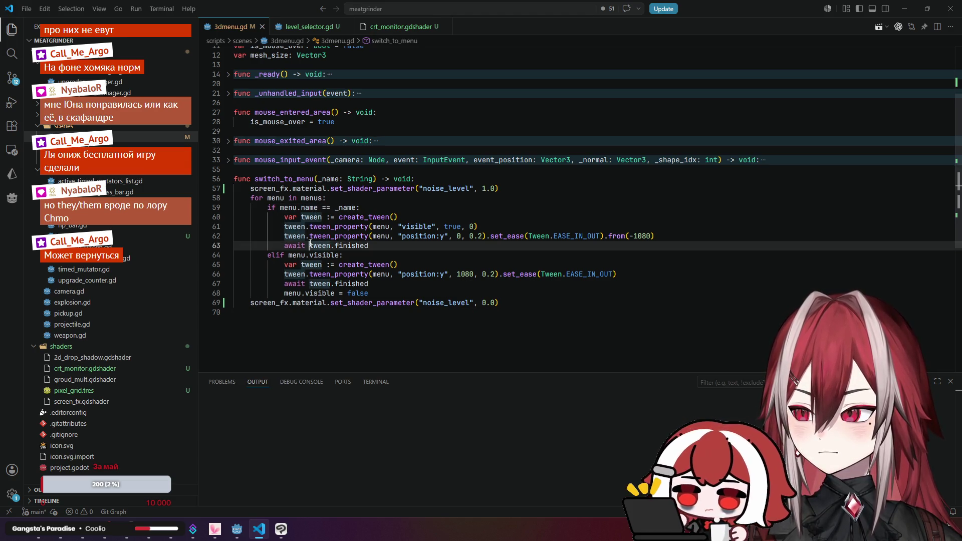
click(333, 197)
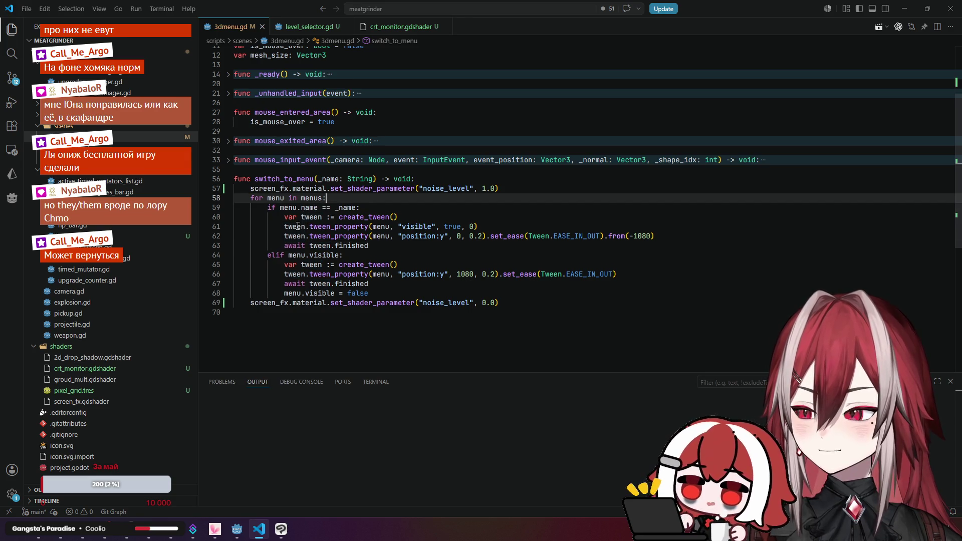
click(271, 303)
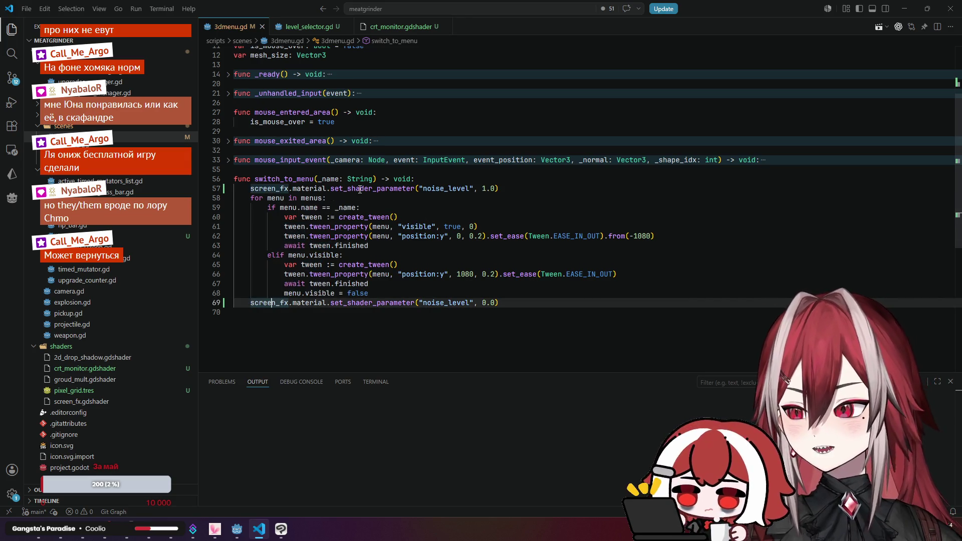
click(360, 188)
click(373, 207)
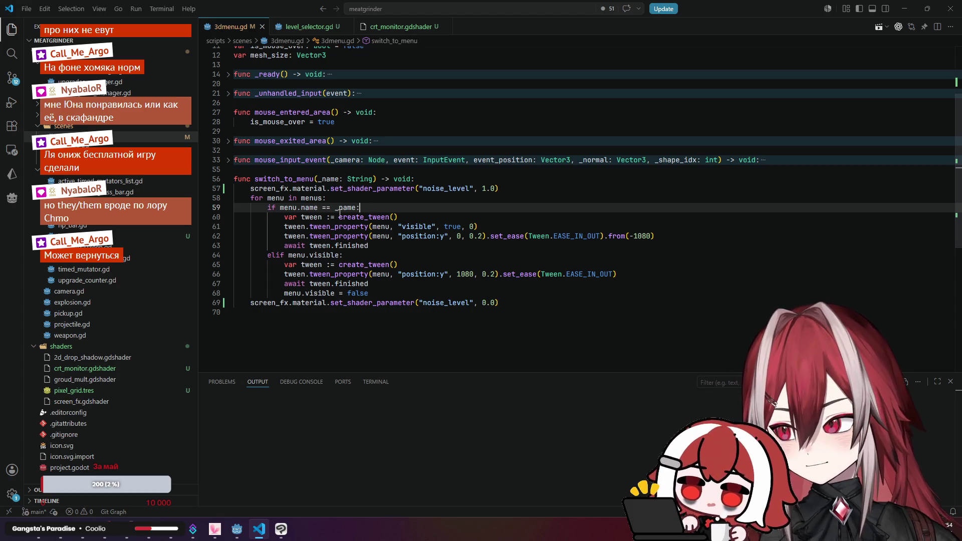
drag(284, 217, 398, 217)
key(ctrl+c)
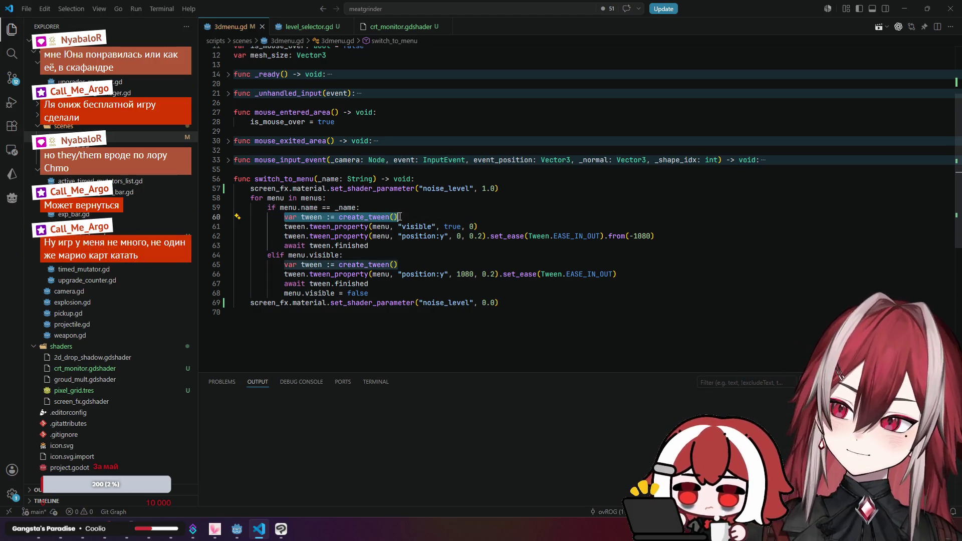
click(451, 183)
- Paste the create_tween line at the top of switch_to_menu and rename it fx_tween
key(Return)
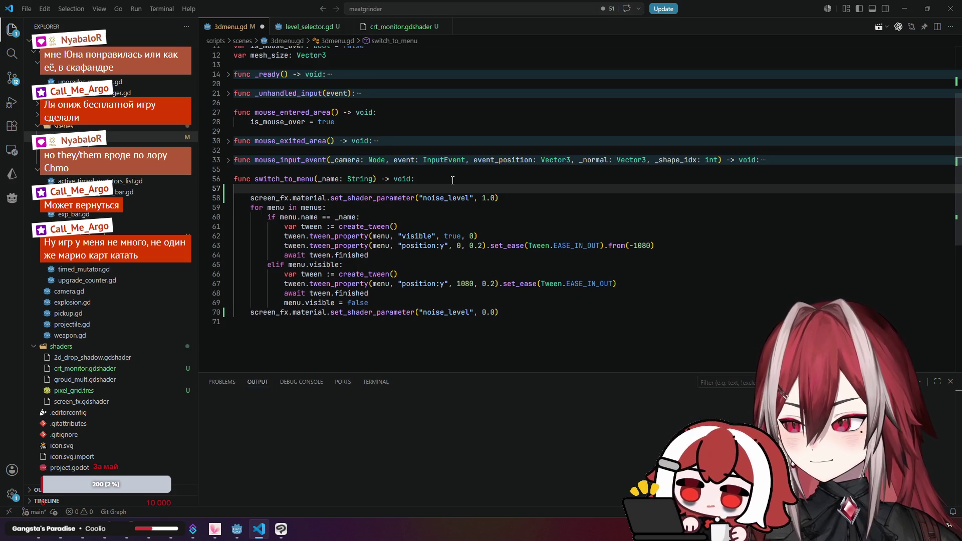
key(ctrl+z)
click(442, 198)
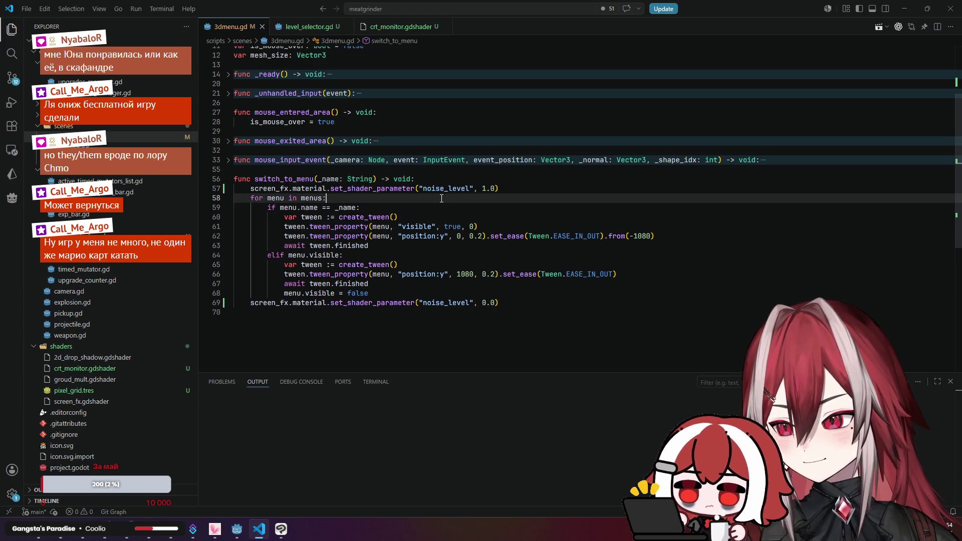
click(451, 181)
key(Return)
key(ctrl+v)
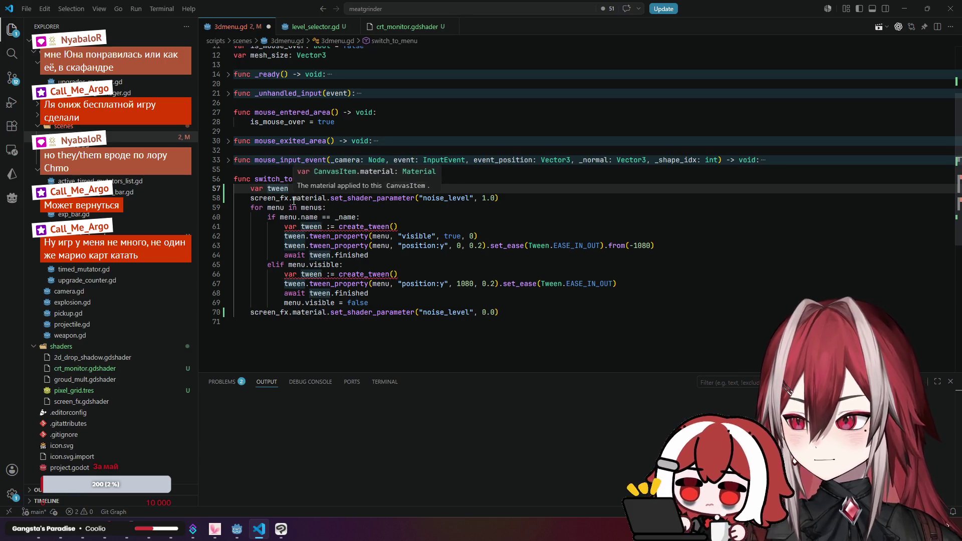
key(Left)
key(Left)
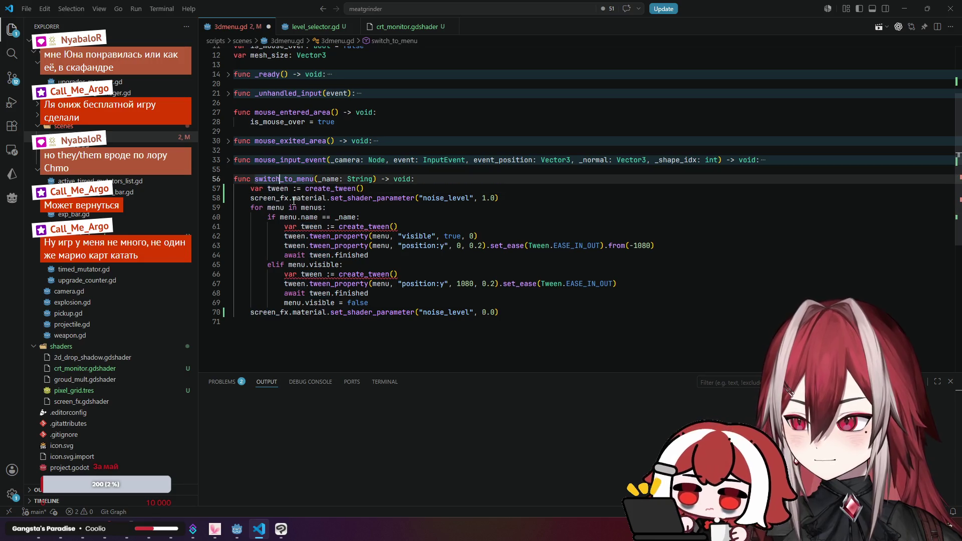
key(ctrl+Left)
text(fx_)
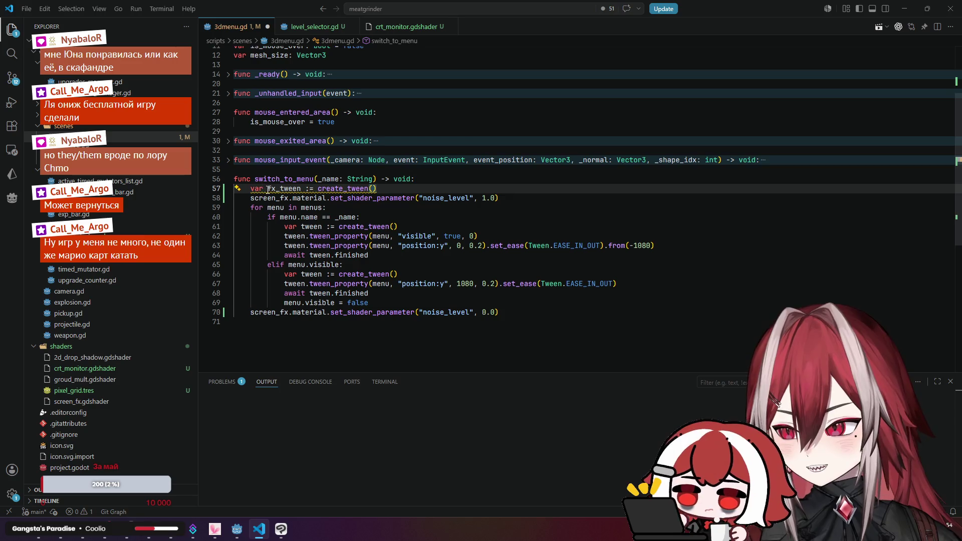
double_click(288, 189)
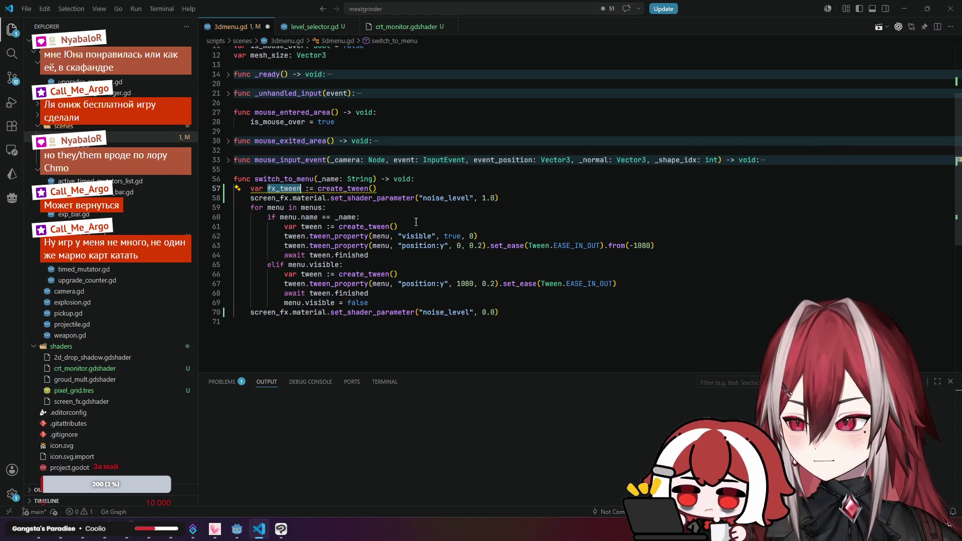
click(498, 196)
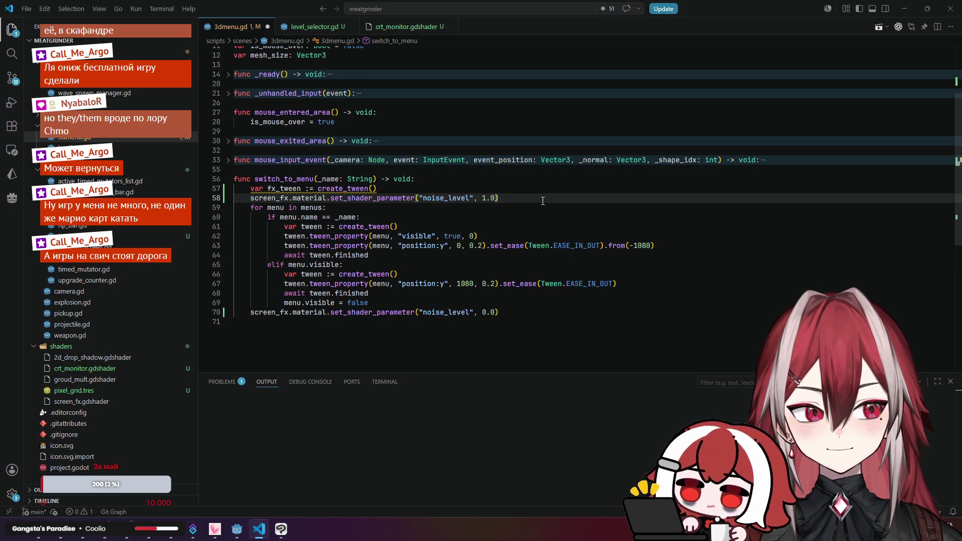
- After the menus loop, add an fx_tween line tweening noise_level to 0.0 over 0.2
scroll(542, 200, down, 2)
click(435, 253)
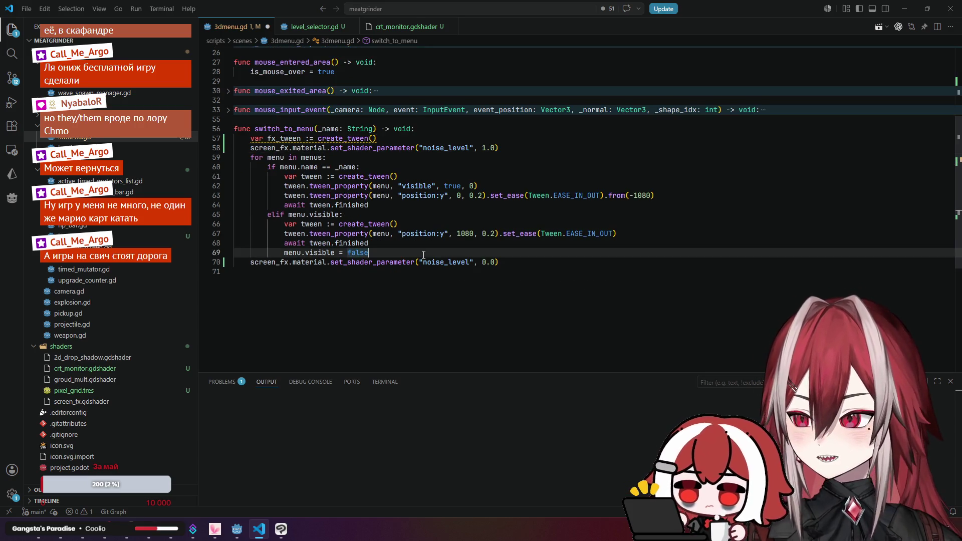
key(Return)
key(BackSpace)
text(fx_tween.)
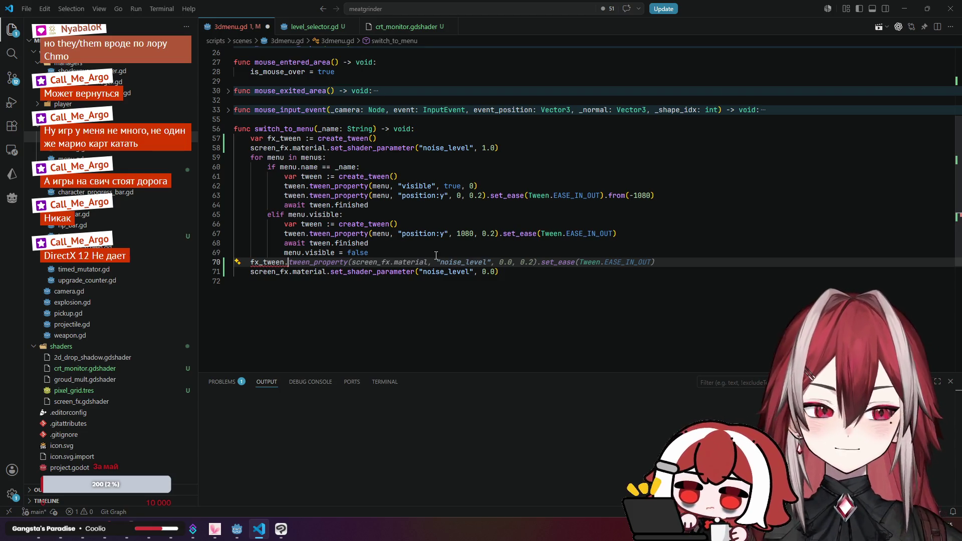
key(Tab)
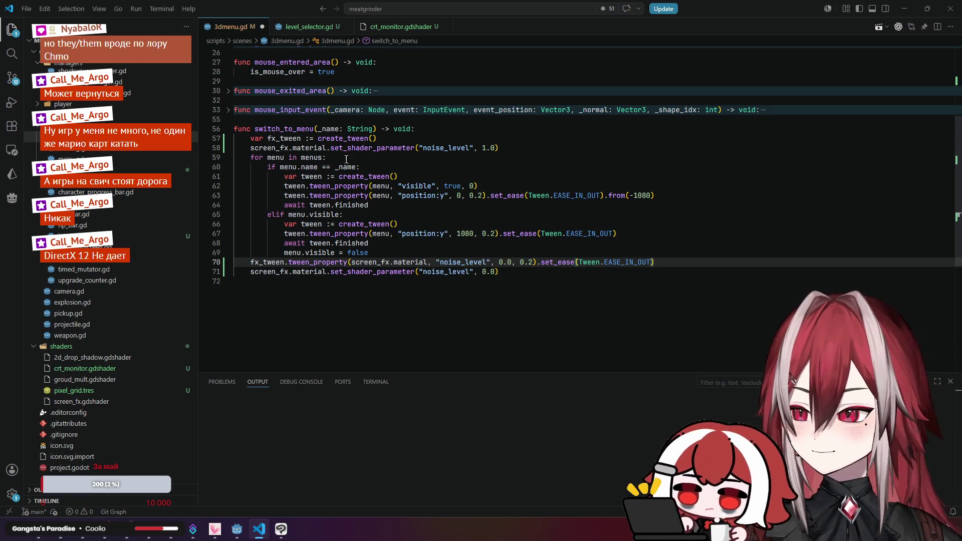
- Insert blank lines after the noise_level 1.0 line and before the fade line
click(512, 149)
key(Return)
click(451, 262)
key(Return)
click(423, 315)
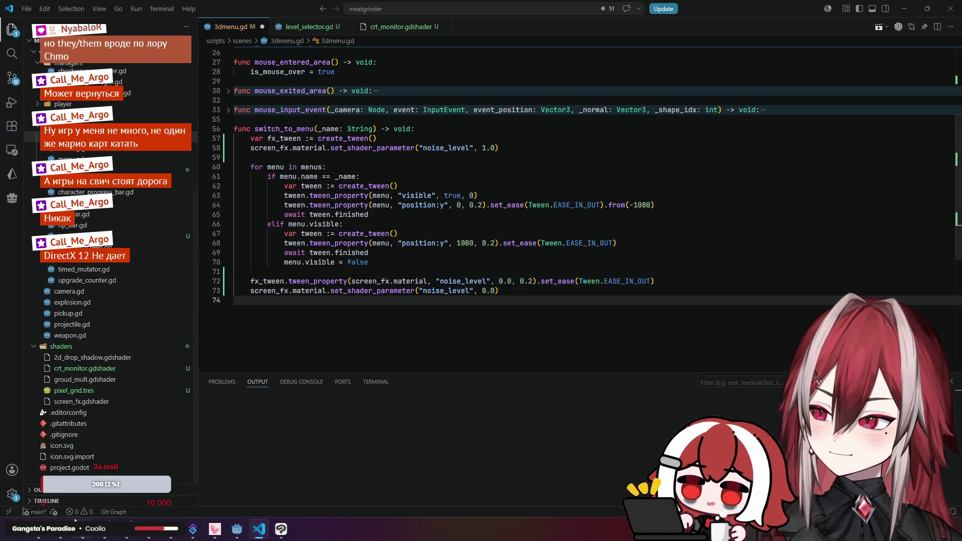
key(alt+Tab)
- Search Google for 'godot tween shader parameter' in a new tab
click(504, 9)
text(godot w)
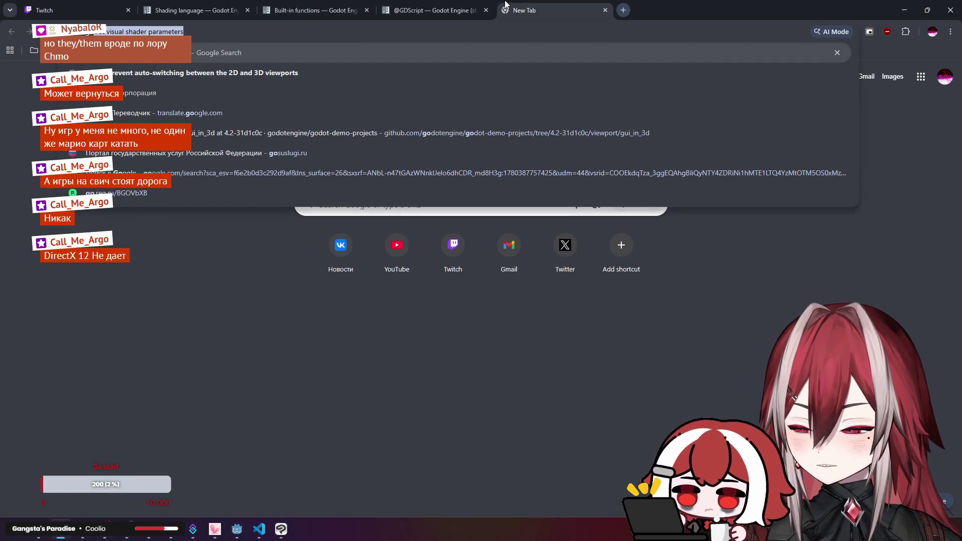
key(BackSpace)
text(tw)
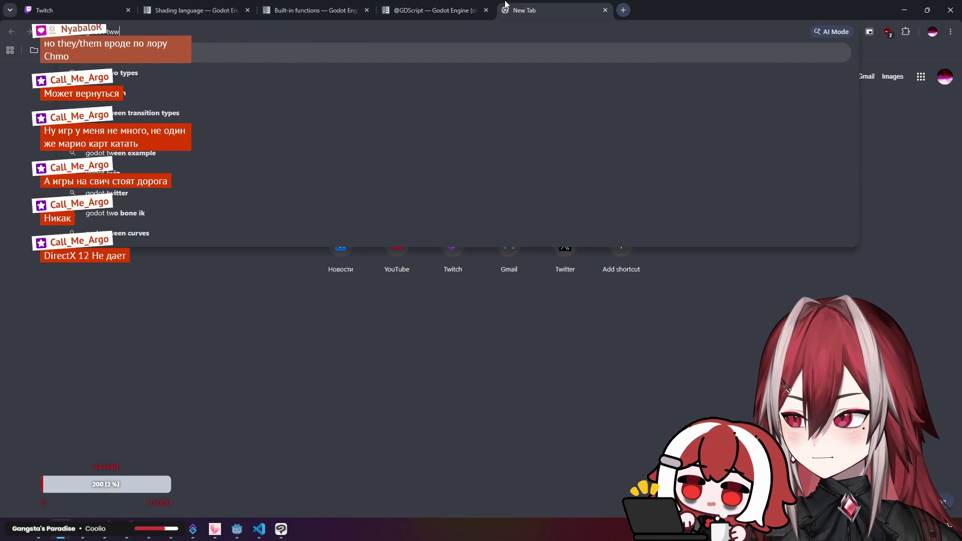
text(ee)
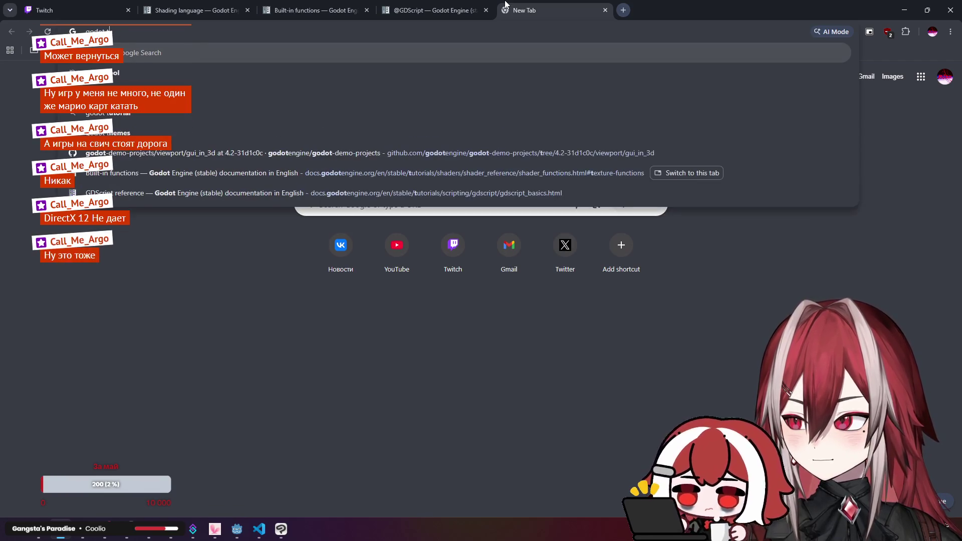
text(n shader parameter)
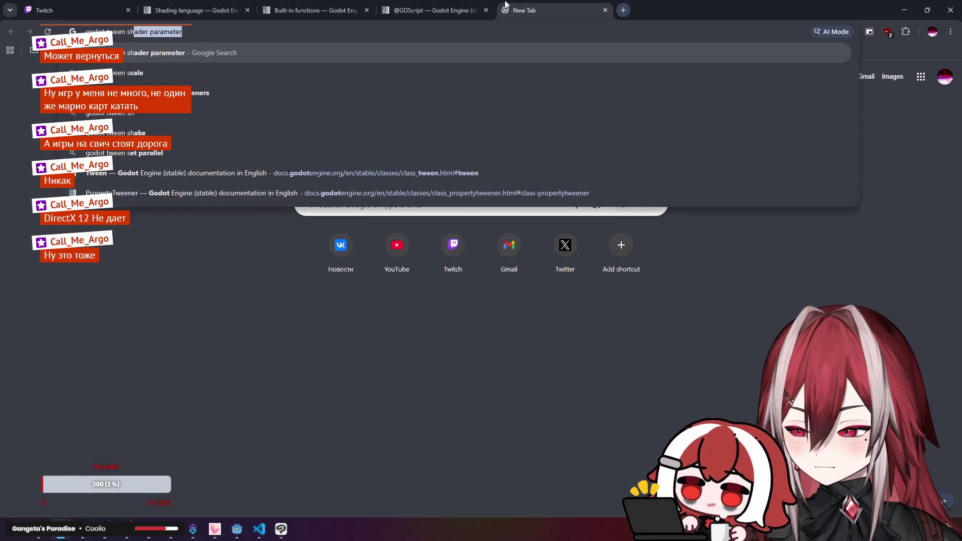
key(Return)
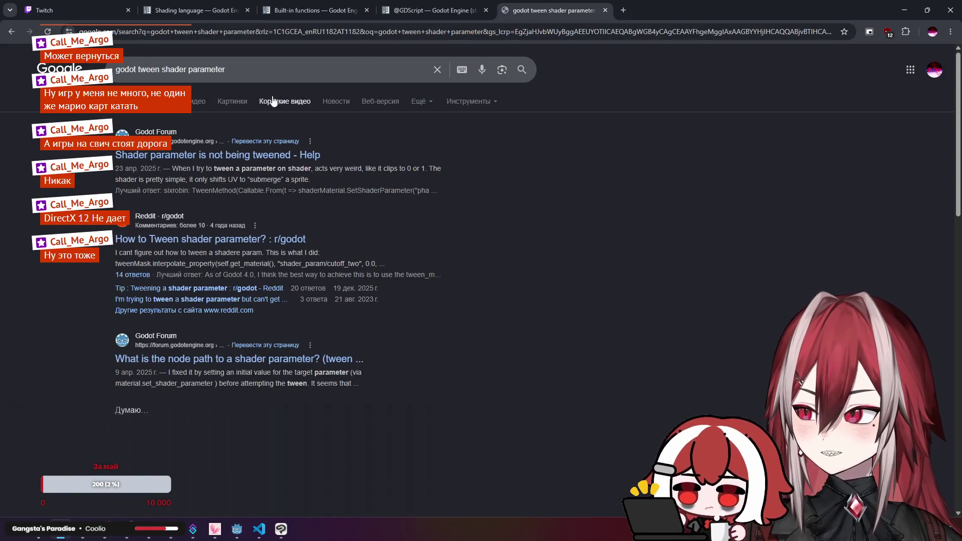
- Read the shader-parameter forum thread and Reddit post, then open the tween_method docs
click(255, 157)
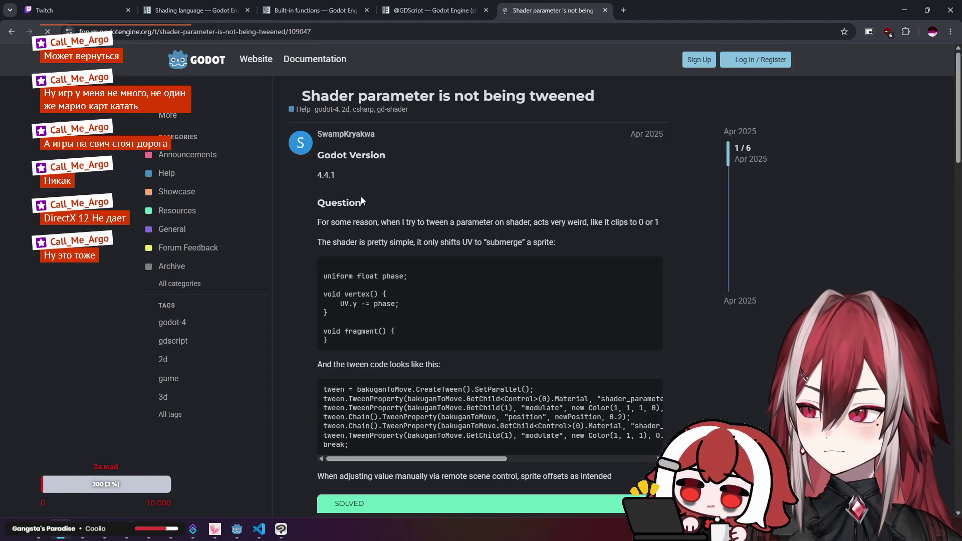
scroll(360, 196, down, 6)
scroll(361, 197, down, 4)
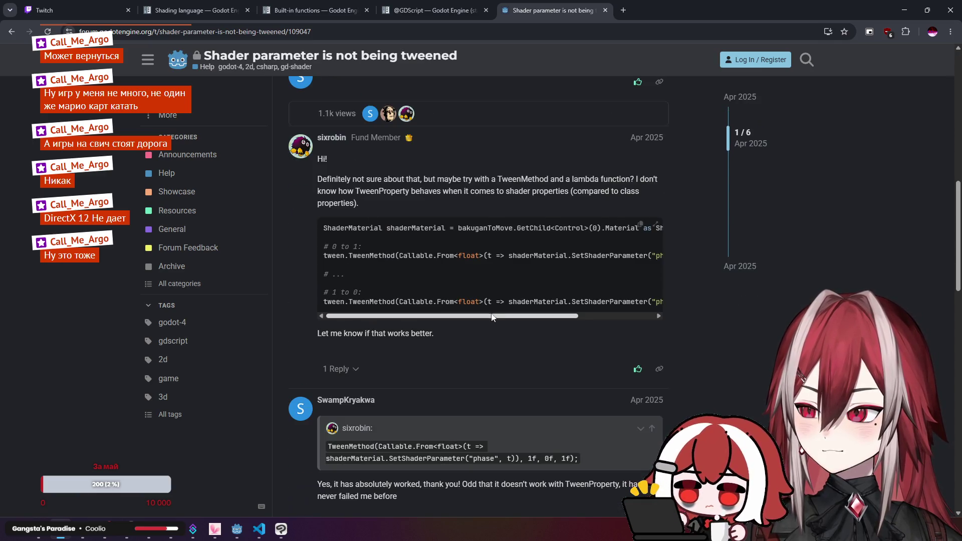
mouse_move(497, 316)
mouse_down()
mouse_move(548, 319)
mouse_move(483, 314)
mouse_move(556, 317)
mouse_up()
key(alt+Left)
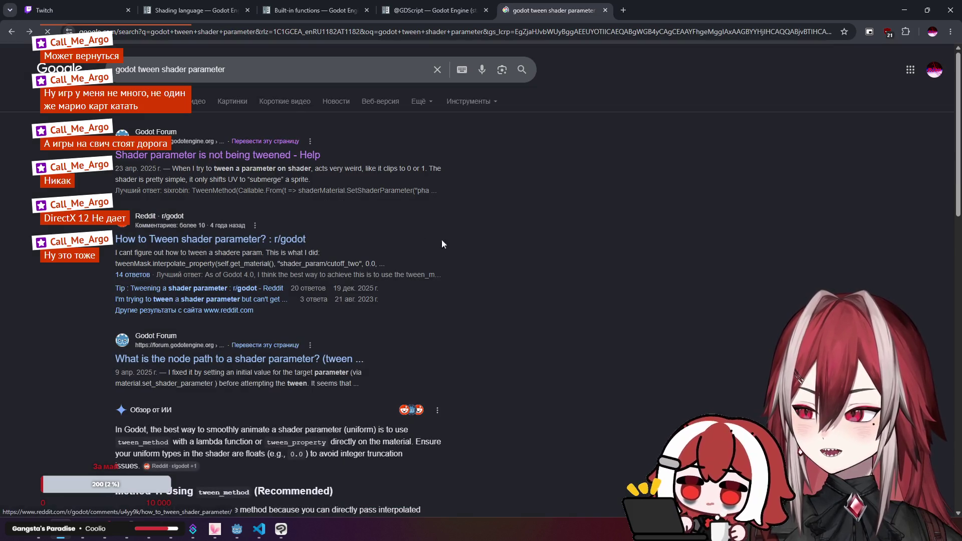
click(458, 234)
scroll(426, 236, down, 5)
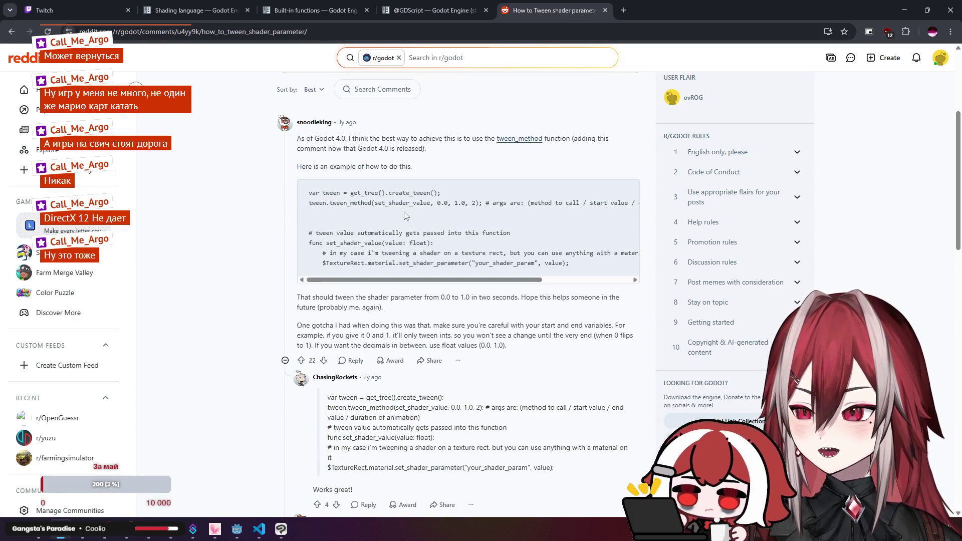
mouse_move(389, 280)
mouse_down()
mouse_move(421, 281)
mouse_move(375, 294)
mouse_up()
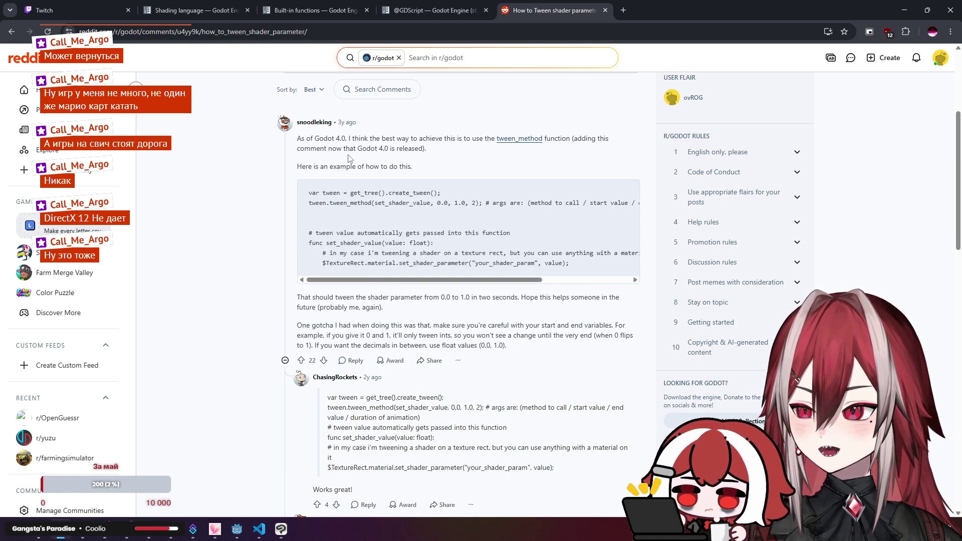
click(513, 139)
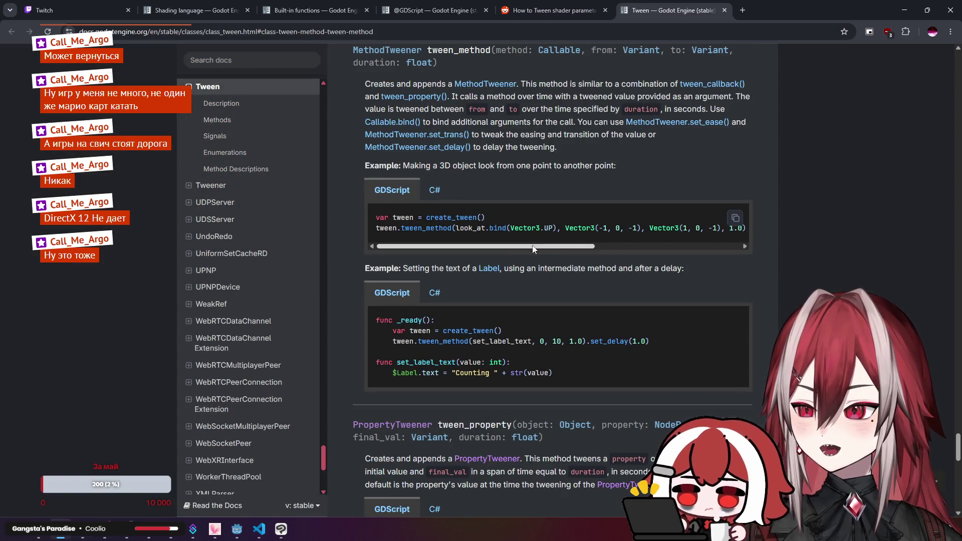
- Add a new fx_tween. line after the noise_level 1.0 call and choose tween_method
key(alt+Tab)
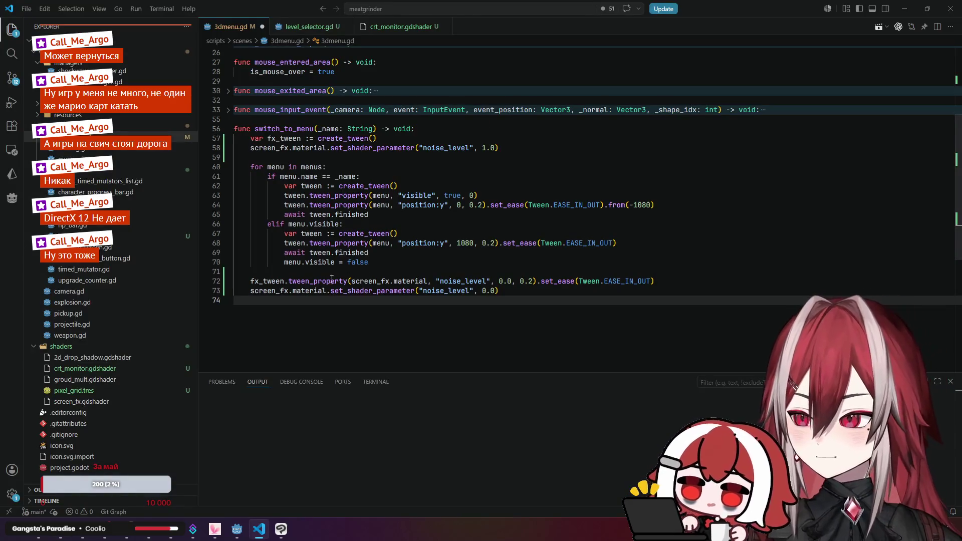
click(533, 149)
key(Return)
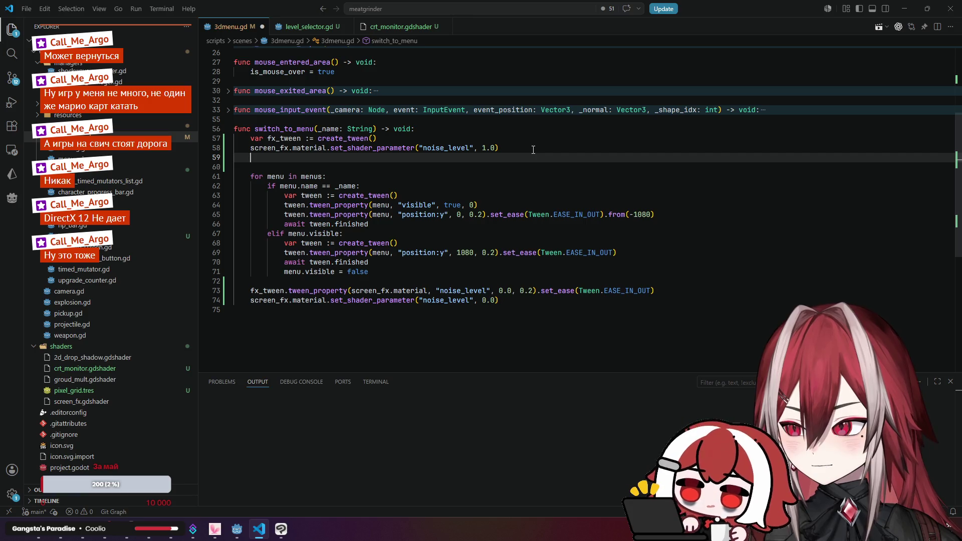
text(fx)
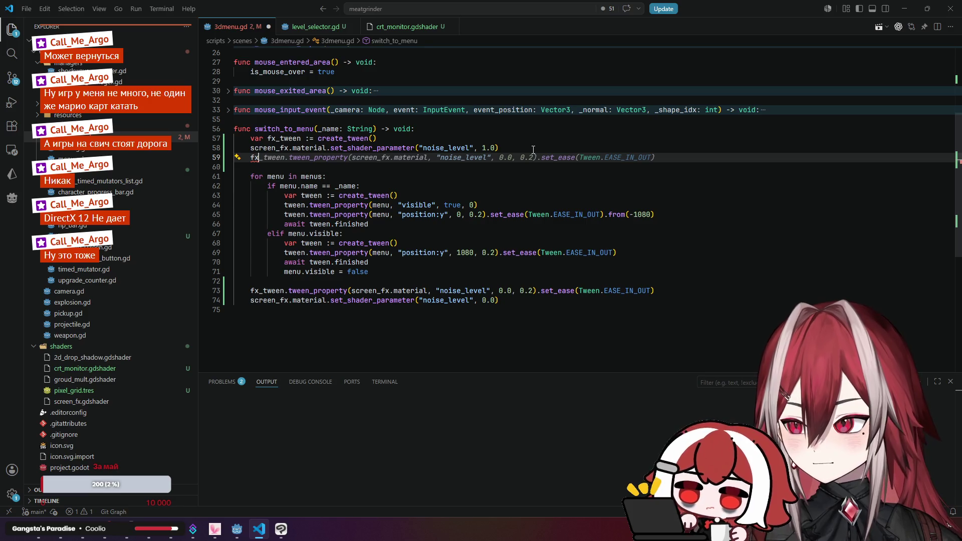
text(_tween.)
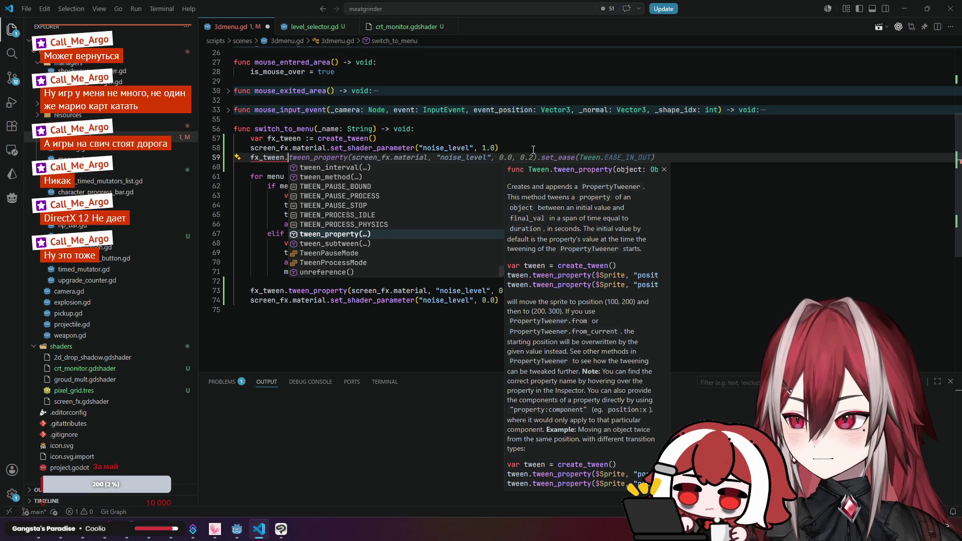
key(Up)
key(Up)
key(Up)
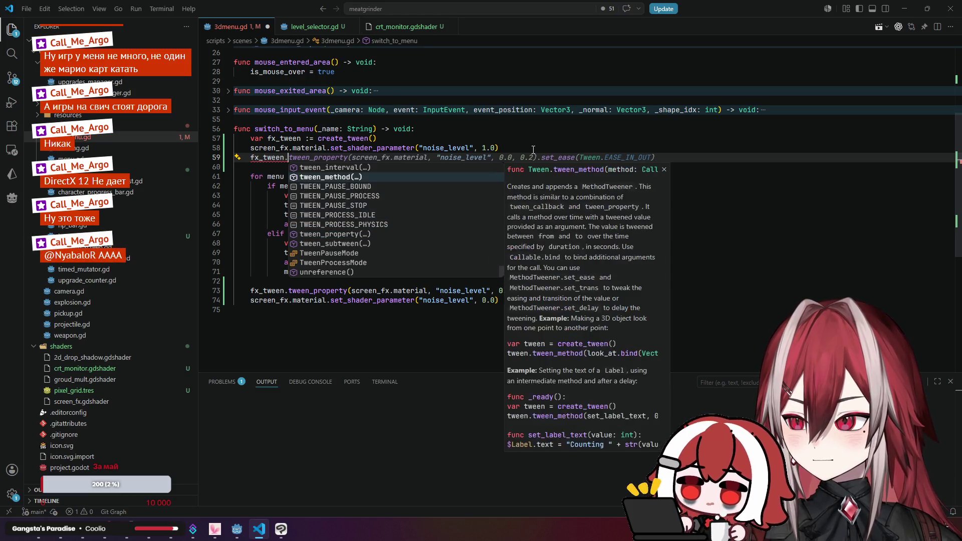
key(alt+Tab)
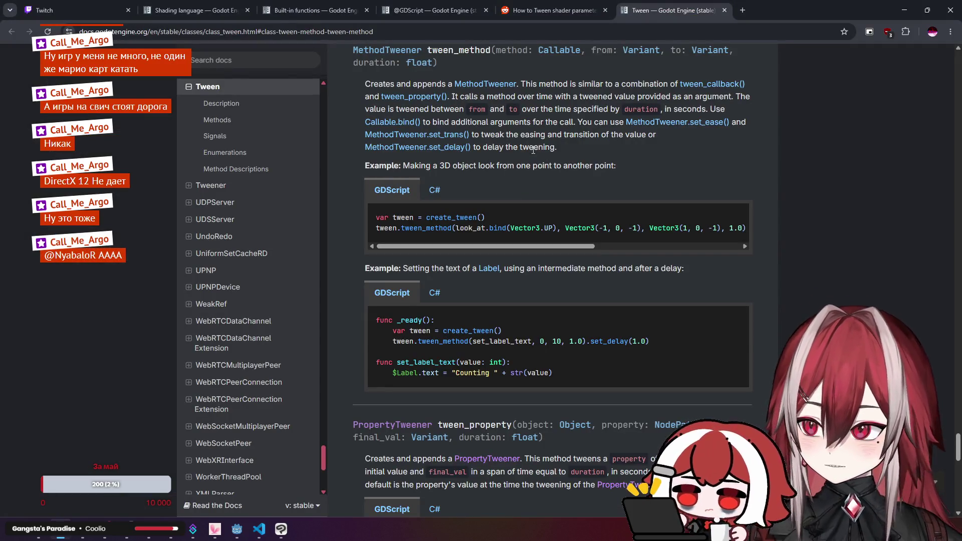
key(alt+Tab)
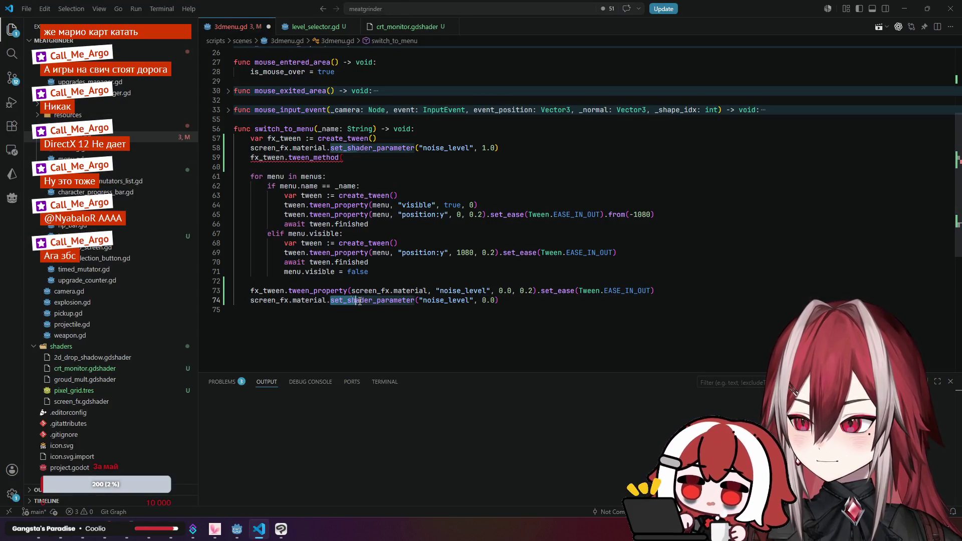
key(alt+Tab)
key(alt+Tab)
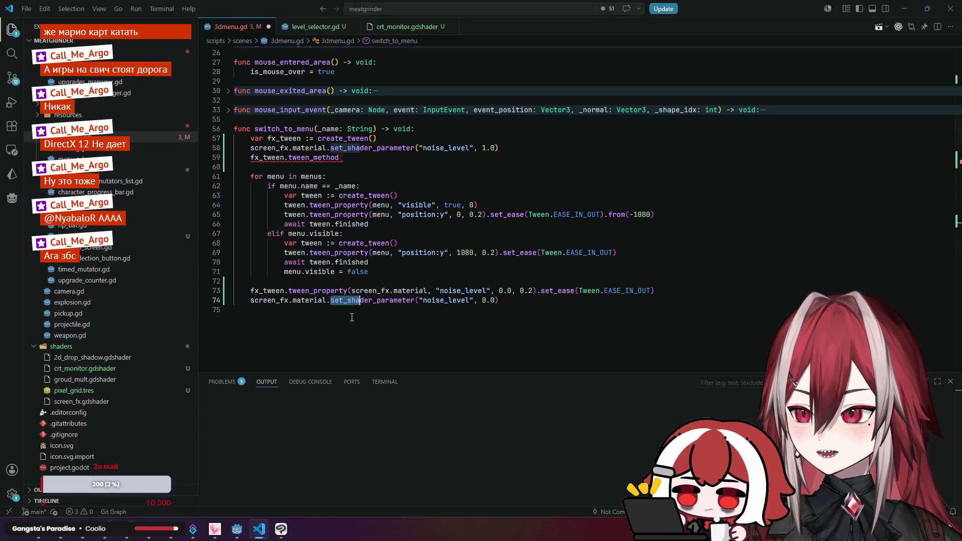
- Delete the old fade lines and paste set_shader_parameter as tween_method's first argument
drag(250, 300, 502, 301)
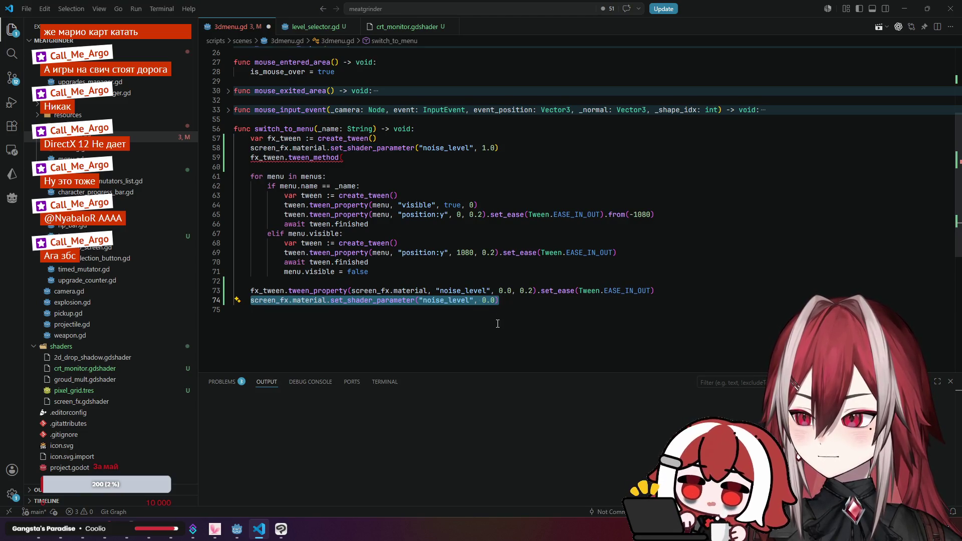
key(ctrl+shift+k)
click(660, 291)
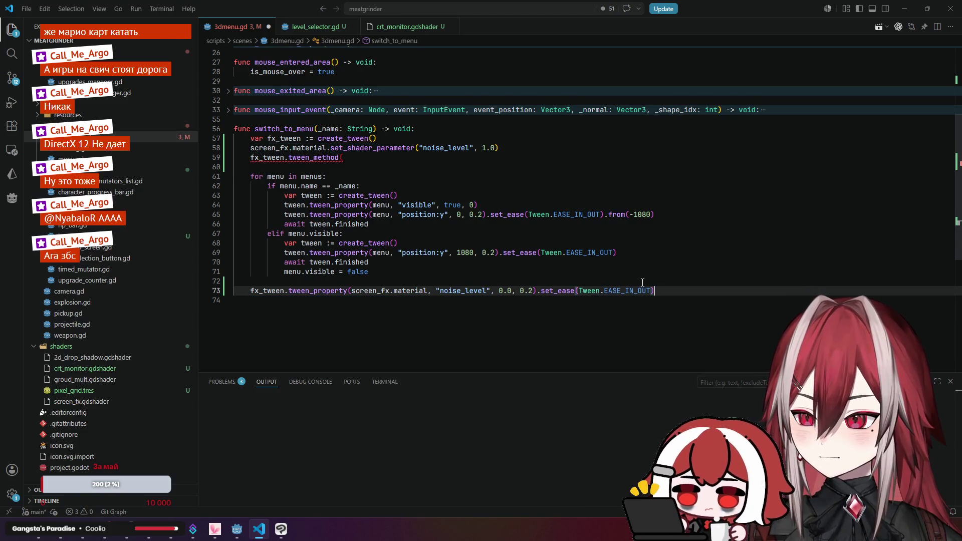
drag(659, 292, 235, 290)
key(BackSpace)
key(BackSpace)
key(BackSpace)
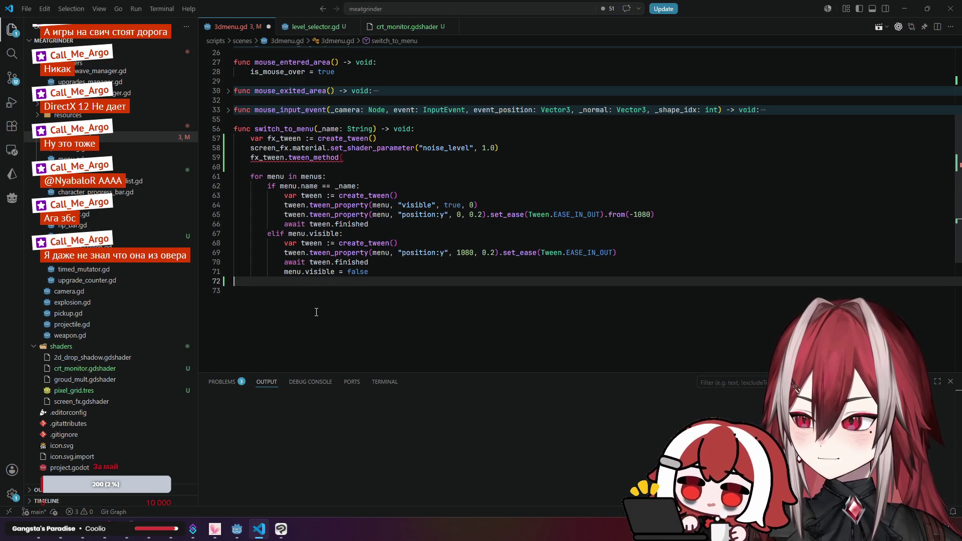
text(screen_fx.material.set_shader_parameter("noise_level", 0.0))
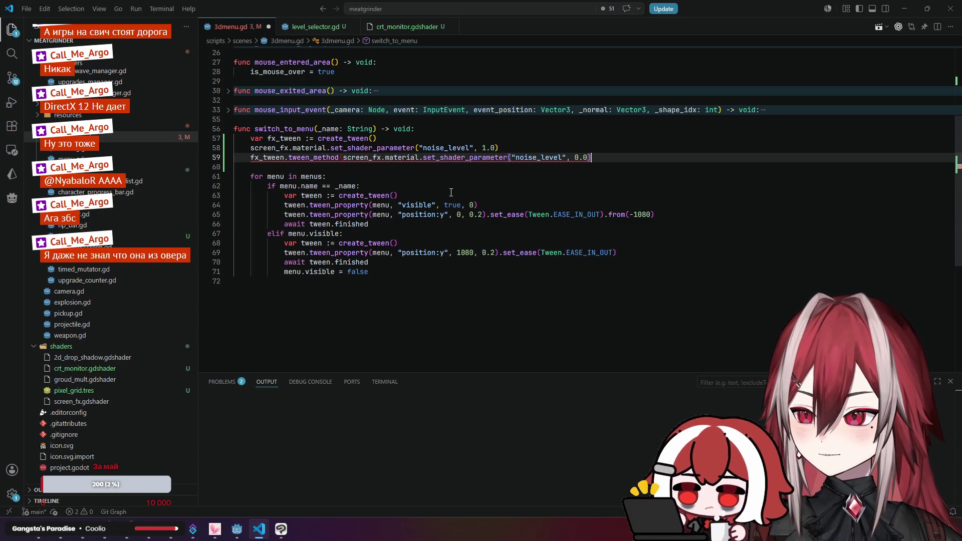
text(,)
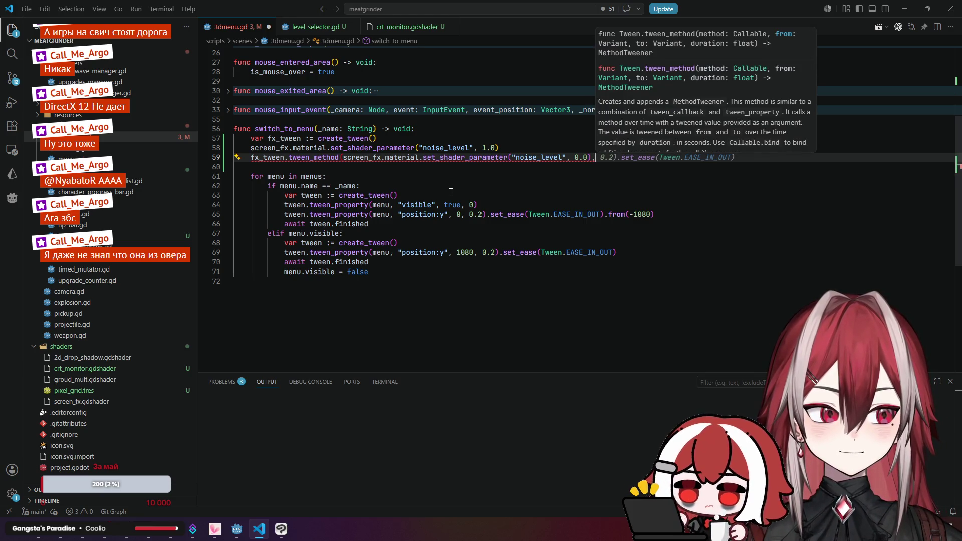
- Switch to the Tween documentation in the browser
key(alt+Tab)
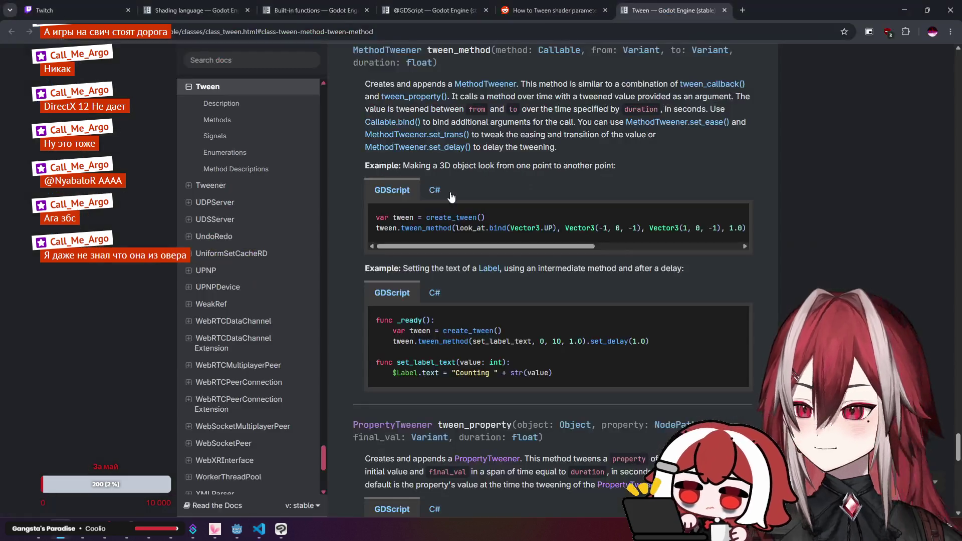
- Append 0.4 to the tween_method call on line 59
drag(585, 248, 652, 249)
key(alt+Tab)
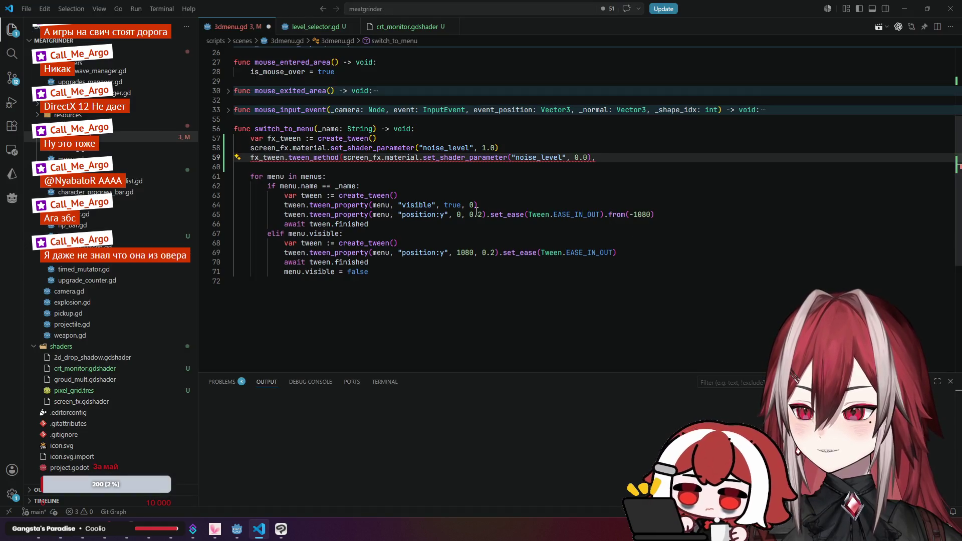
key(Left)
key(Left)
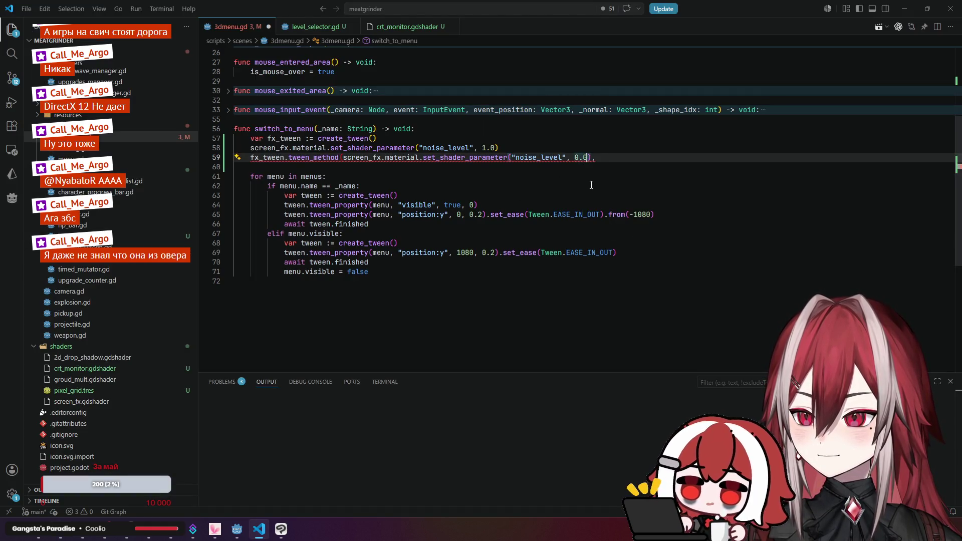
key(BackSpace)
text(4)
key(Right)
key(Right)
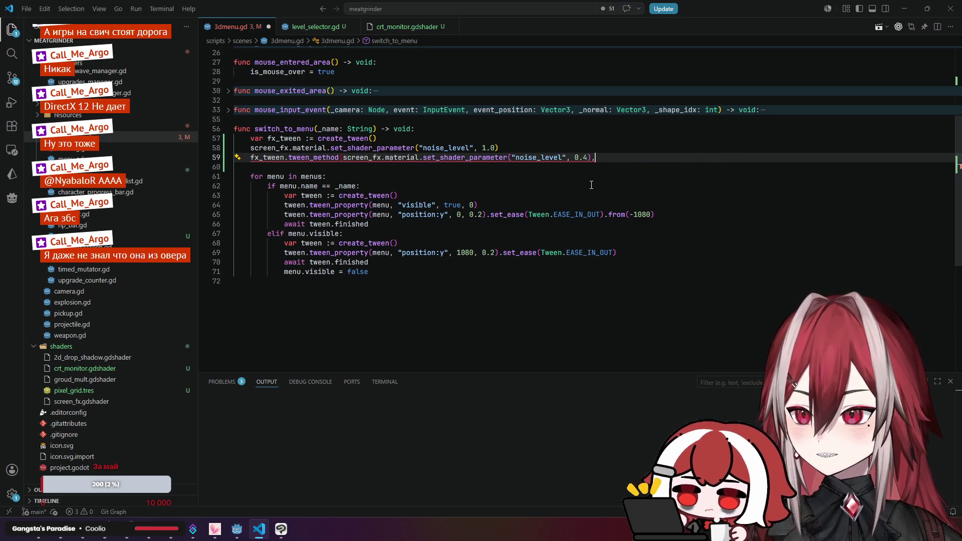
key(ctrl+z)
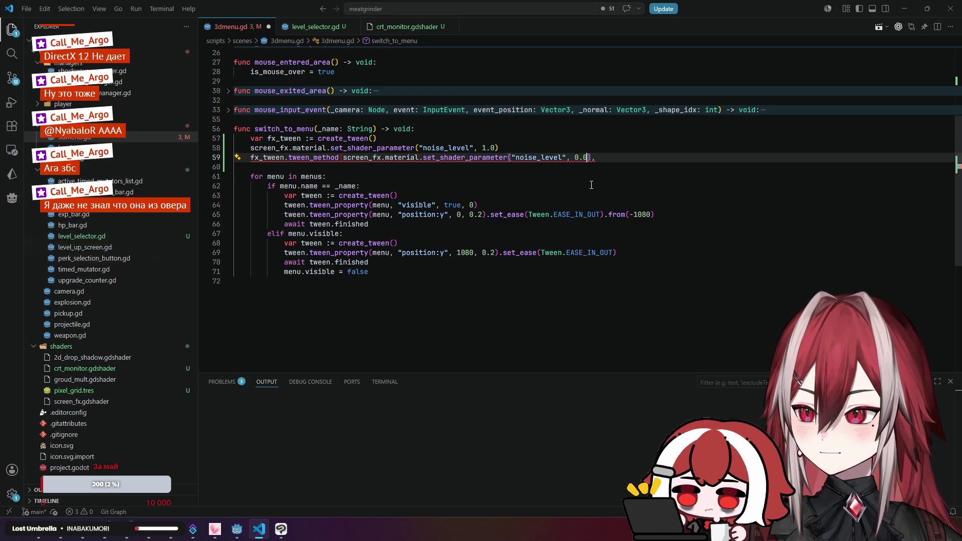
key(End)
text(0.)
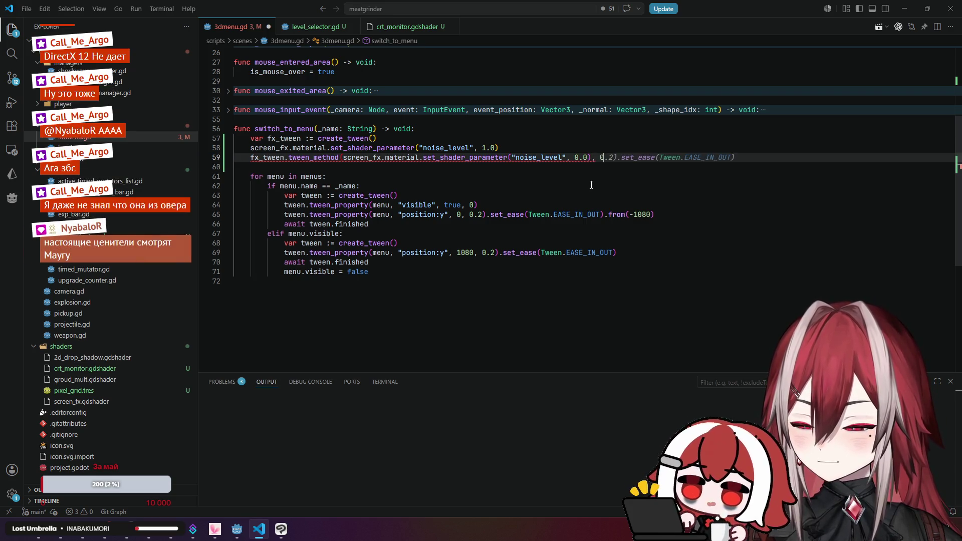
text(4)
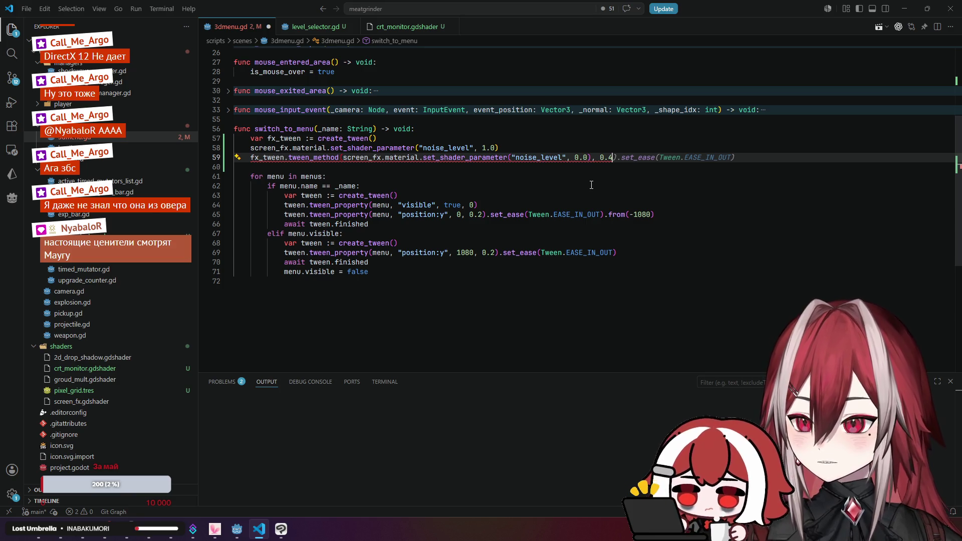
- Dismiss the inline suggestion, add a trailing comma after 0.4, and revisit the Tween docs
key(alt+Tab)
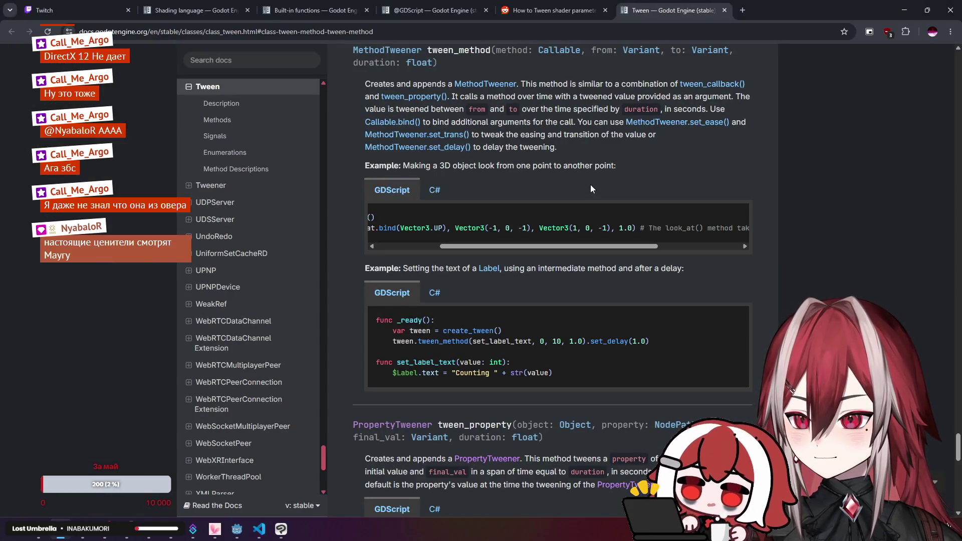
key(alt+Tab)
click(550, 166)
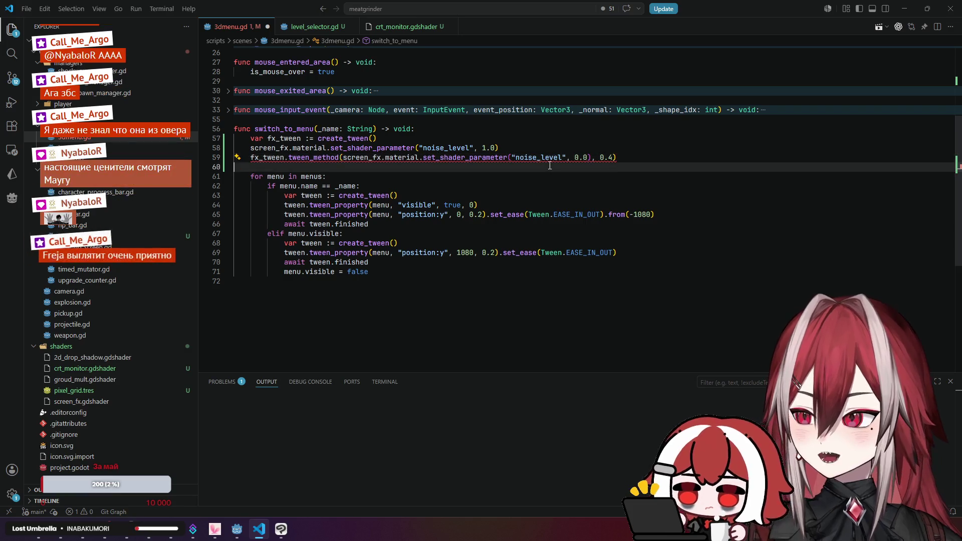
click(550, 131)
mouse_move(316, 159)
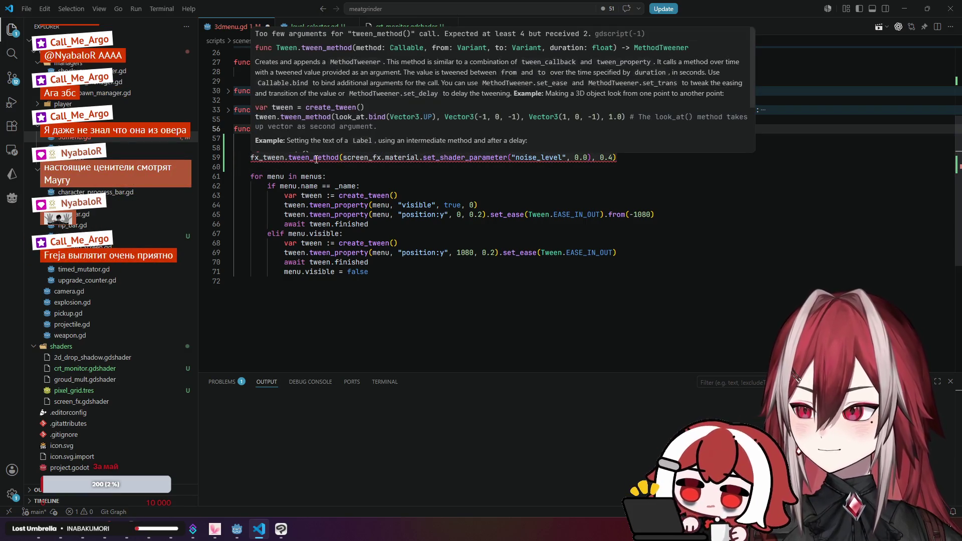
click(610, 160)
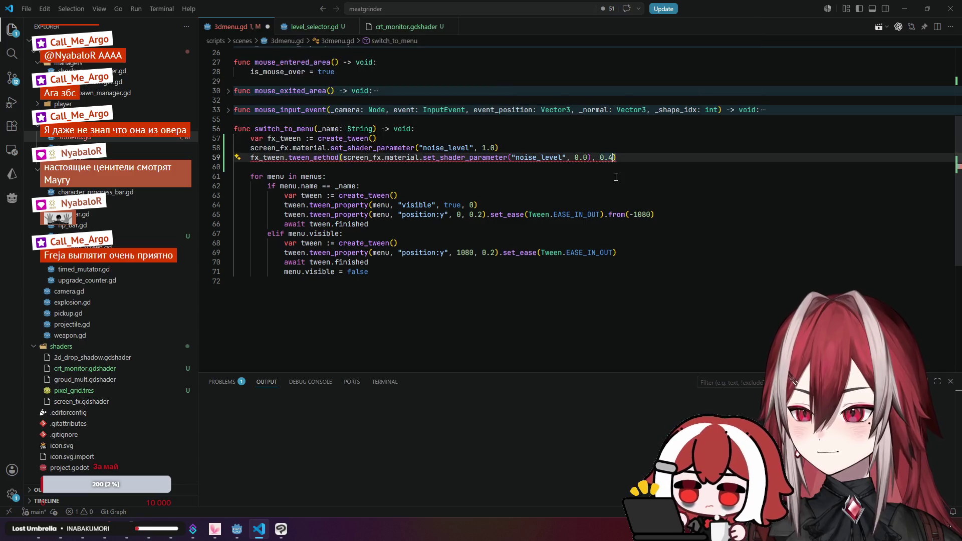
text(,)
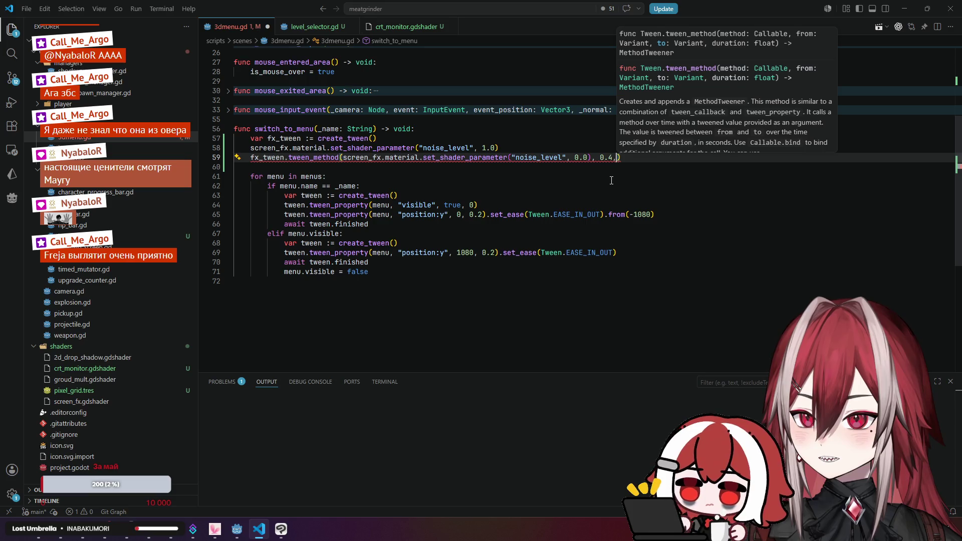
key(alt+Tab)
mouse_move(473, 247)
mouse_down()
mouse_move(483, 251)
mouse_move(404, 250)
mouse_move(444, 248)
mouse_up()
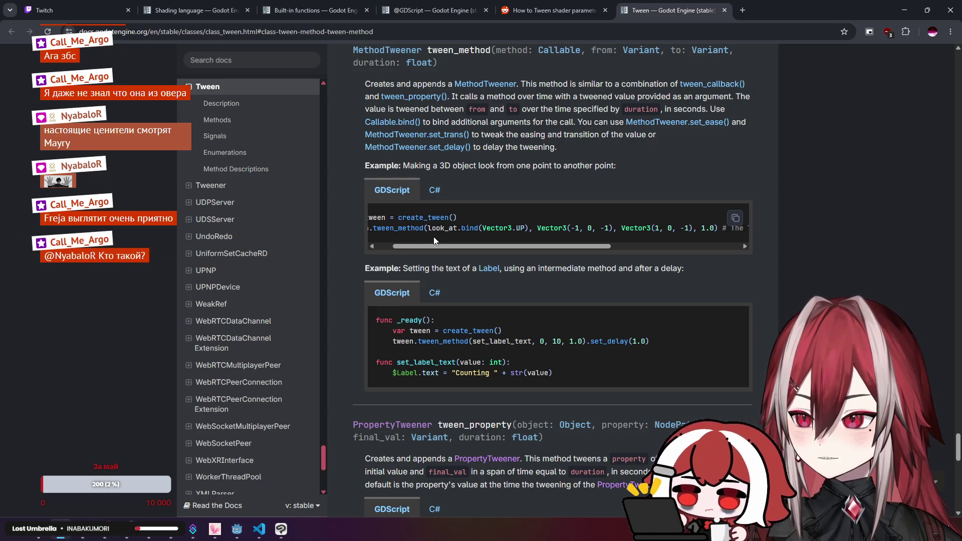
- Scroll through the tween_method example, then open the Reddit shader-tween thread tab
scroll(485, 206, up, 2)
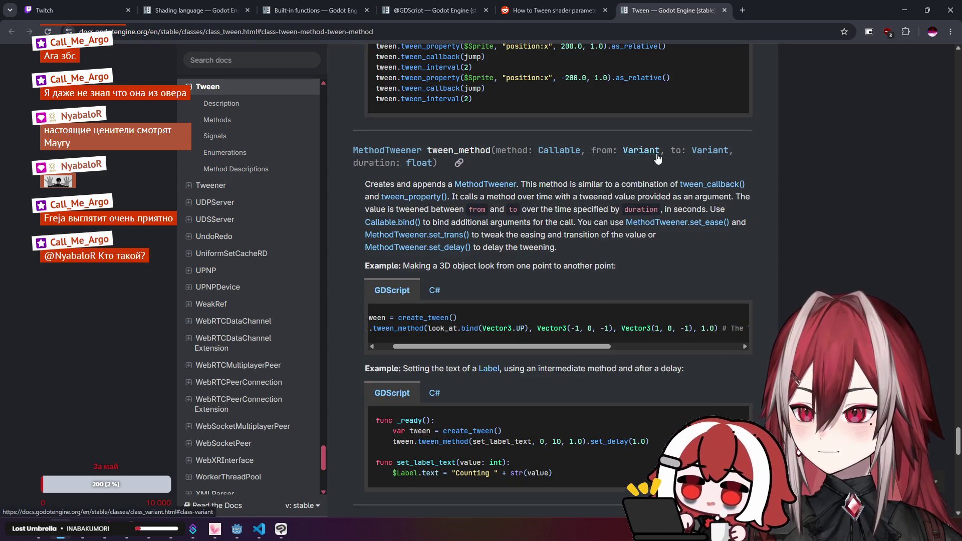
mouse_move(568, 348)
mouse_down()
mouse_move(554, 348)
mouse_move(588, 350)
mouse_move(559, 348)
mouse_up()
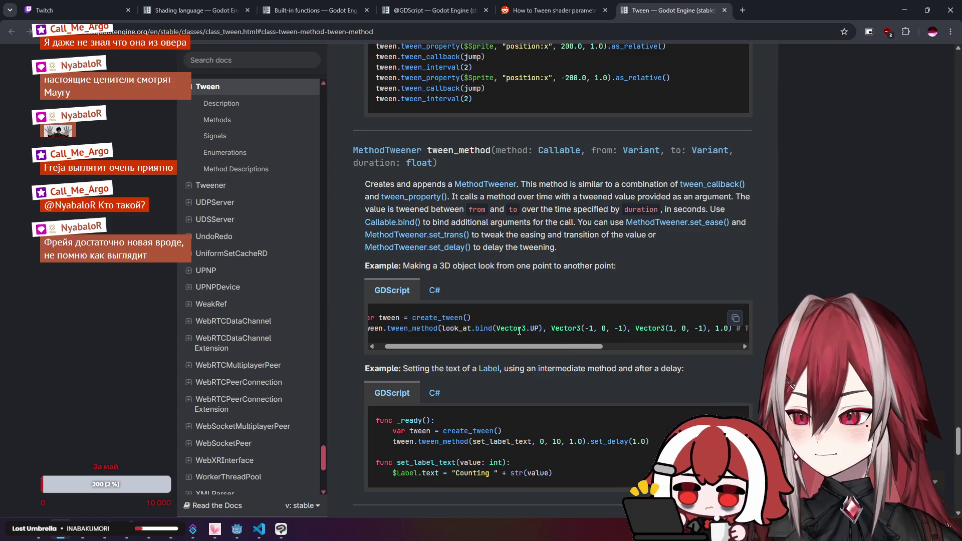
scroll(519, 331, down, 3)
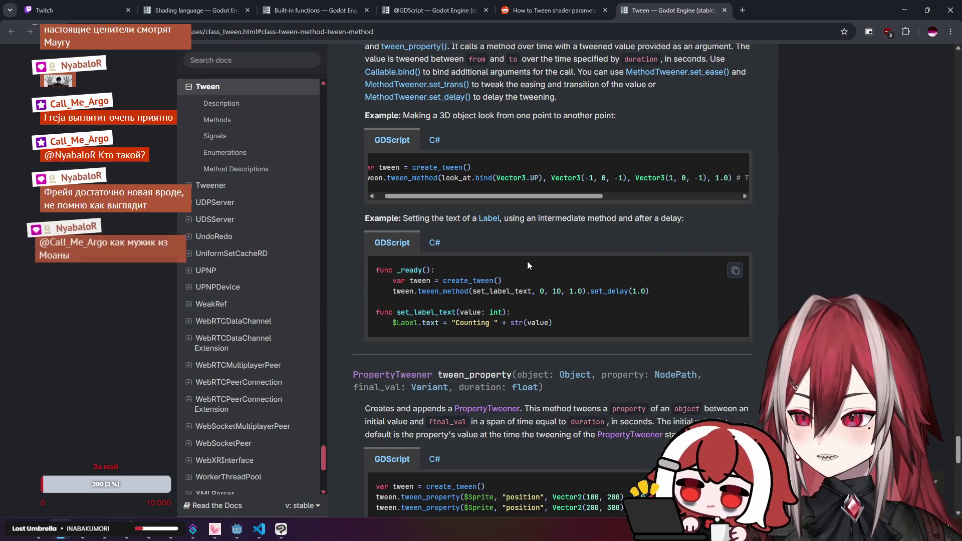
click(510, 15)
drag(403, 282, 403, 281)
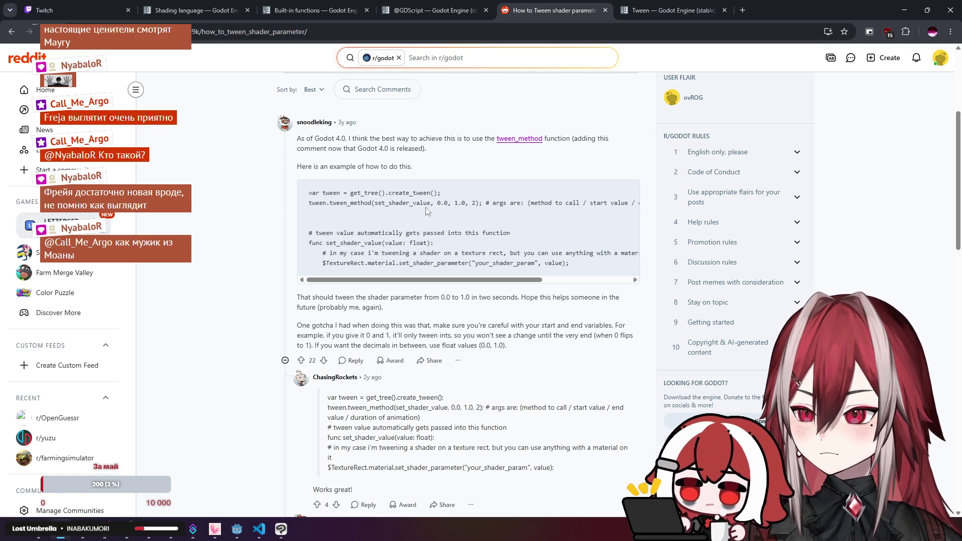
- Read the Reddit thread's tween_method example, highlighting its func(value): lambda for shader parameters
scroll(427, 213, down, 1)
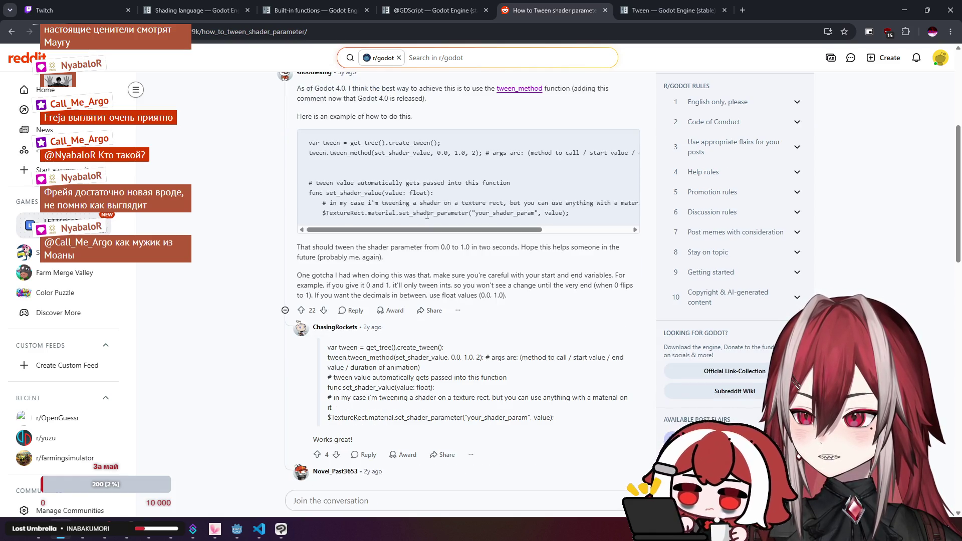
key(alt+Tab)
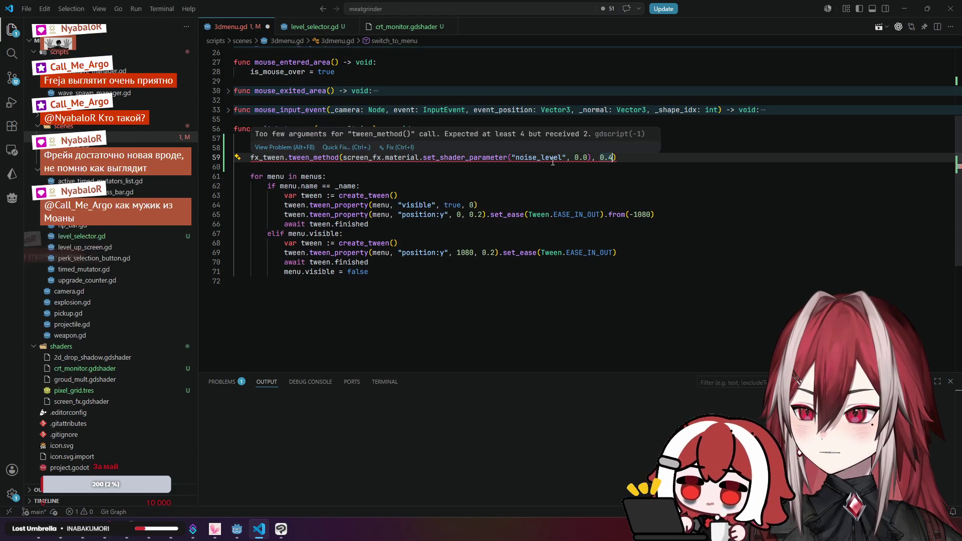
key(alt+Tab)
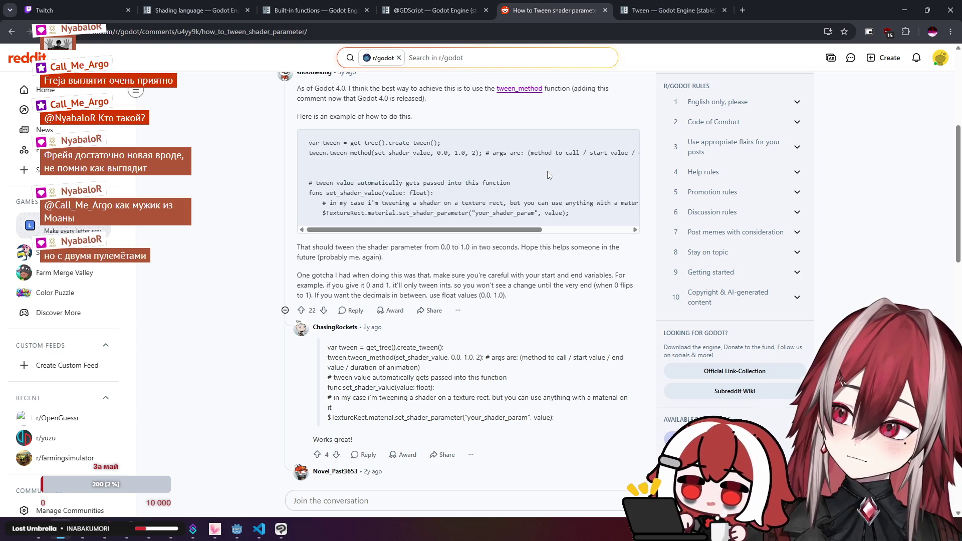
scroll(547, 170, down, 3)
scroll(516, 183, up, 3)
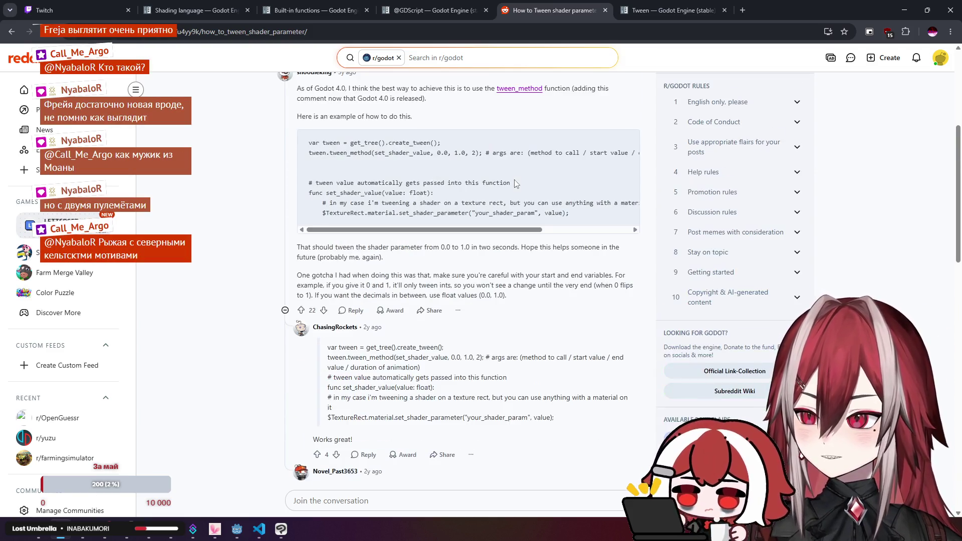
scroll(516, 183, down, 9)
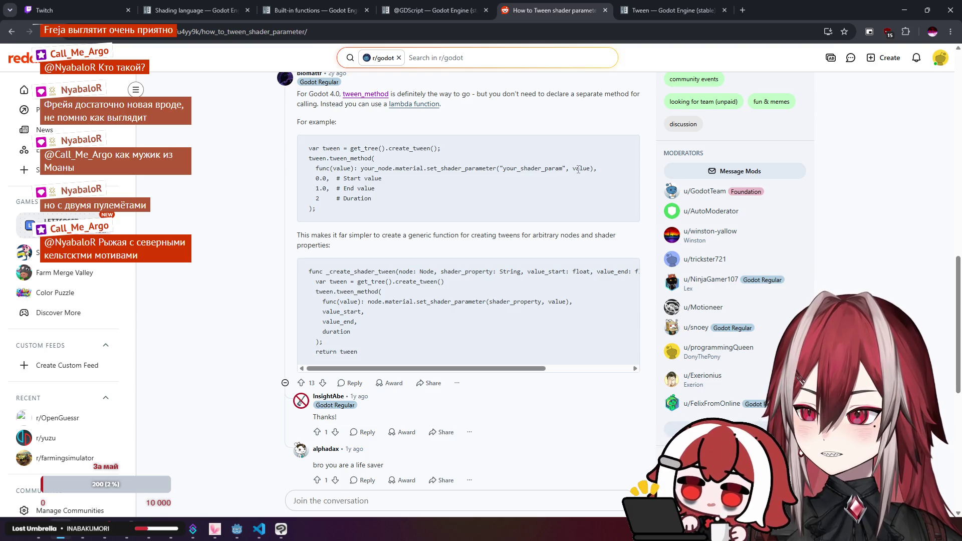
drag(316, 169, 358, 169)
key(alt+Tab)
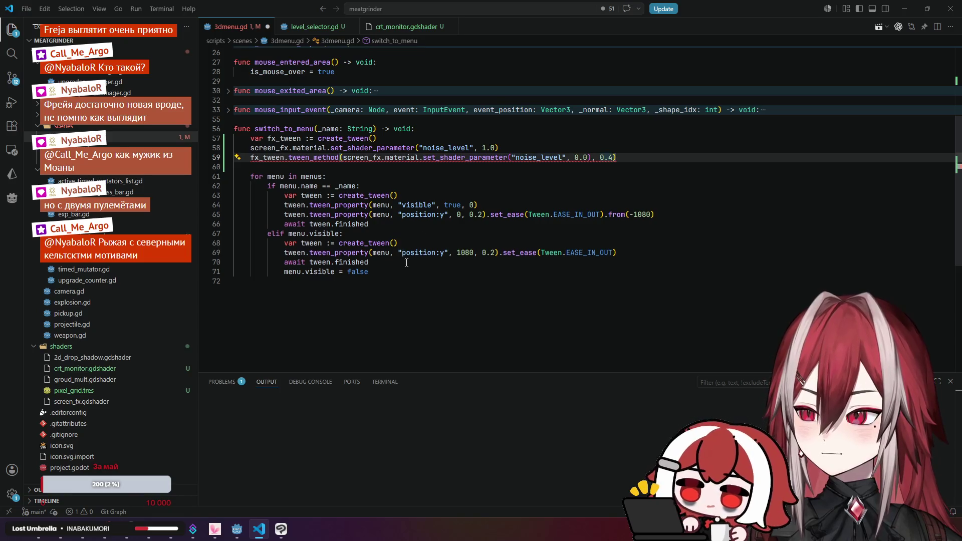
key(alt+Tab)
scroll(389, 230, down, 3)
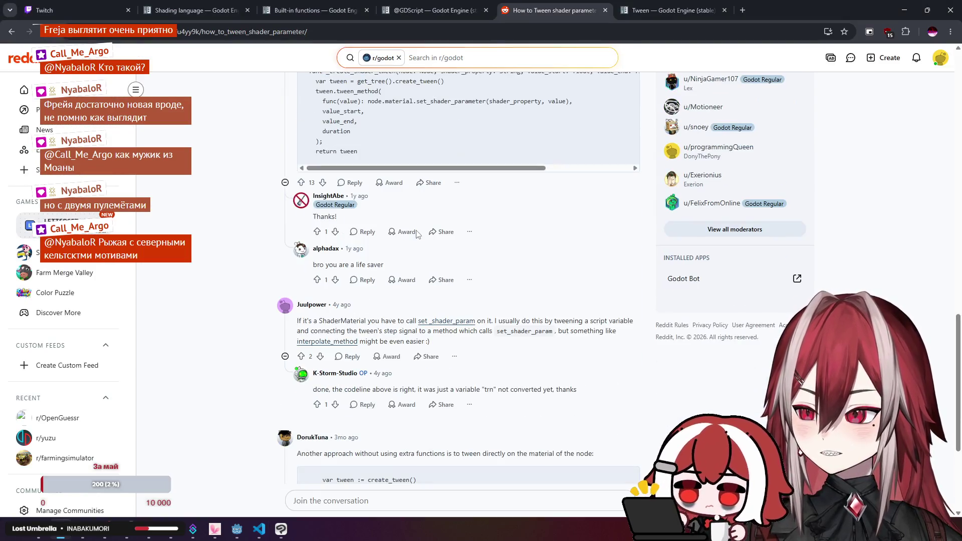
scroll(520, 220, down, 2)
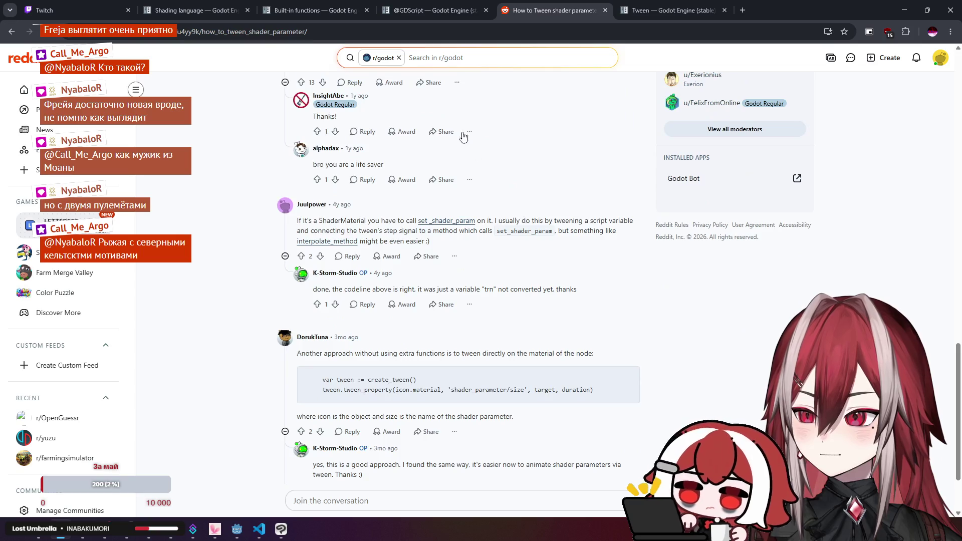
- Switch back to Godot's Tween documentation and scroll to tween_property
click(425, 9)
click(571, 7)
click(662, 5)
scroll(471, 197, down, 5)
scroll(540, 200, down, 12)
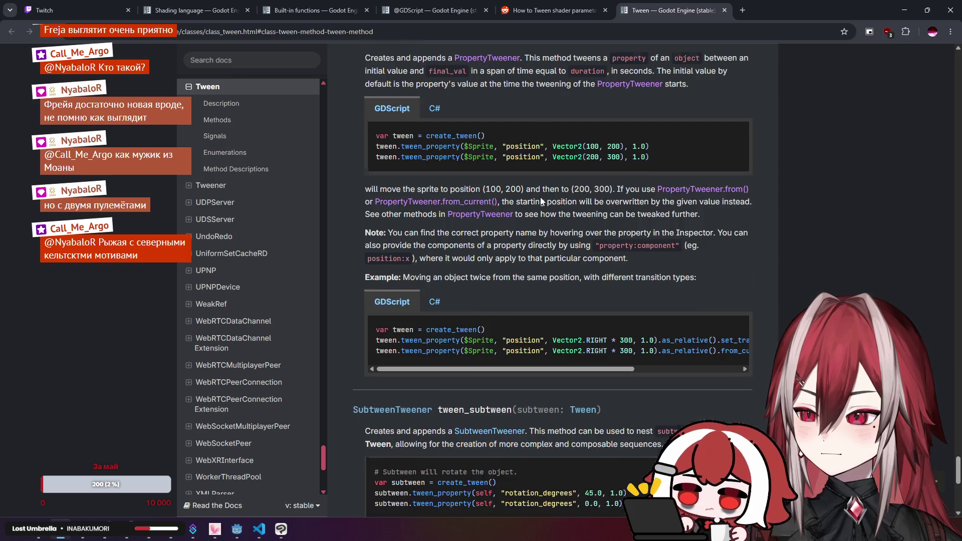
- Review the Tween methods, highlighting Vector3.UP in the tween_method example
scroll(540, 200, up, 11)
scroll(541, 197, up, 15)
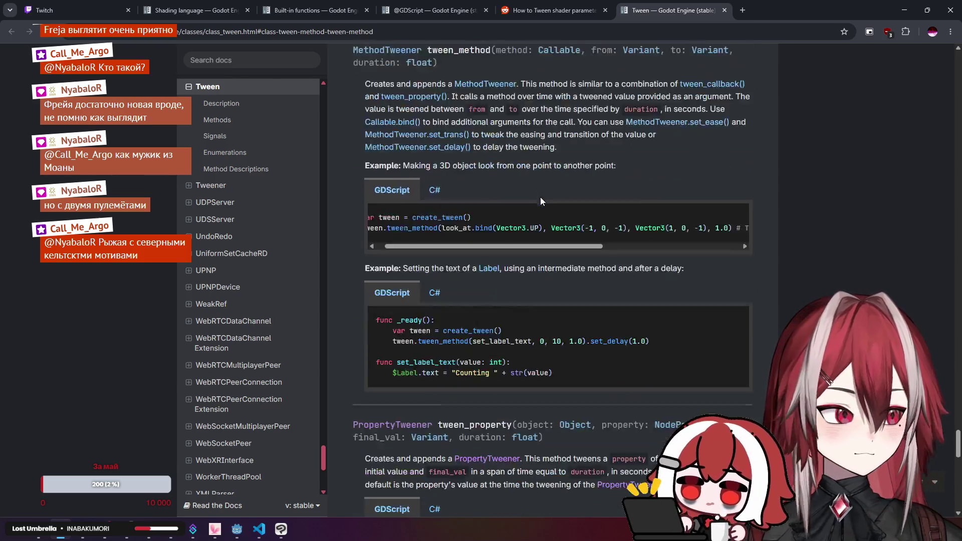
scroll(540, 201, up, 1)
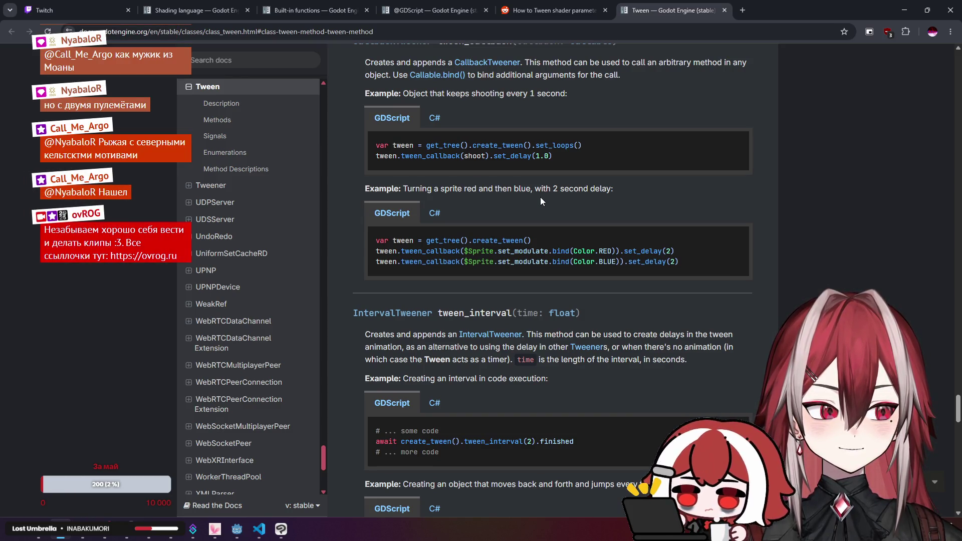
scroll(540, 201, up, 9)
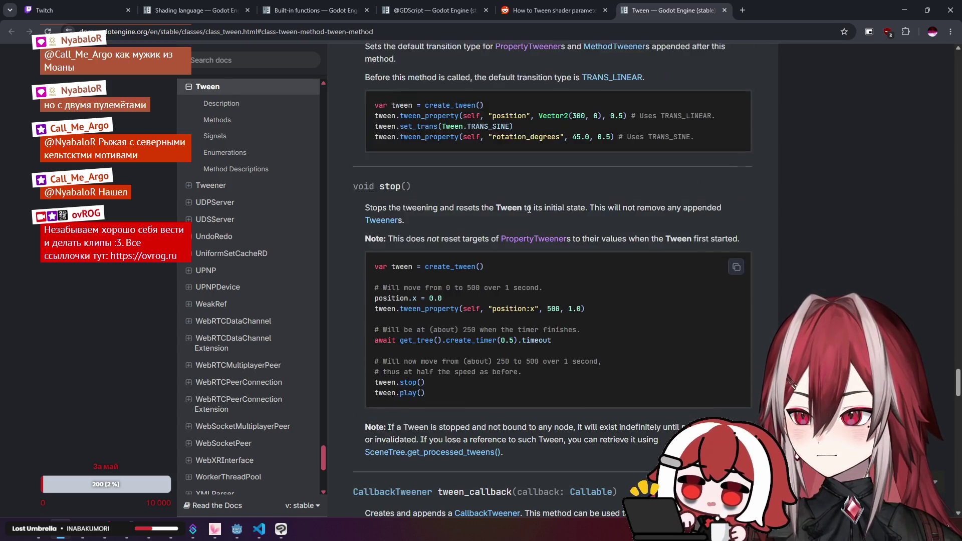
scroll(529, 209, up, 3)
scroll(528, 209, down, 10)
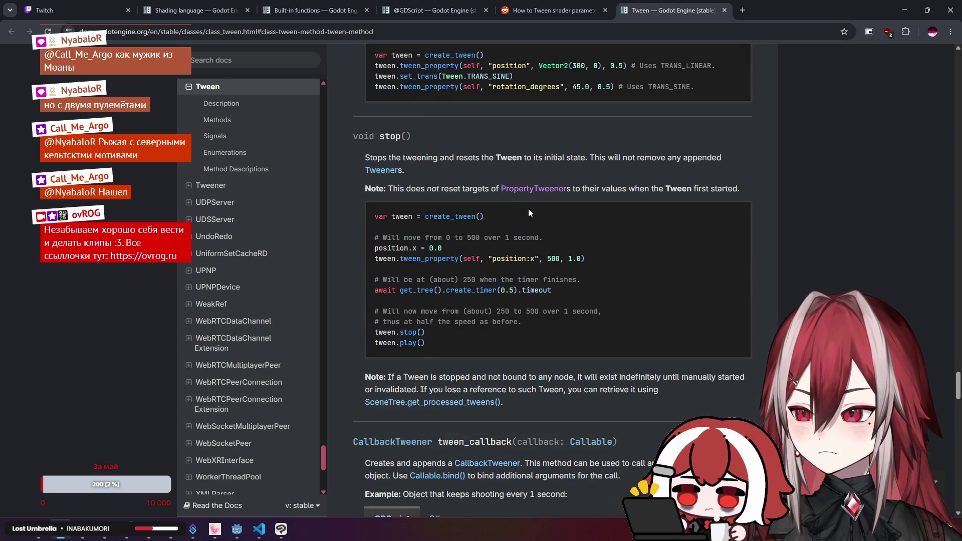
scroll(529, 209, down, 11)
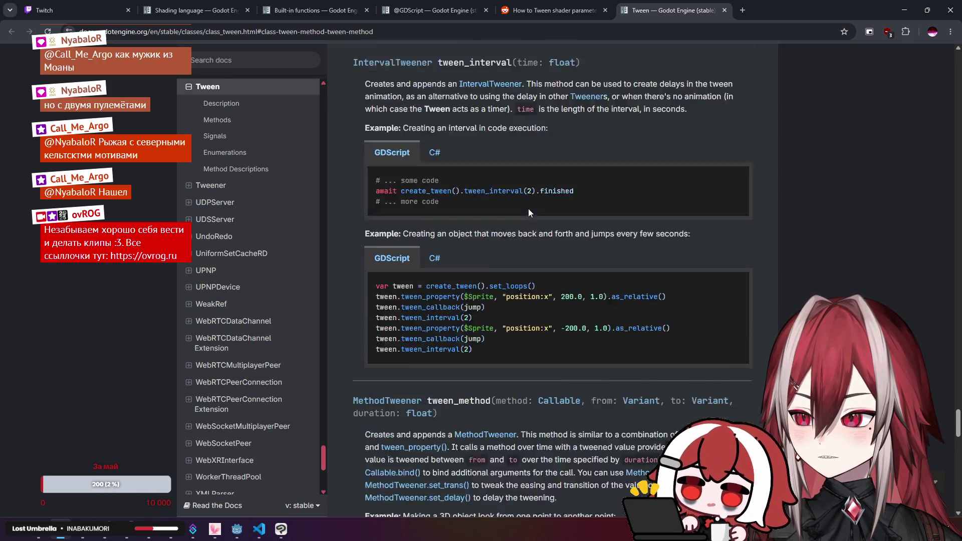
drag(491, 246, 483, 246)
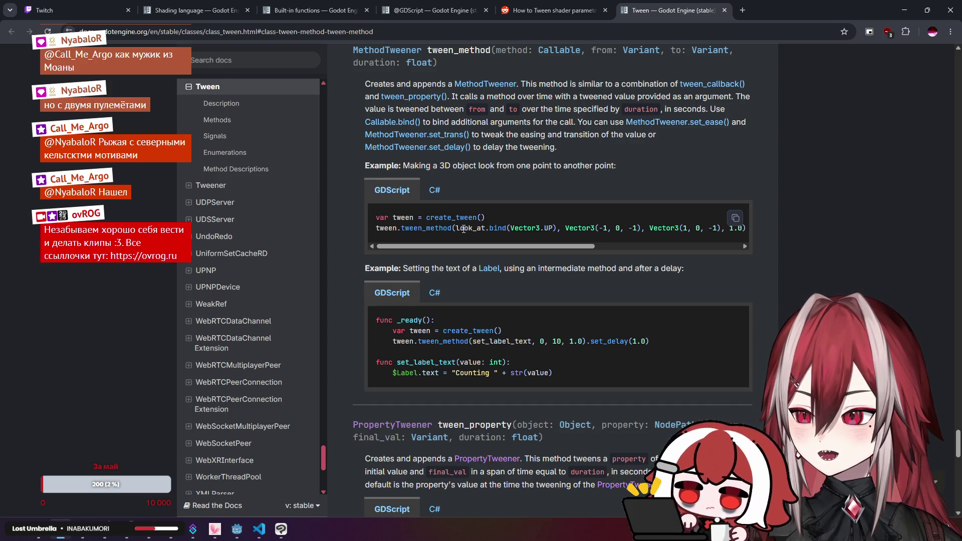
drag(511, 230, 554, 230)
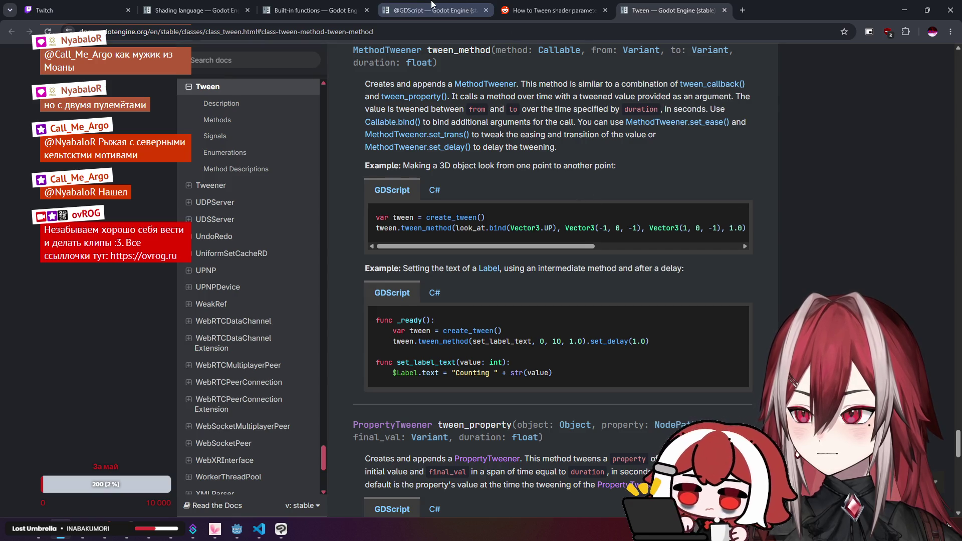
- Open the Godot Forum thread 'Shader parameter is not being tweened' from the Google results
click(551, 10)
key(alt+Left)
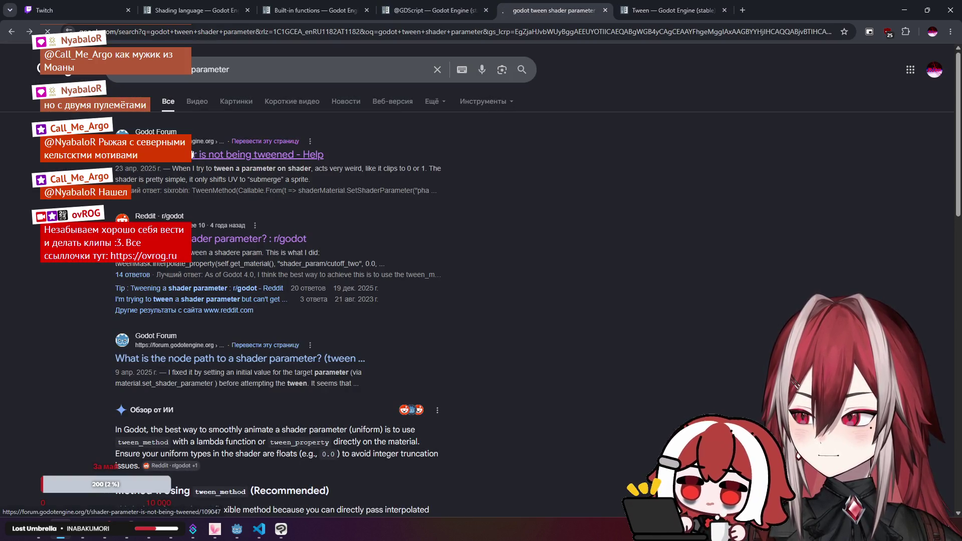
click(192, 154)
scroll(440, 182, down, 2)
scroll(440, 186, down, 8)
mouse_move(501, 317)
mouse_down()
mouse_move(592, 320)
mouse_move(497, 324)
mouse_up()
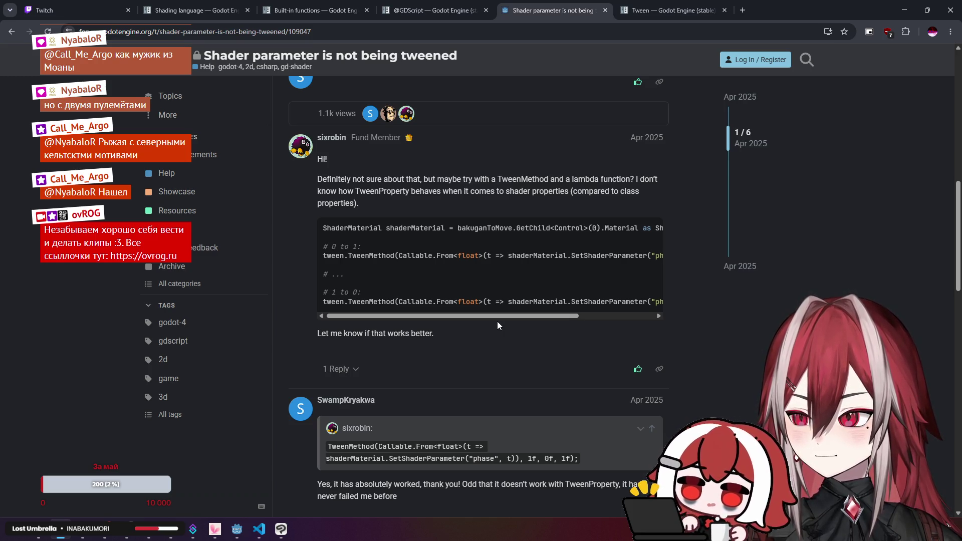
- Read the forum reply's tween_property "shader_parameter/phase" example, then return to 3dmenu.gd
scroll(497, 325, down, 6)
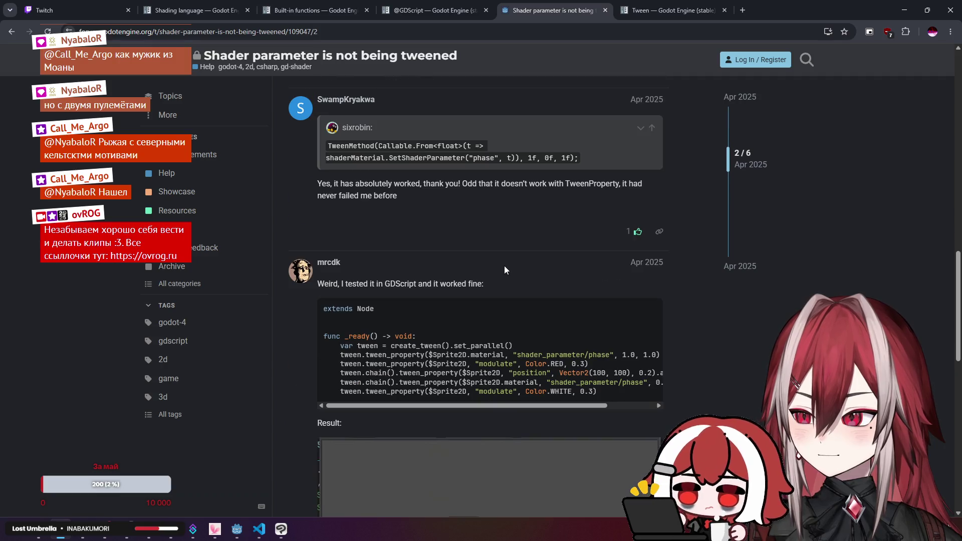
scroll(505, 267, down, 2)
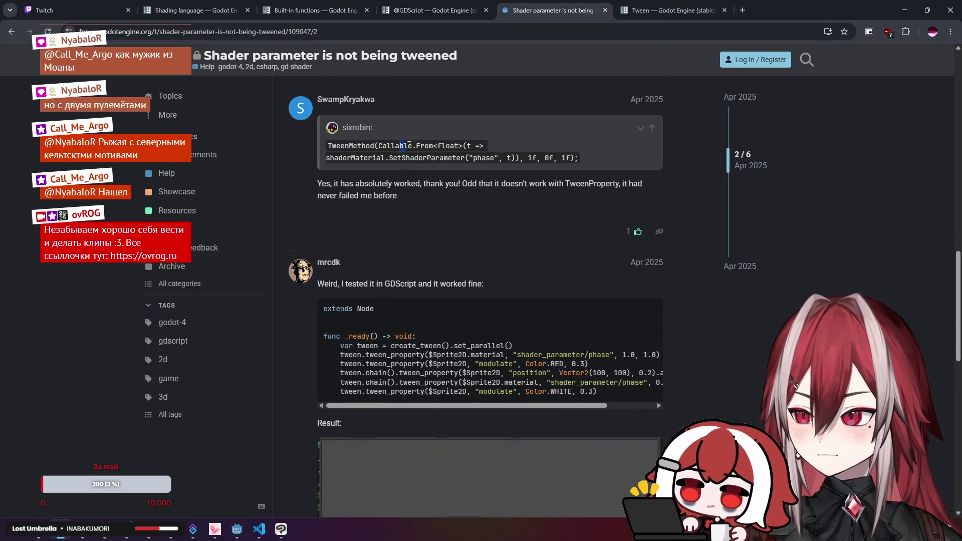
scroll(471, 196, down, 2)
mouse_move(486, 305)
mouse_down()
mouse_move(500, 310)
mouse_move(473, 310)
mouse_move(519, 312)
mouse_up()
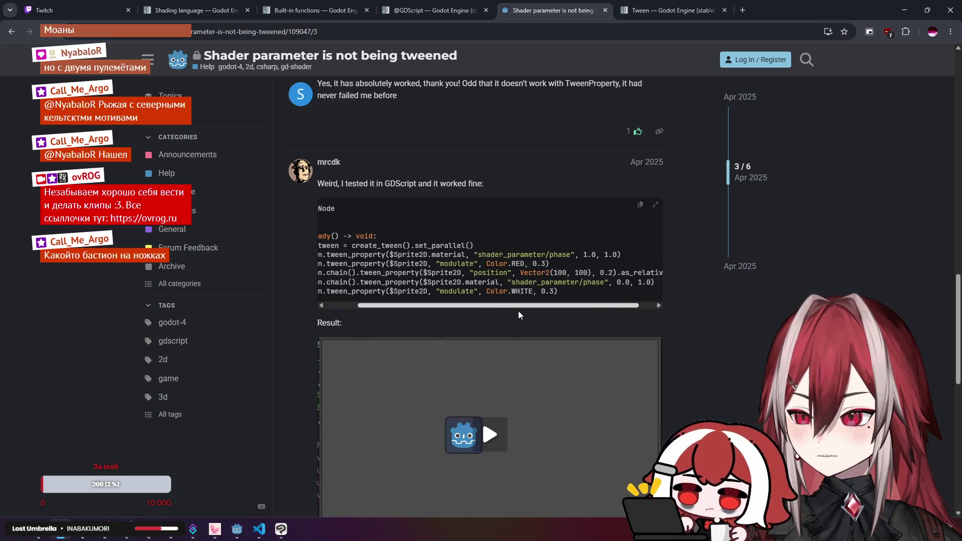
scroll(517, 273, down, 6)
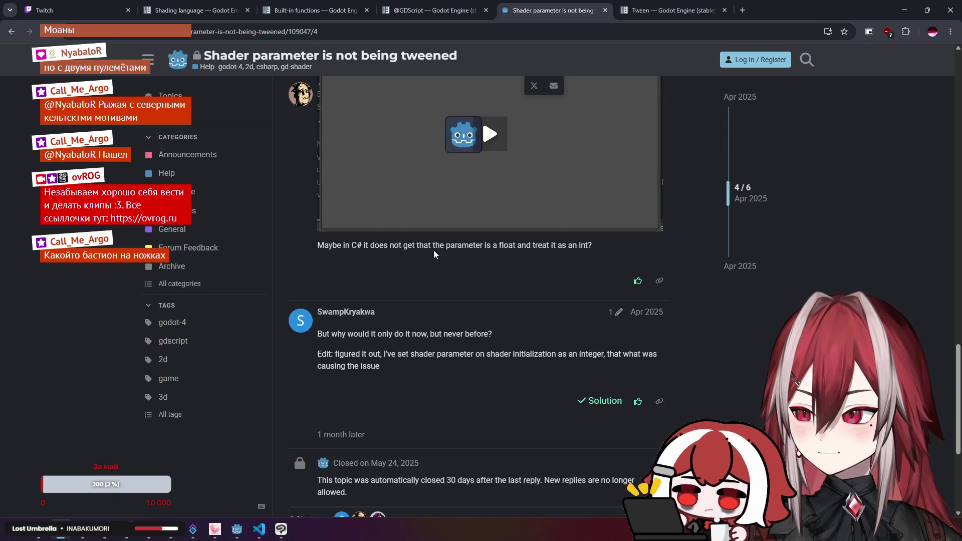
scroll(452, 251, up, 6)
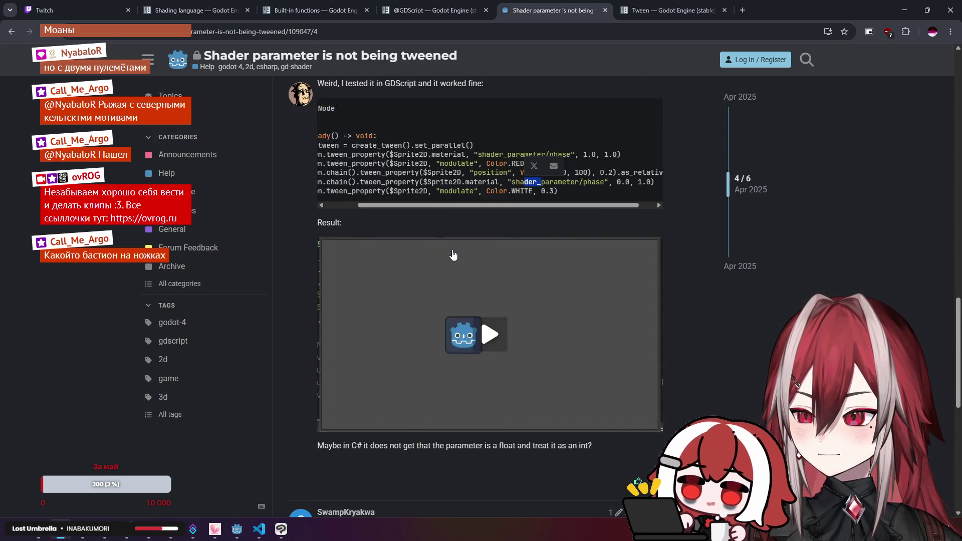
mouse_move(382, 308)
mouse_down()
mouse_move(484, 318)
mouse_move(565, 283)
mouse_up()
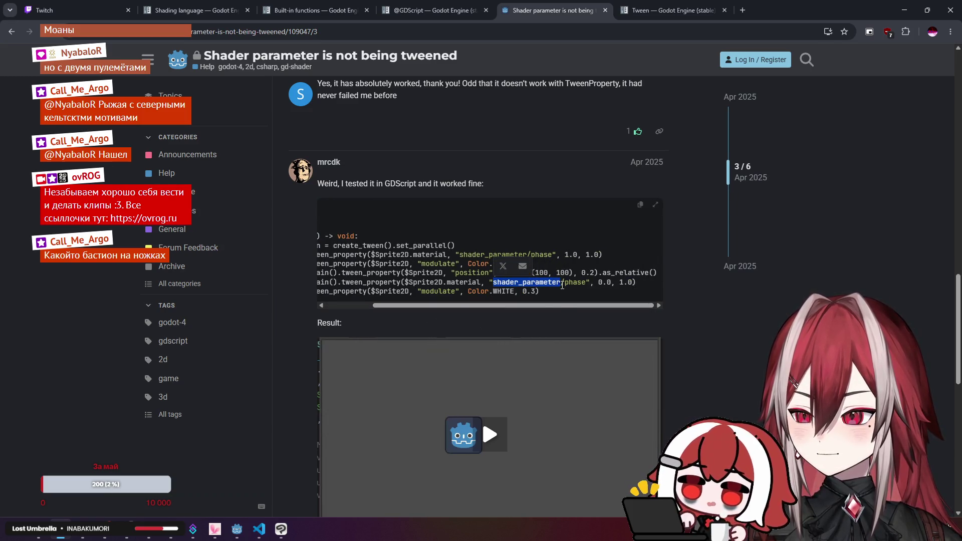
click(555, 315)
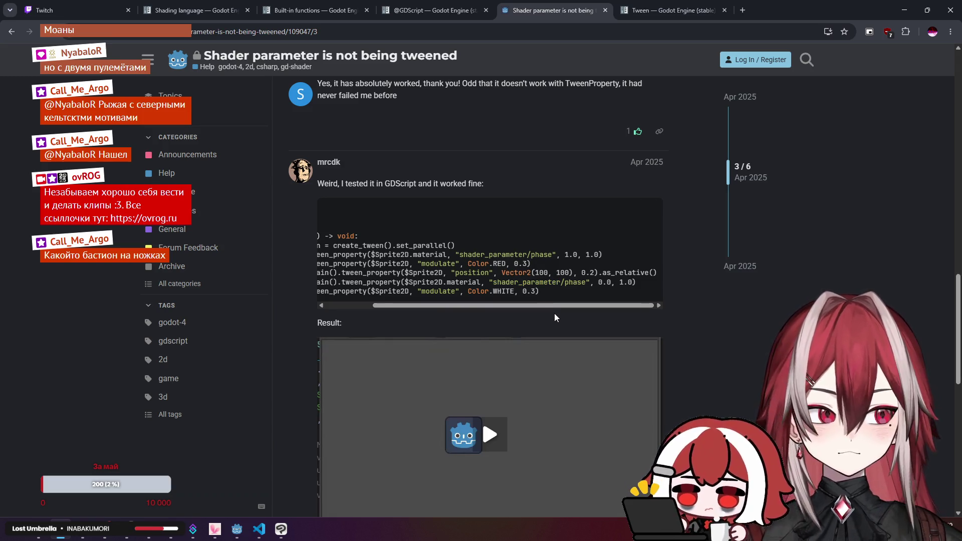
drag(540, 292, 500, 308)
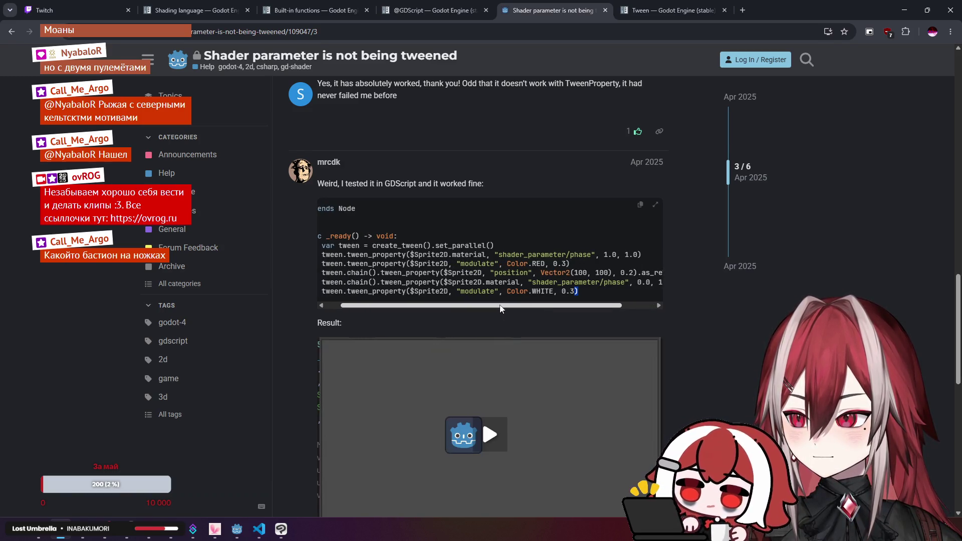
drag(500, 308, 502, 308)
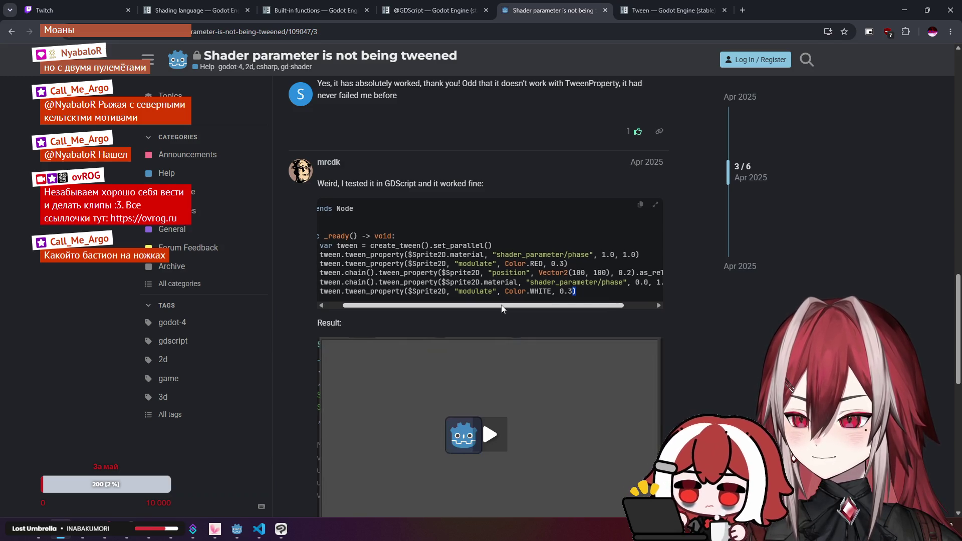
key(alt+Tab)
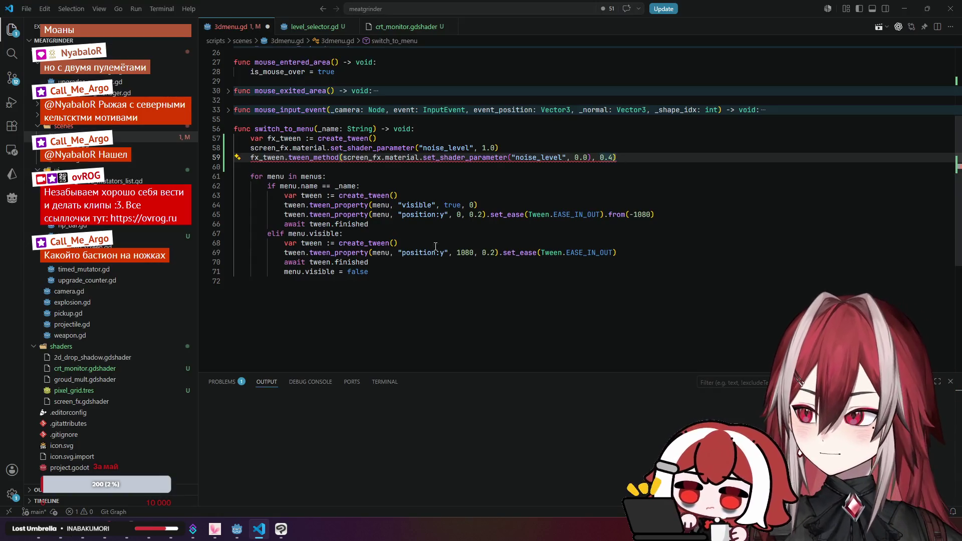
- On line 59, change tween_method to tween_property and delete the old set_shader_parameter arguments
click(310, 215)
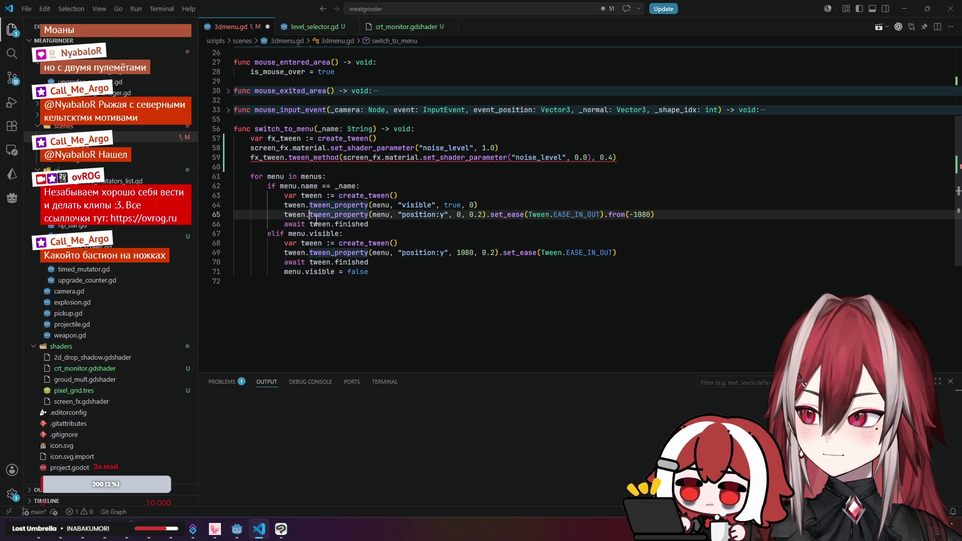
click(322, 234)
click(370, 215)
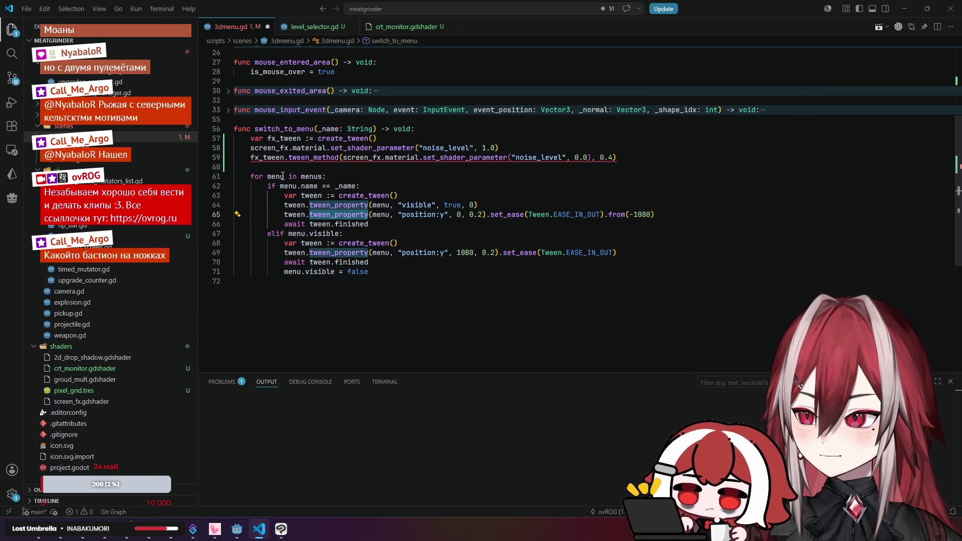
click(280, 176)
click(287, 158)
drag(289, 158, 342, 158)
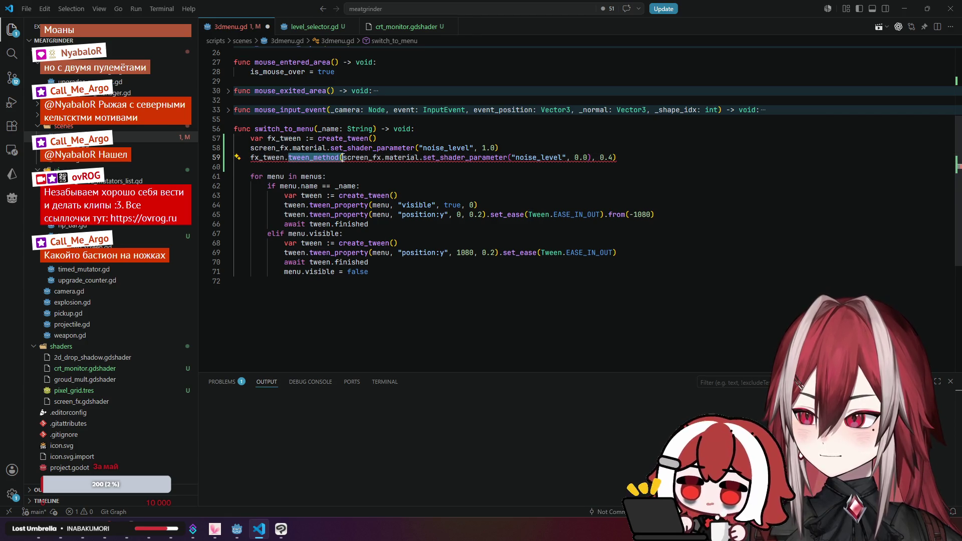
text(tween_property)
drag(431, 158, 599, 158)
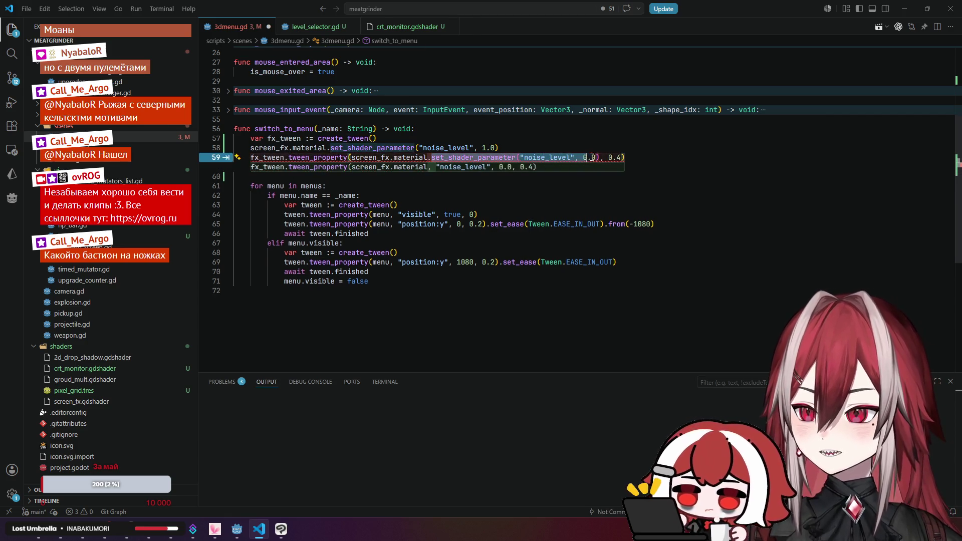
key(BackSpace)
key(BackSpace)
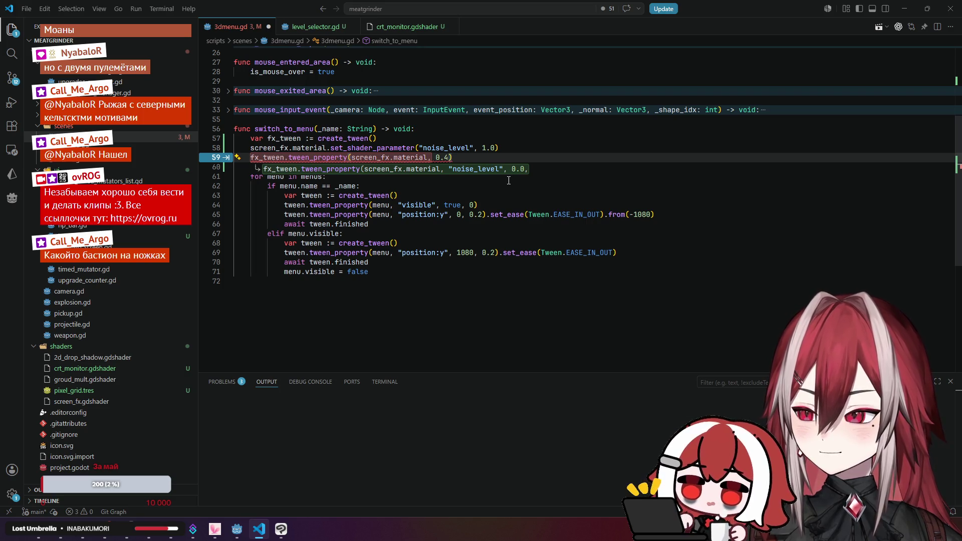
text(,)
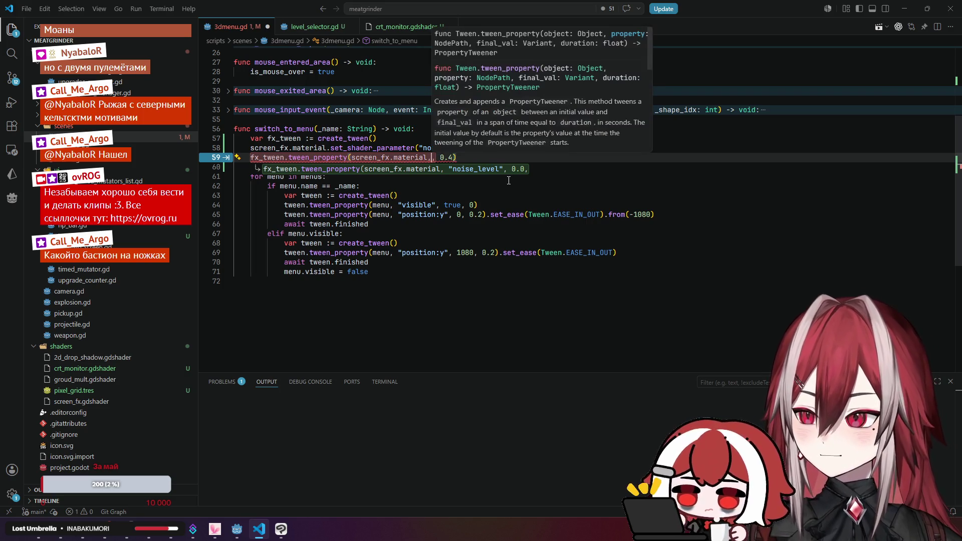
- Enter the "shader_parameter/noise_level" property path, following the forum's working example
key(alt+Tab)
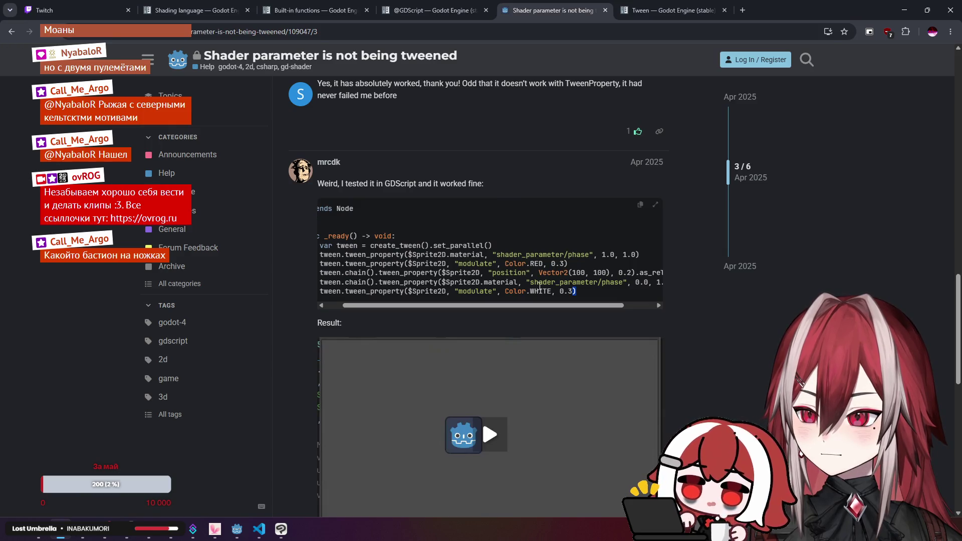
drag(532, 284, 621, 282)
key(alt+Tab)
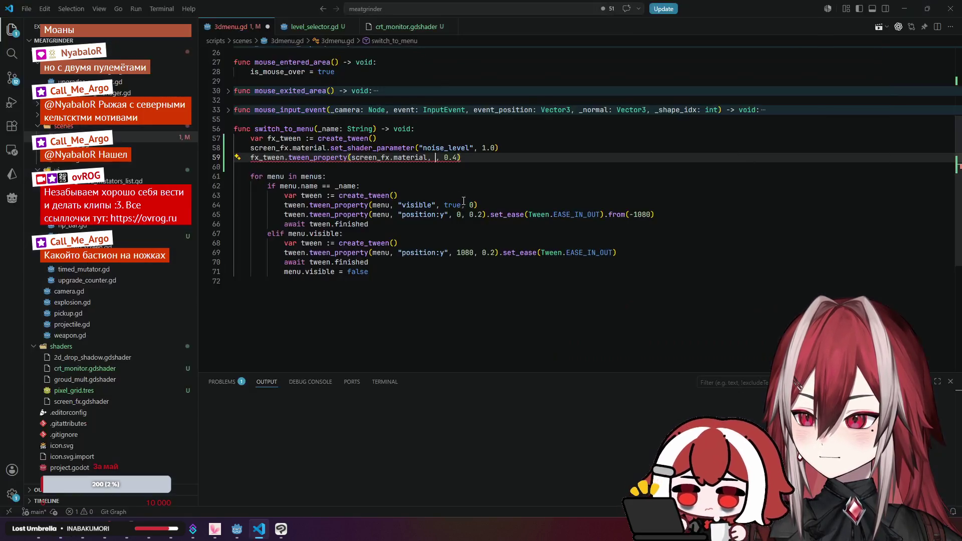
text("shader_parameter/)
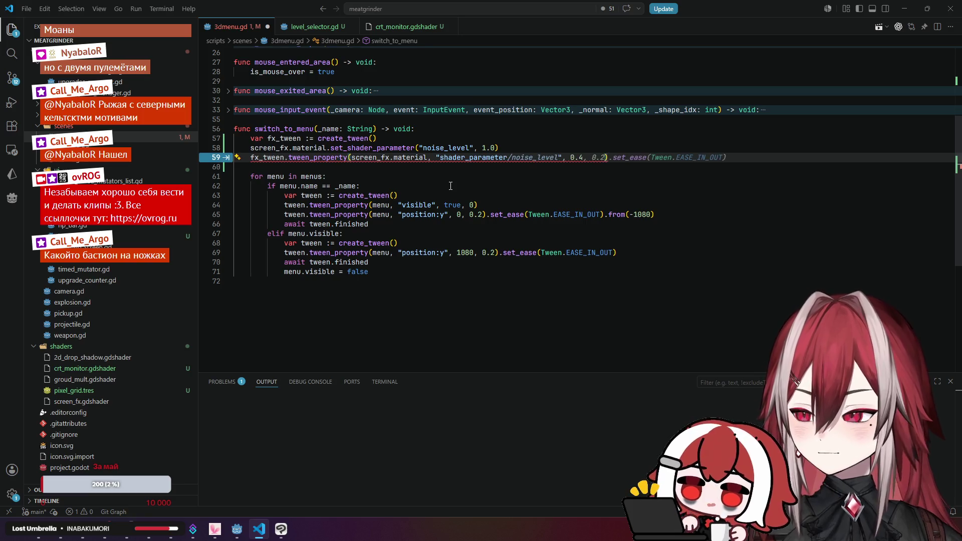
key(Tab)
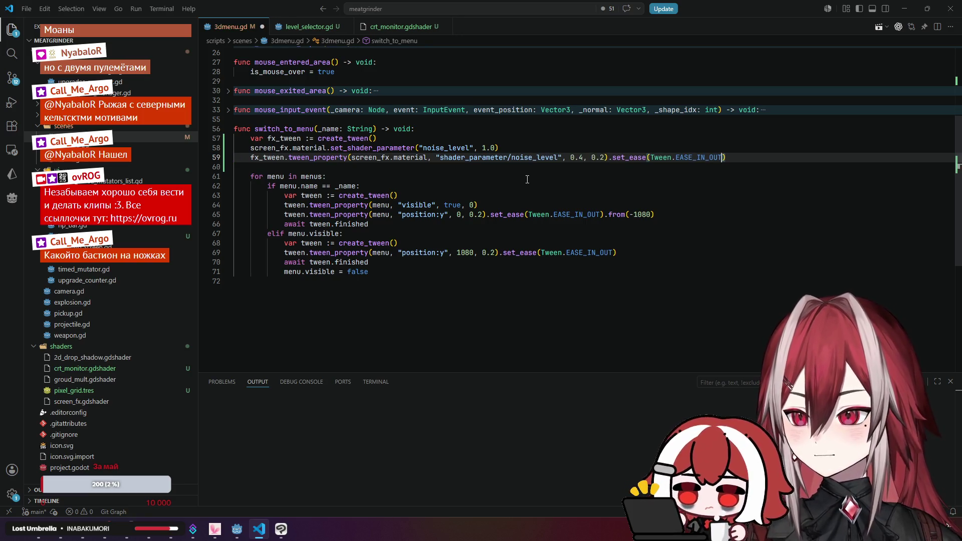
click(554, 175)
key(alt+Tab)
key(alt+Tab)
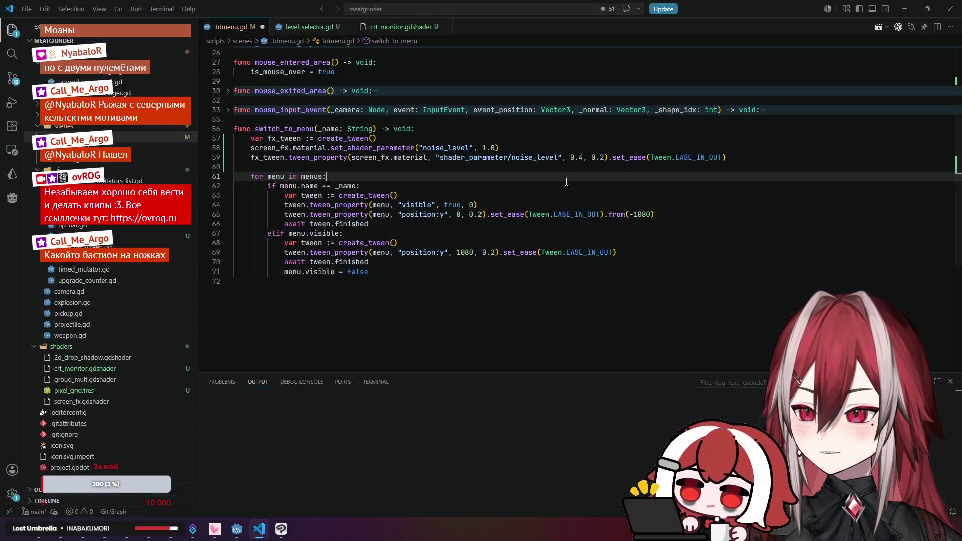
- Set the noise_level tween's final value to 0 and its duration to 0.4
click(461, 215)
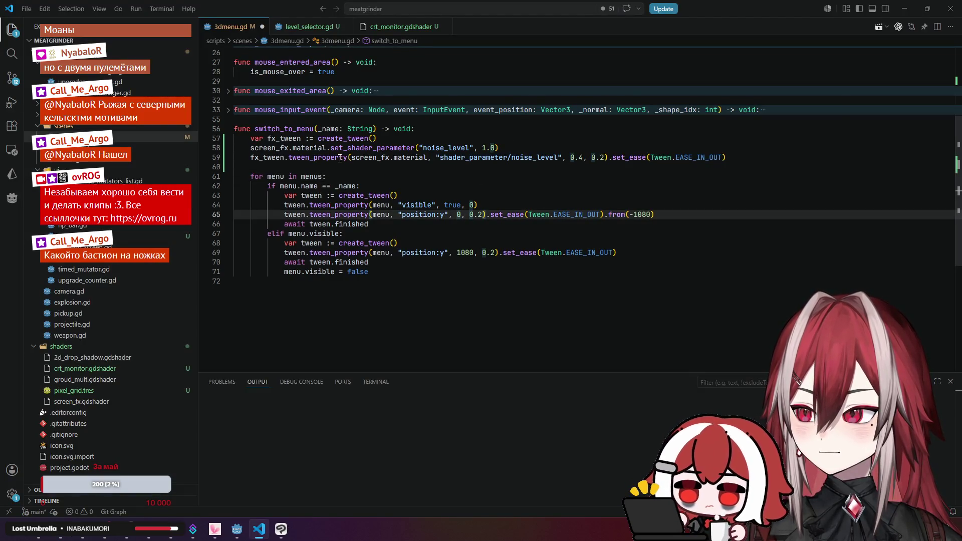
click(340, 158)
key(Down)
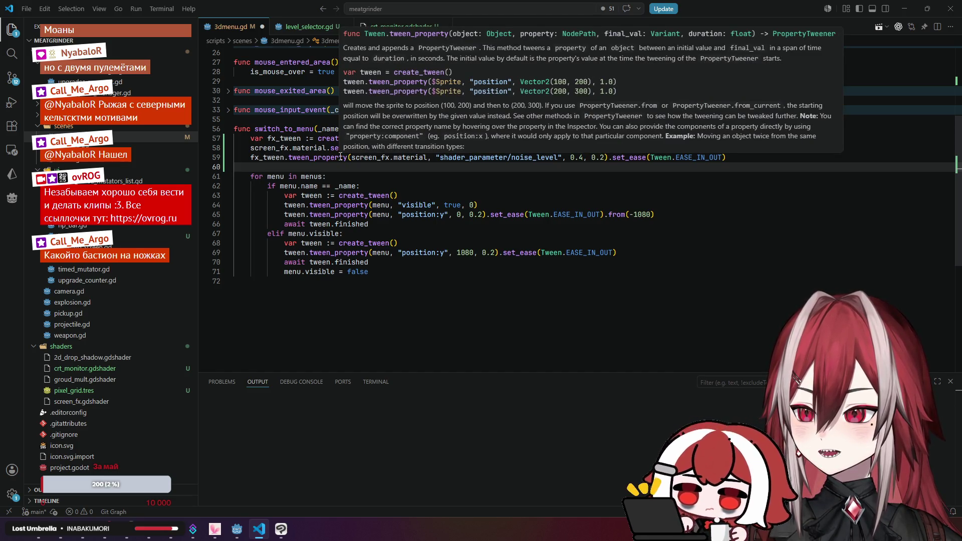
click(580, 158)
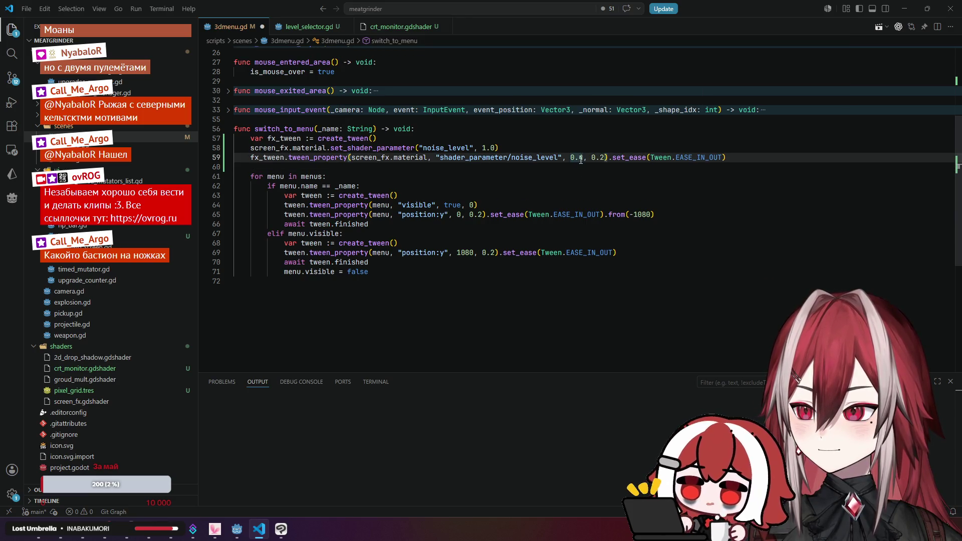
drag(585, 161, 576, 159)
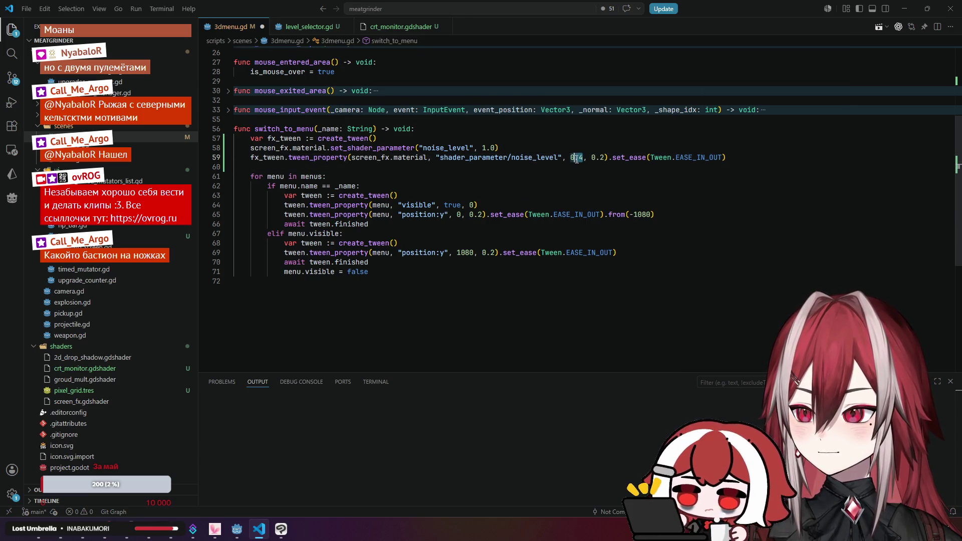
text(0)
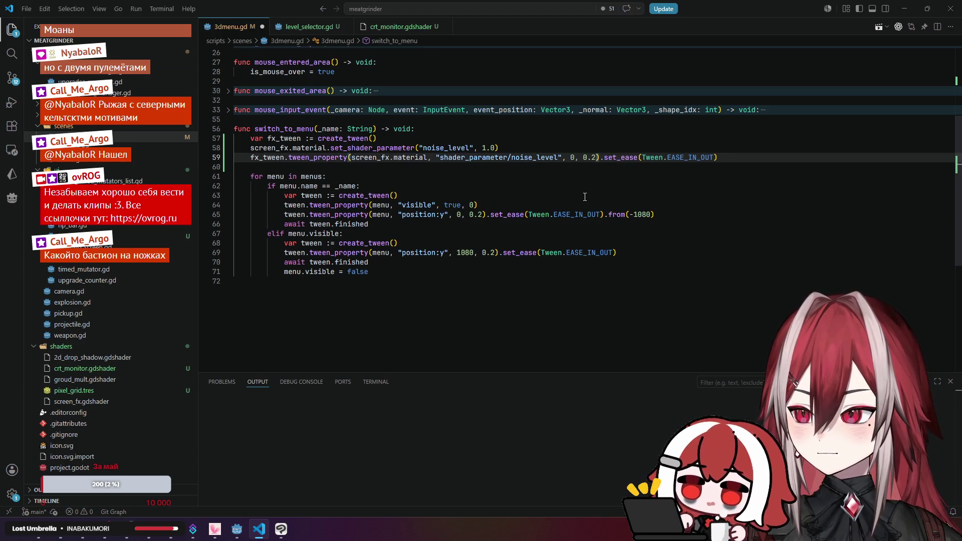
click(596, 157)
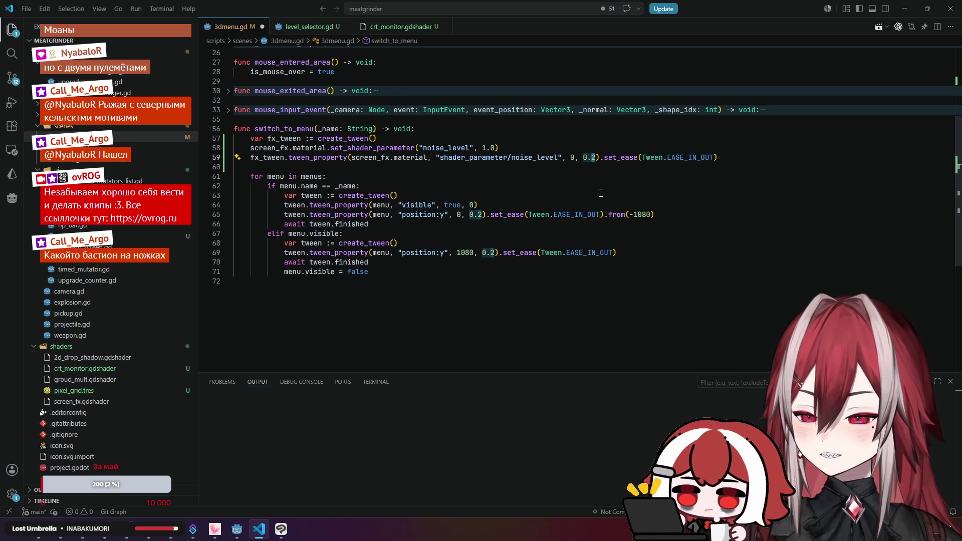
key(BackSpace)
text(4)
key(Down)
key(Down)
key(Down)
- Check the EASE_IN_OUT easing and the 1.0 starting noise_level against the menu tweens
drag(603, 157, 723, 160)
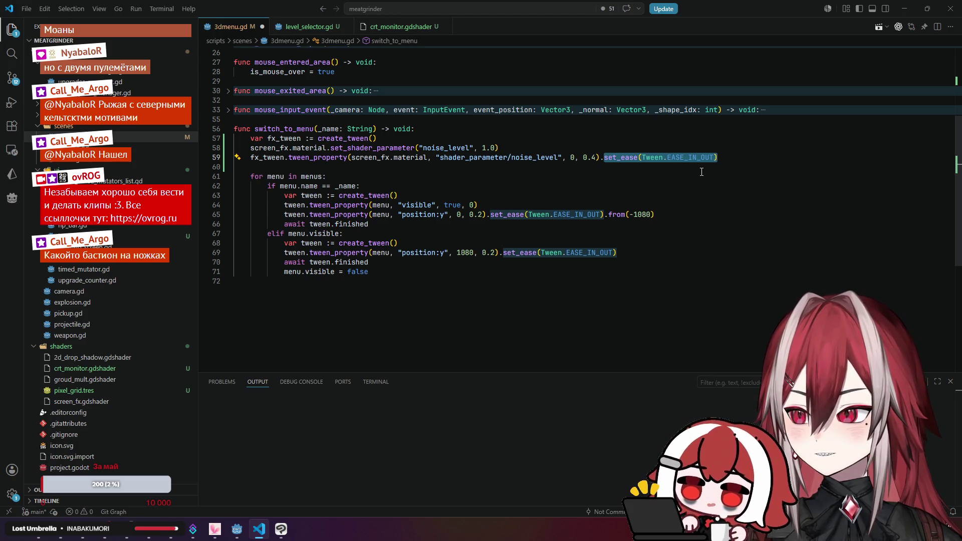
click(609, 149)
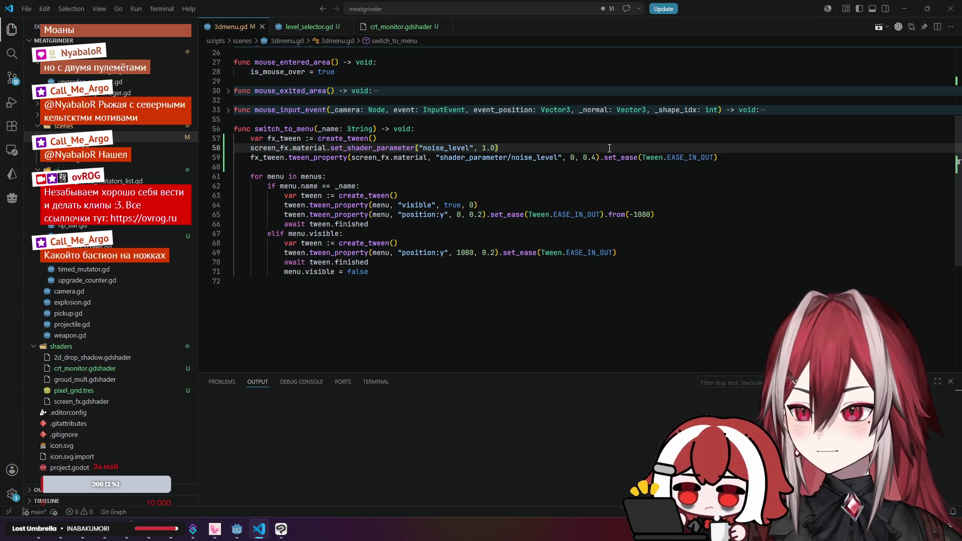
click(563, 171)
key(alt+Tab)
key(alt+Tab)
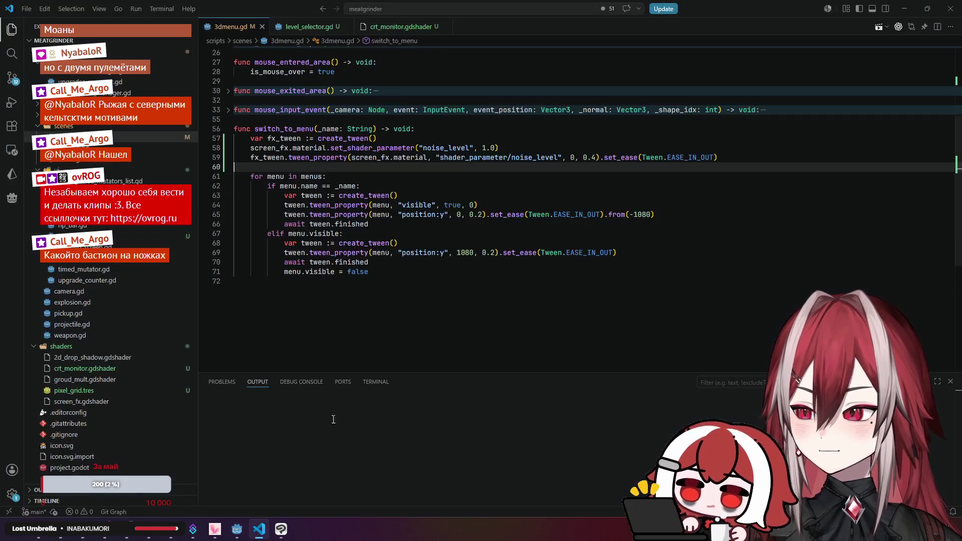
key(alt+Tab)
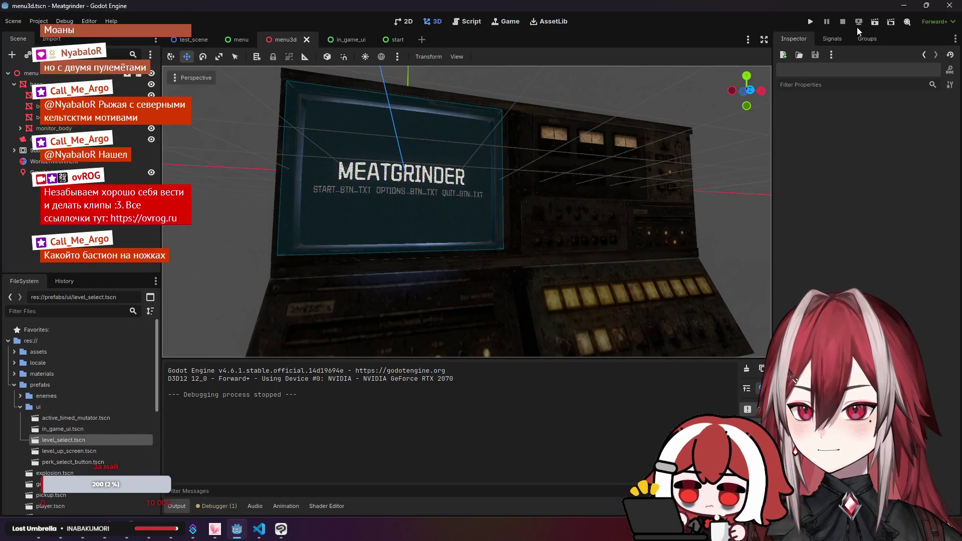
- Run the game twice, opening stage select to watch the 0.4-second noise fade
click(875, 22)
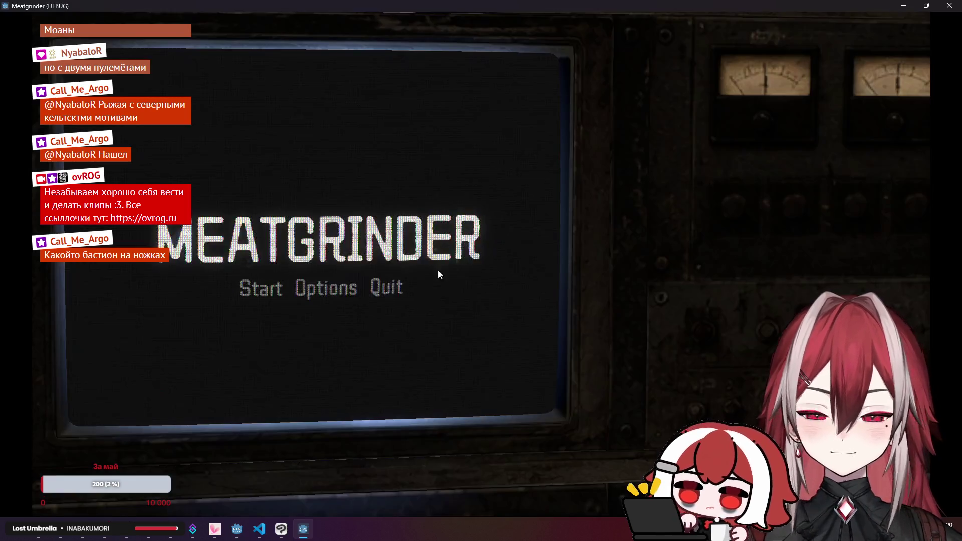
click(275, 291)
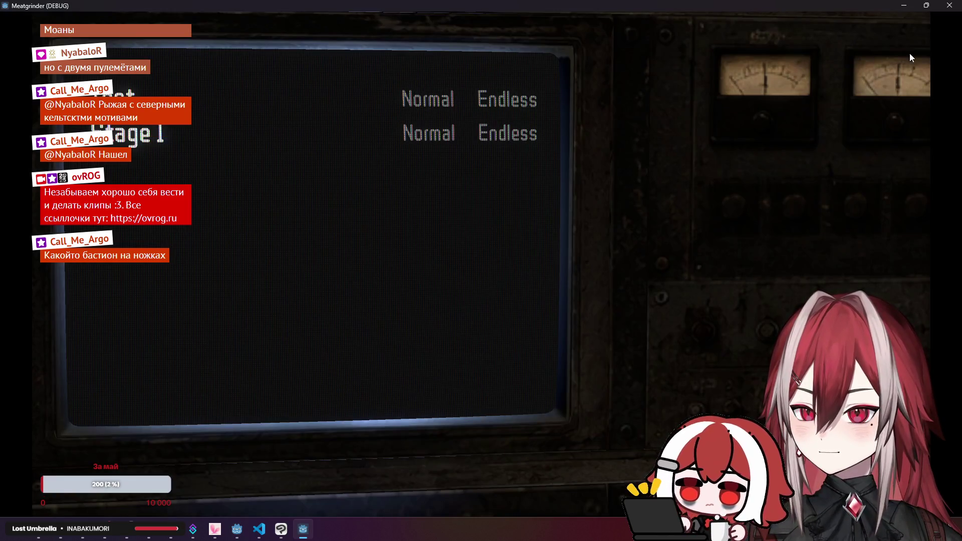
click(950, 5)
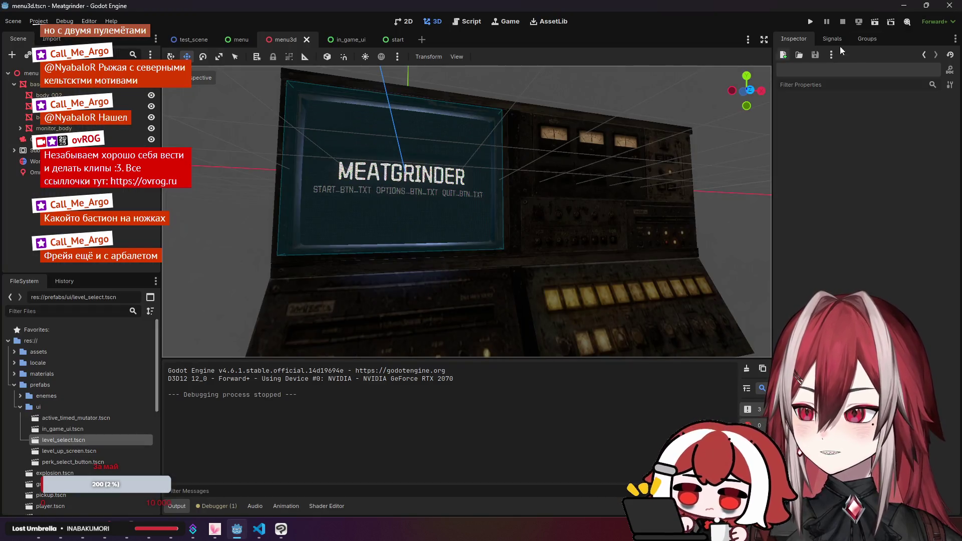
click(874, 22)
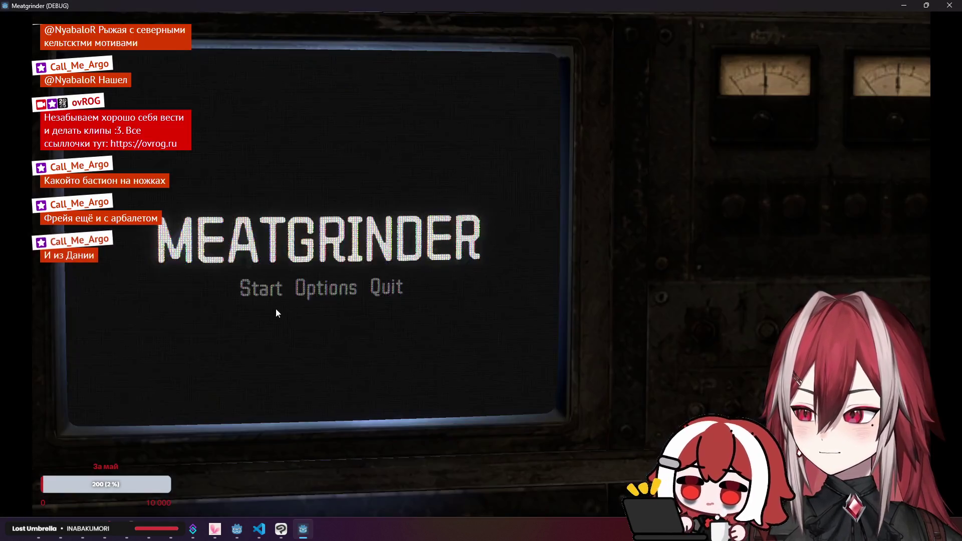
click(249, 289)
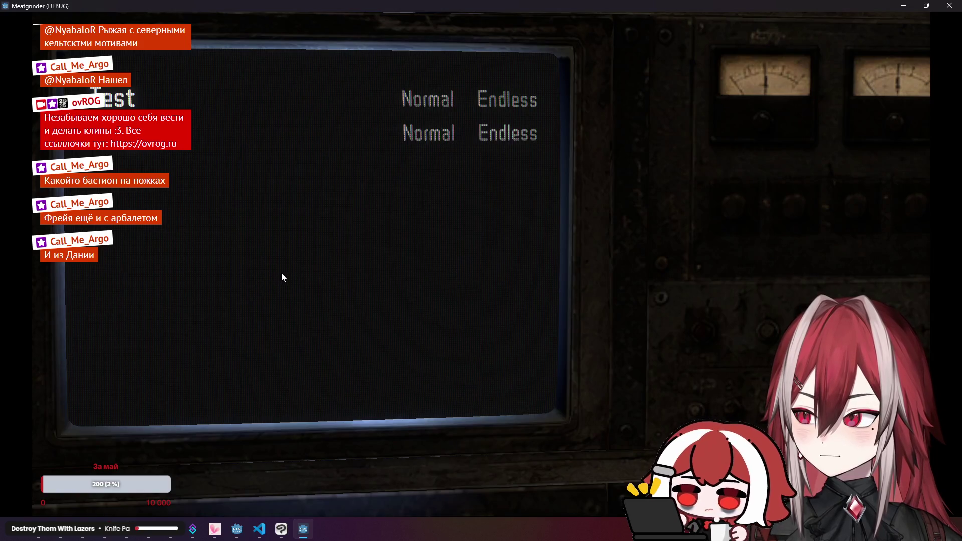
click(949, 5)
- Lengthen the noise fade duration to 1 second and retest the stage-select transition
key(alt+Tab)
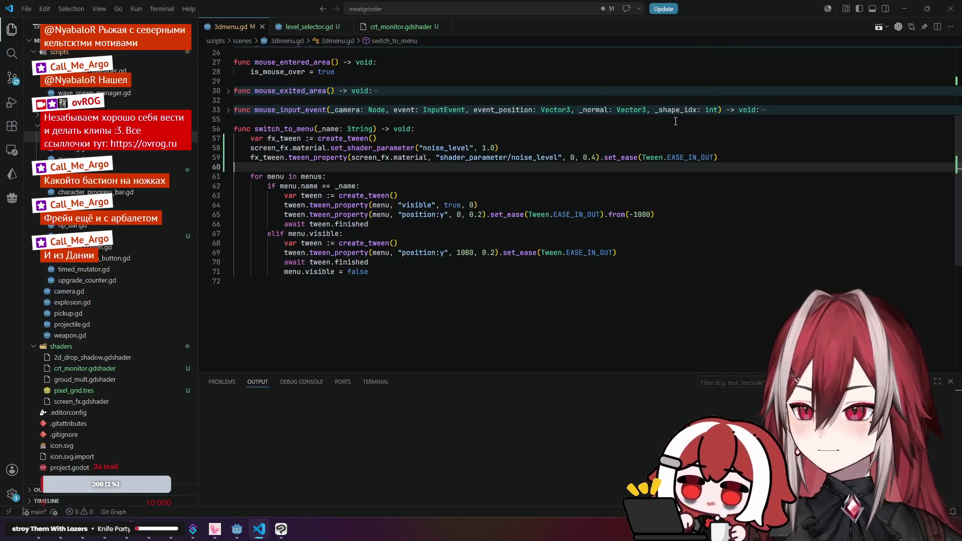
click(594, 158)
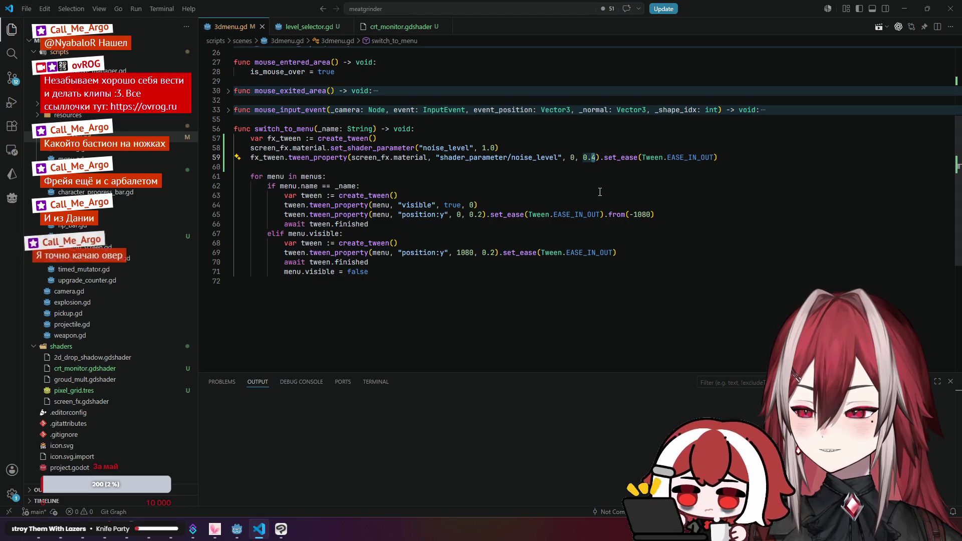
key(BackSpace)
key(BackSpace)
text(1)
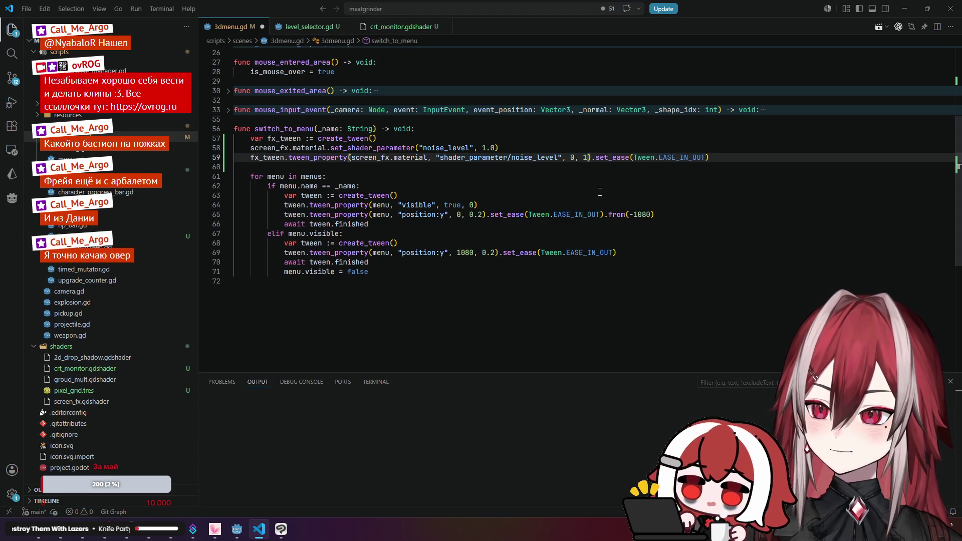
key(alt+Tab)
click(881, 21)
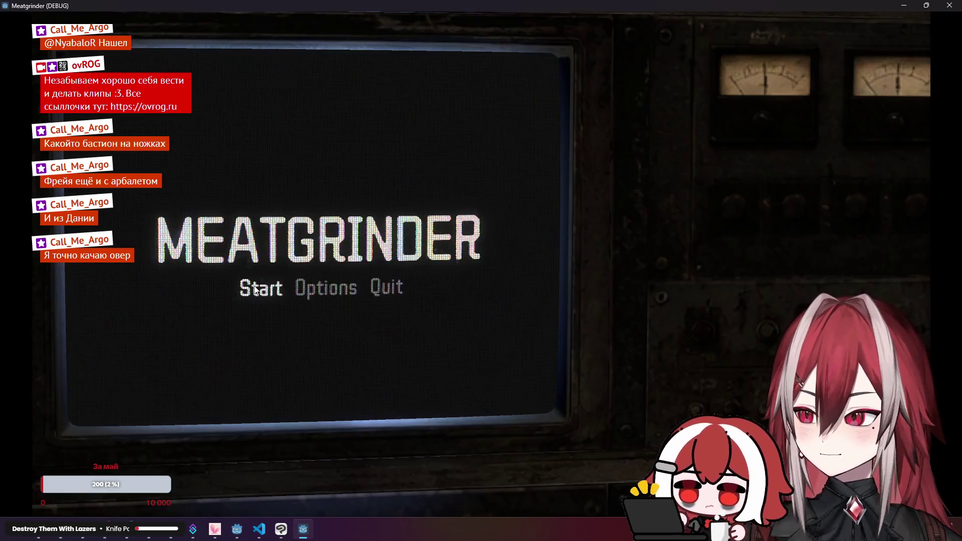
click(254, 286)
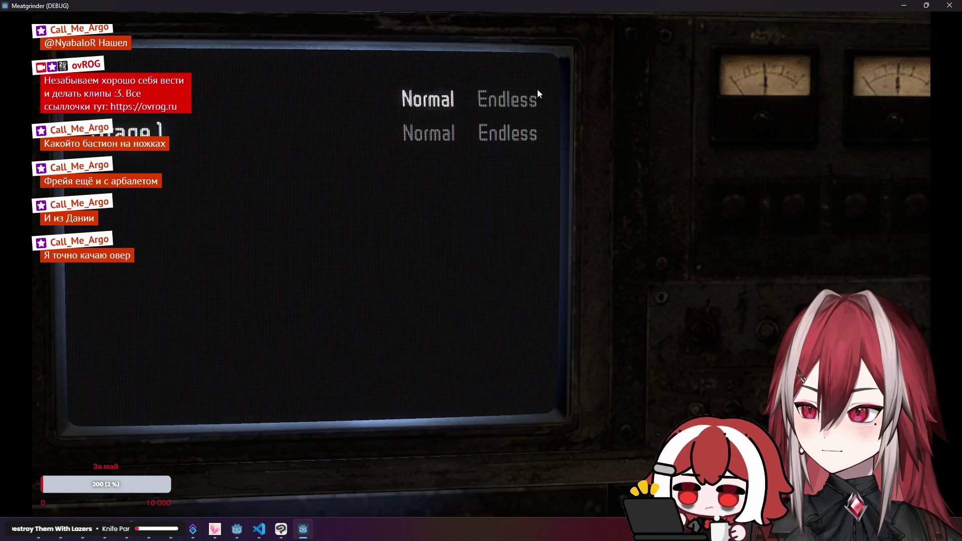
click(949, 5)
- Remove .set_ease(Tween.EASE_IN_OUT) from line 59, save, and retest the transition
key(alt+Tab)
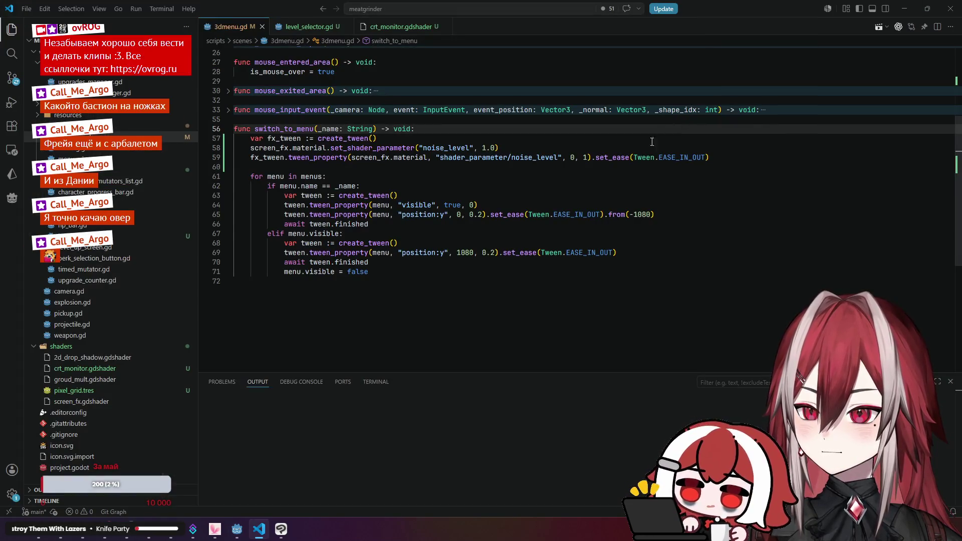
drag(709, 157, 592, 155)
key(BackSpace)
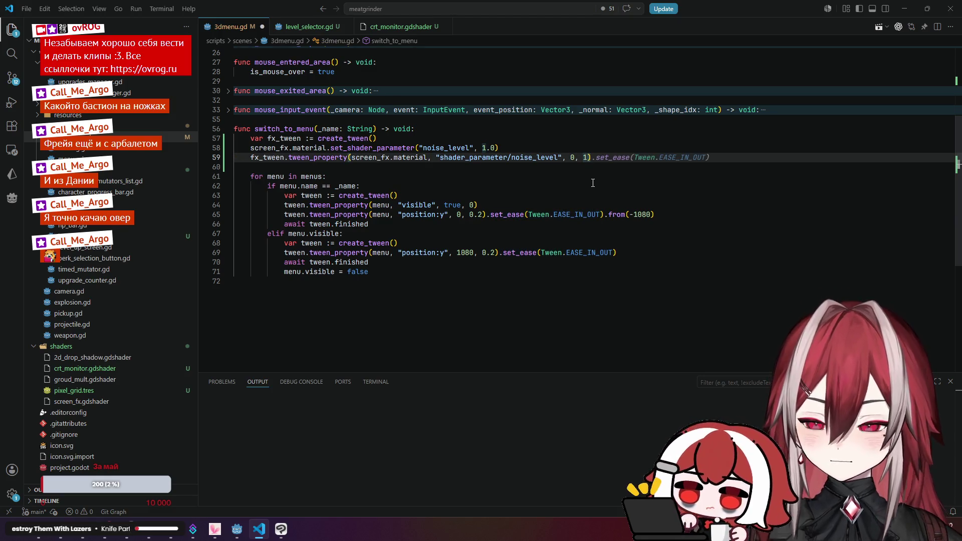
key(ctrl+s)
key(alt+Tab)
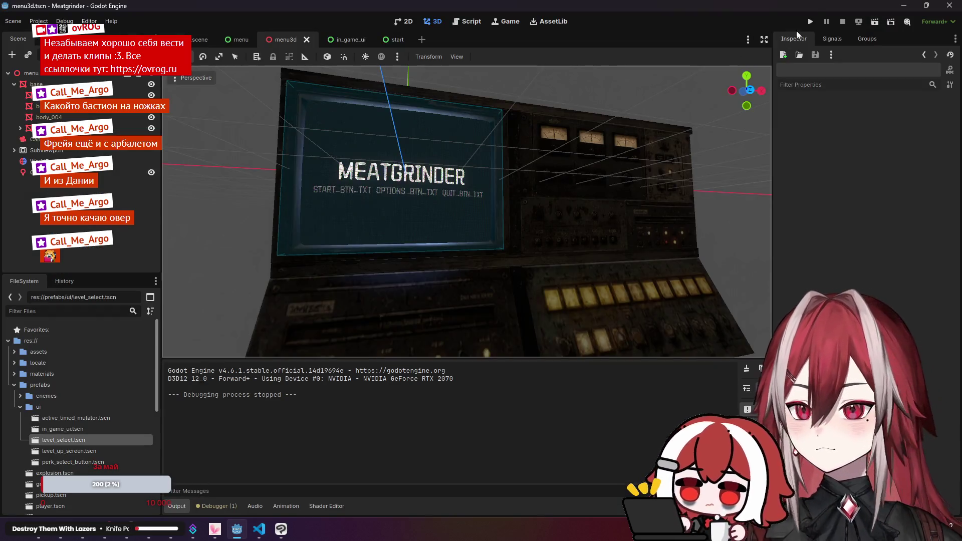
click(811, 21)
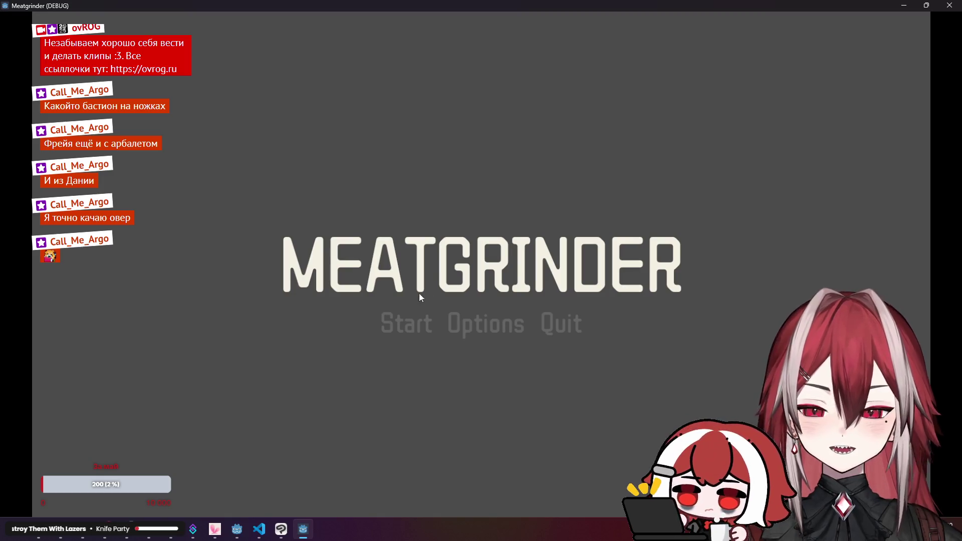
click(948, 6)
click(857, 21)
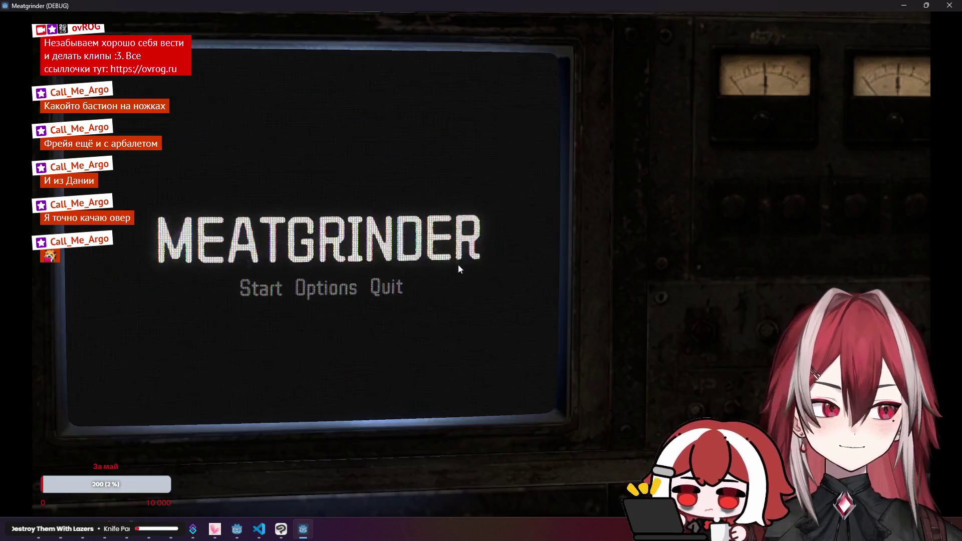
click(254, 292)
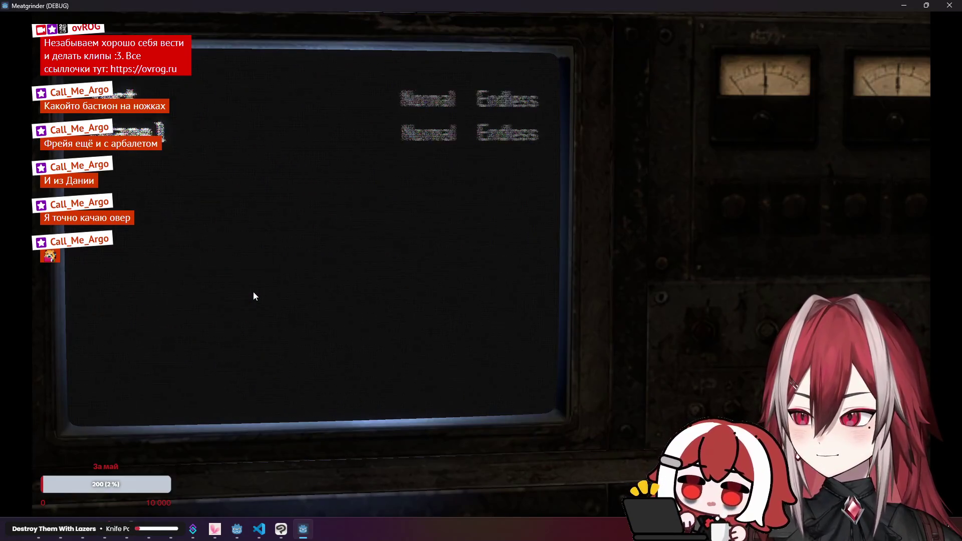
click(942, 10)
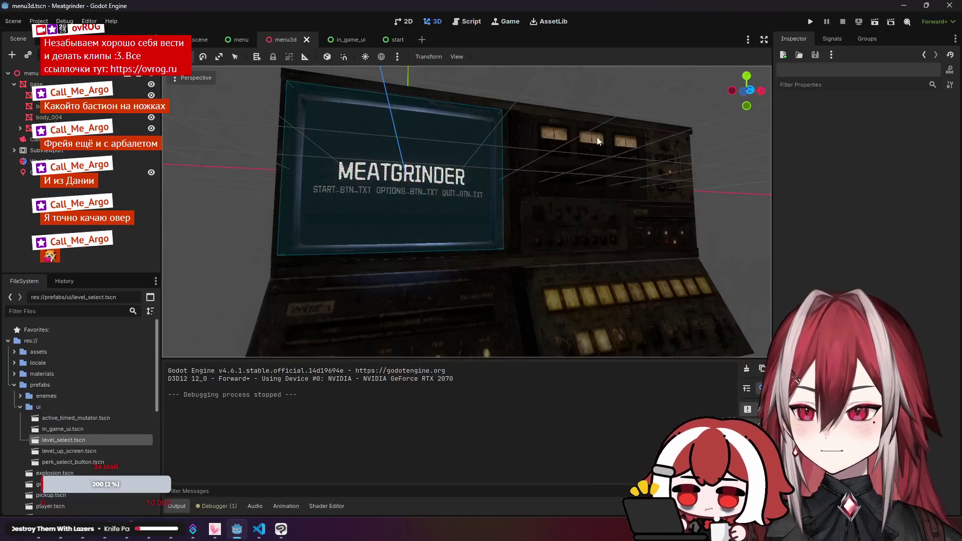
- Shorten the fade to 0.5 seconds, save, and retest stage select
click(259, 529)
double_click(584, 157)
text(0.)
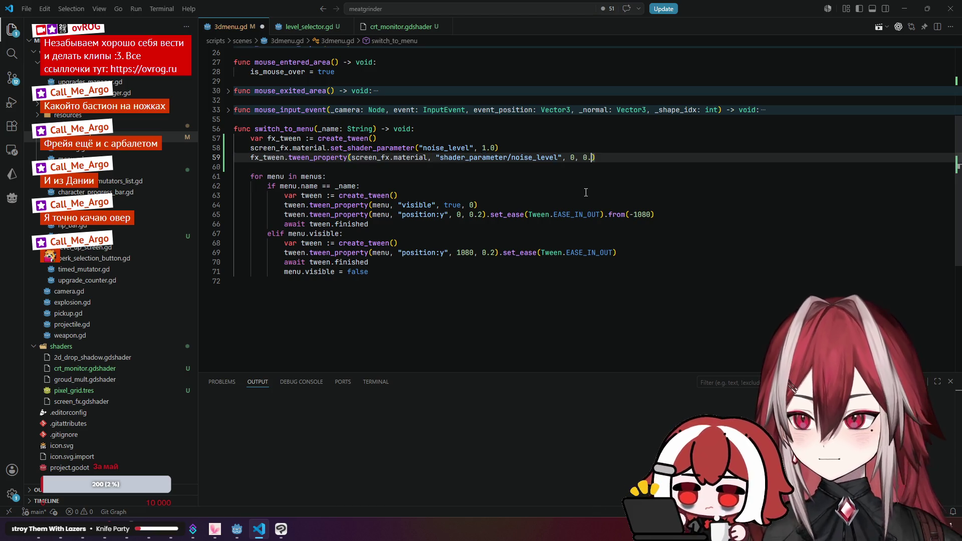
key(ctrl+s)
key(alt+Tab)
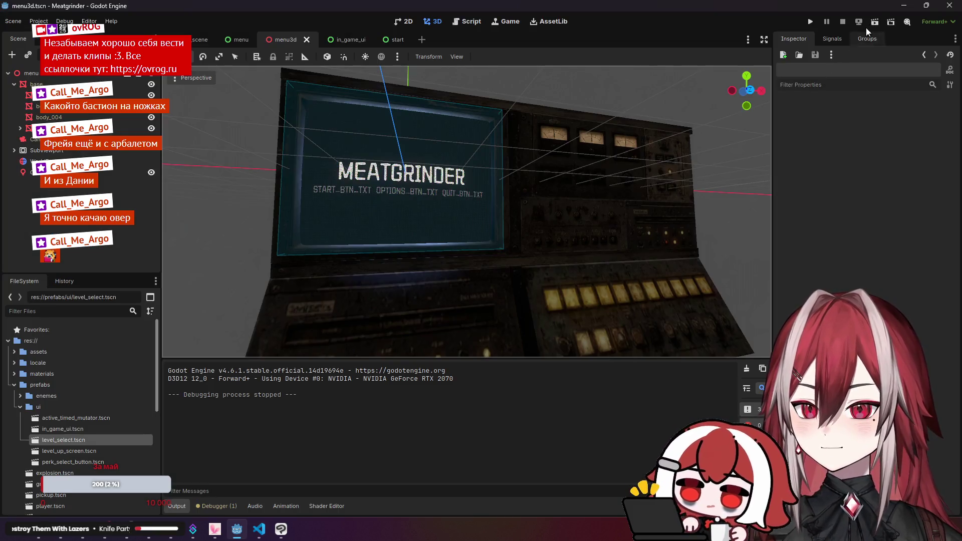
click(872, 24)
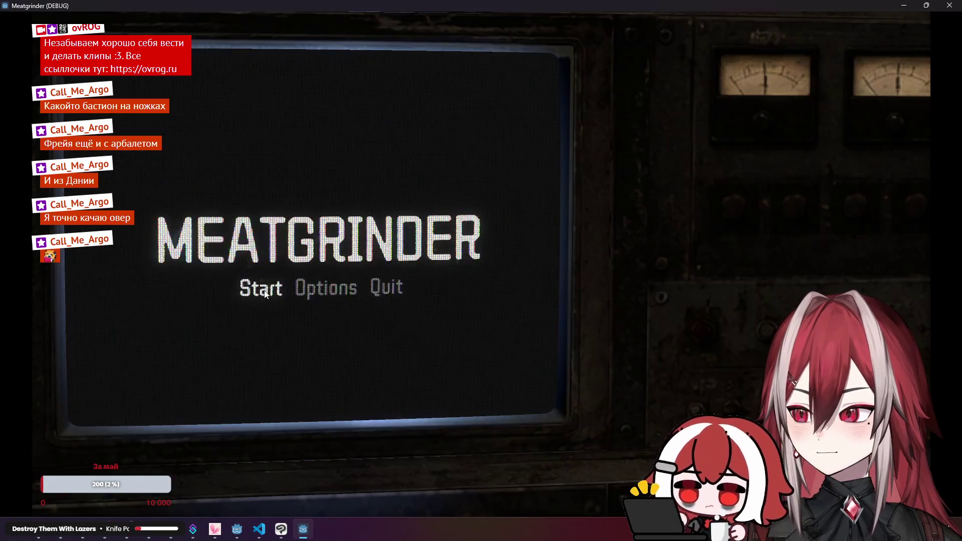
click(264, 293)
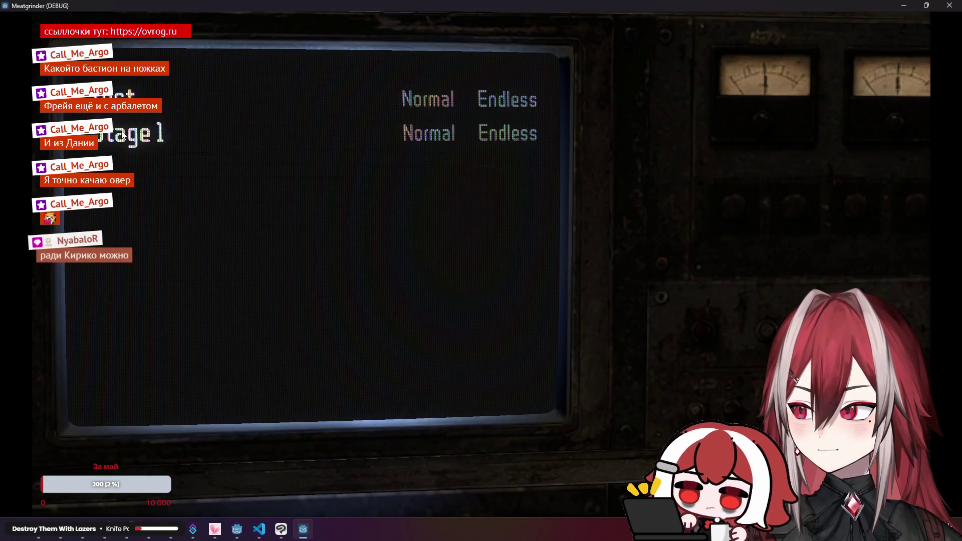
click(948, 6)
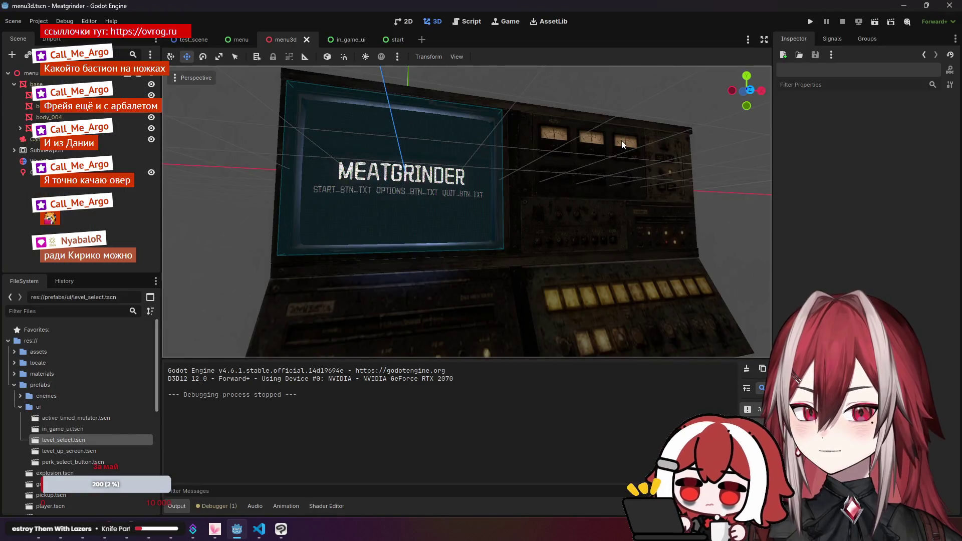
- Review lines 61–63 of the menu loop, then run the game with F5 and open stage select again
key(alt+Tab)
click(579, 186)
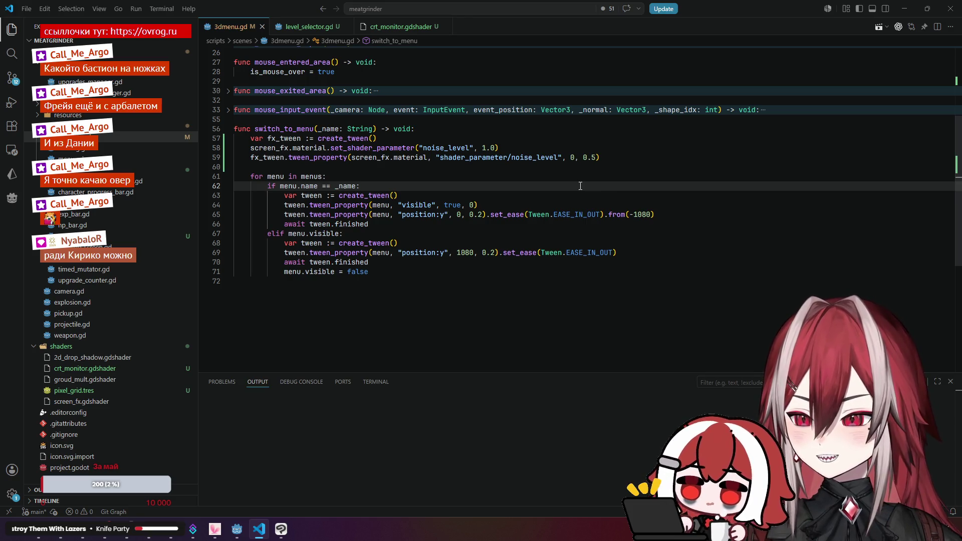
click(538, 197)
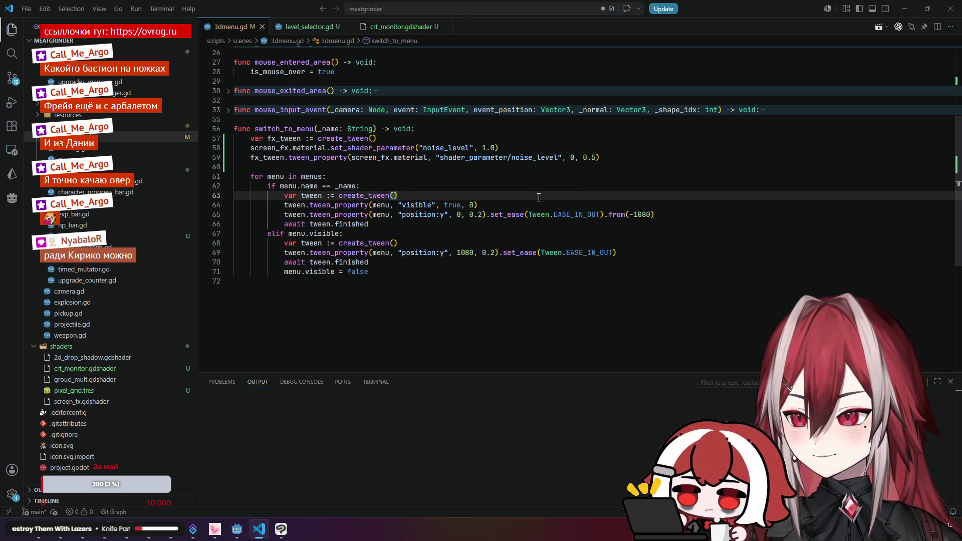
click(499, 148)
click(459, 176)
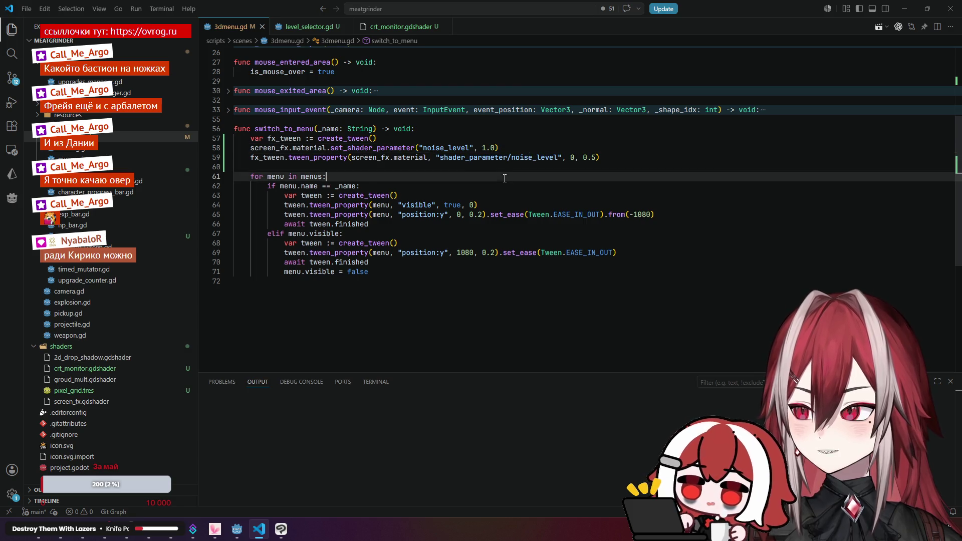
scroll(460, 165, up, 2)
key(alt+Tab)
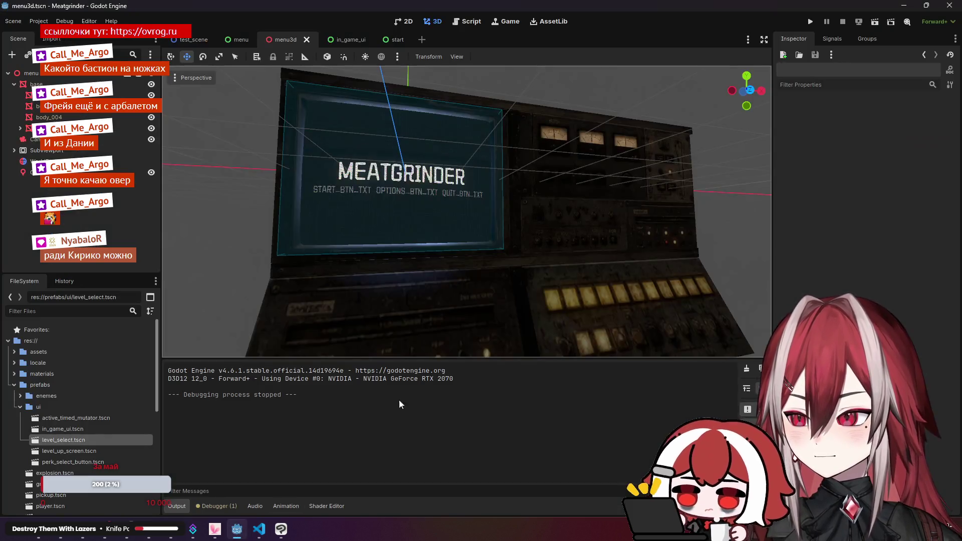
key(F5)
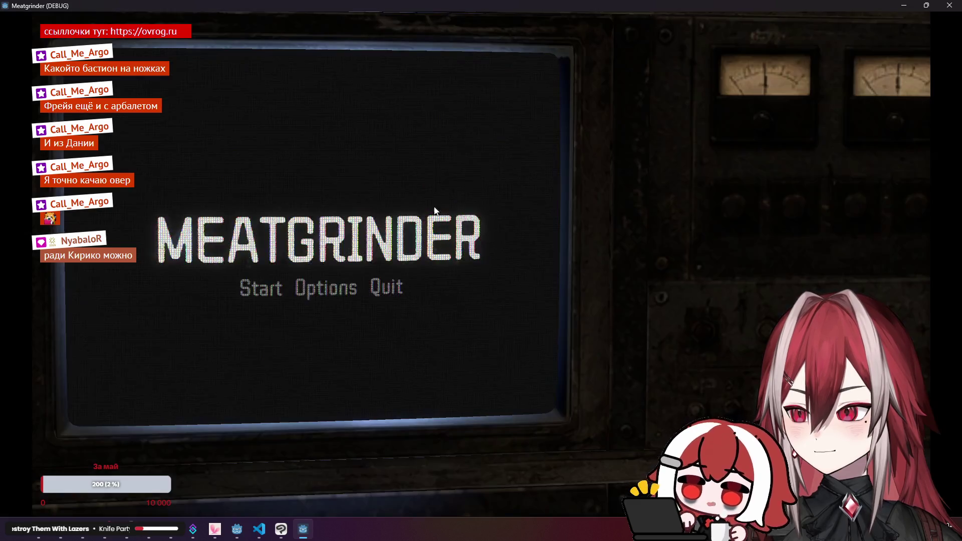
click(273, 292)
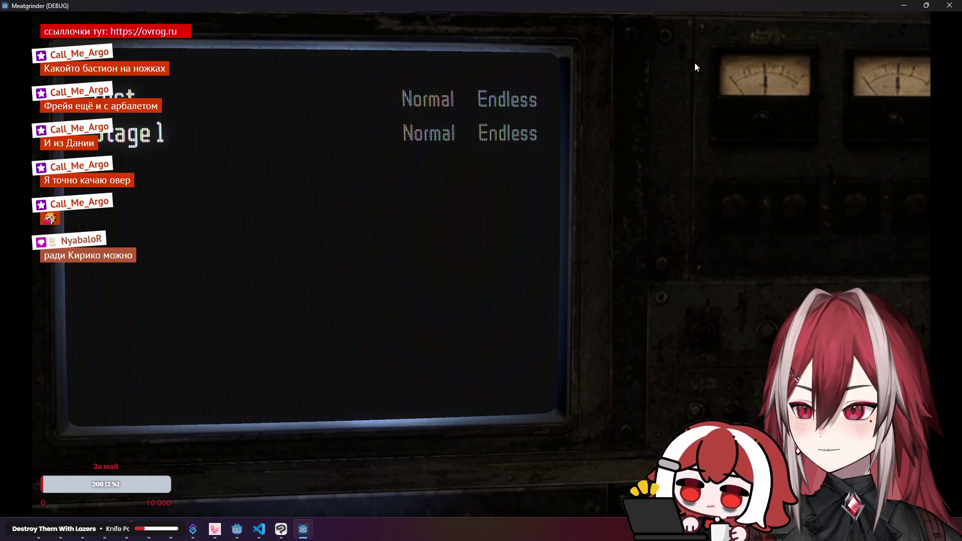
click(955, 9)
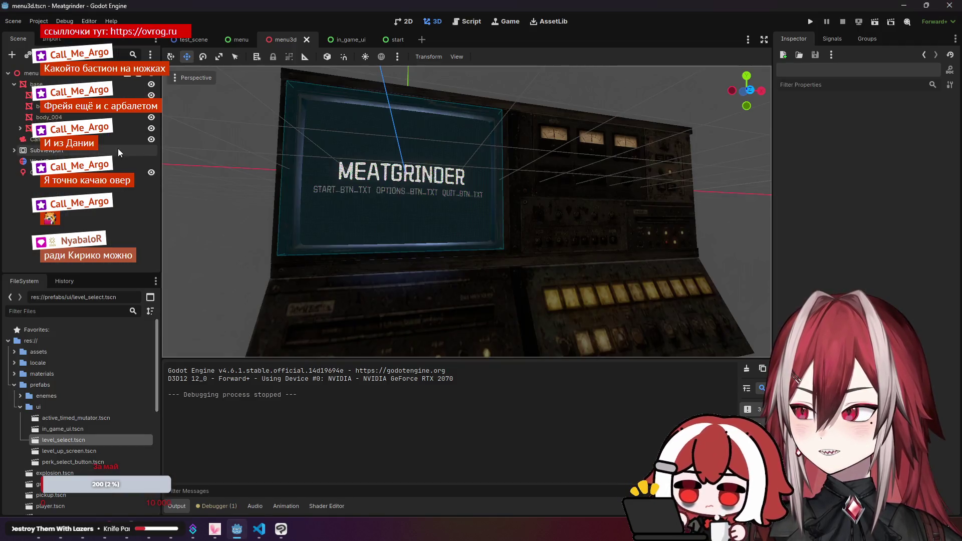
- Select the TextureRect under SubViewport's start menu, run the scene, and quit it with Alt+F4
click(13, 150)
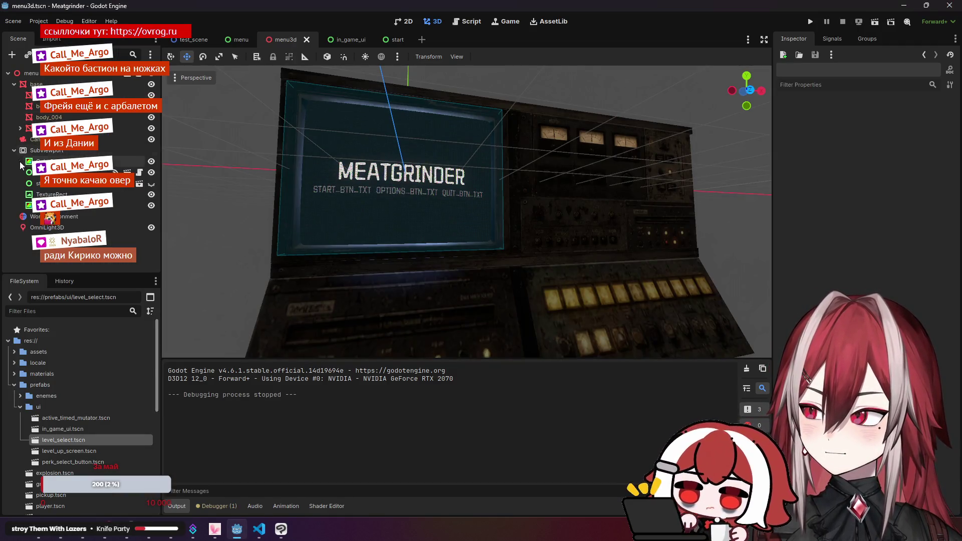
click(53, 185)
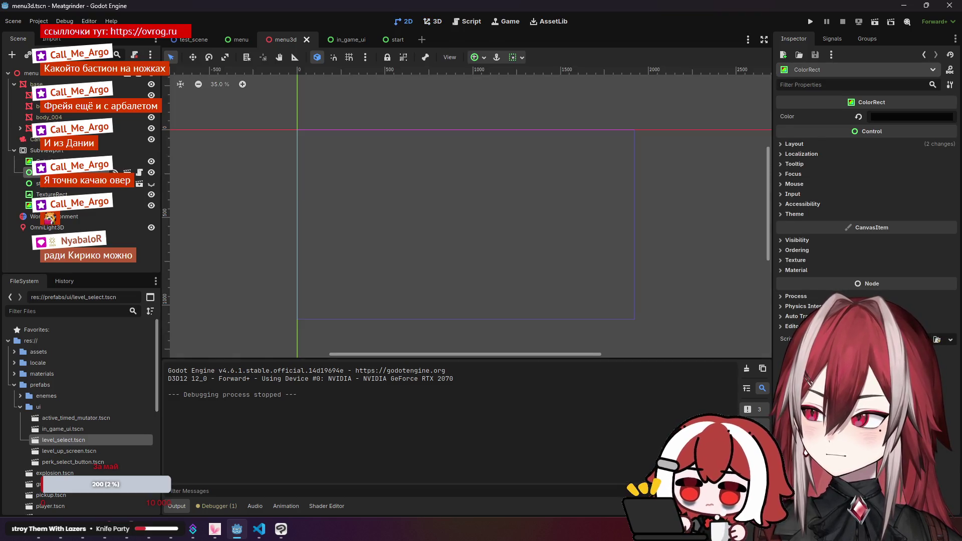
click(51, 193)
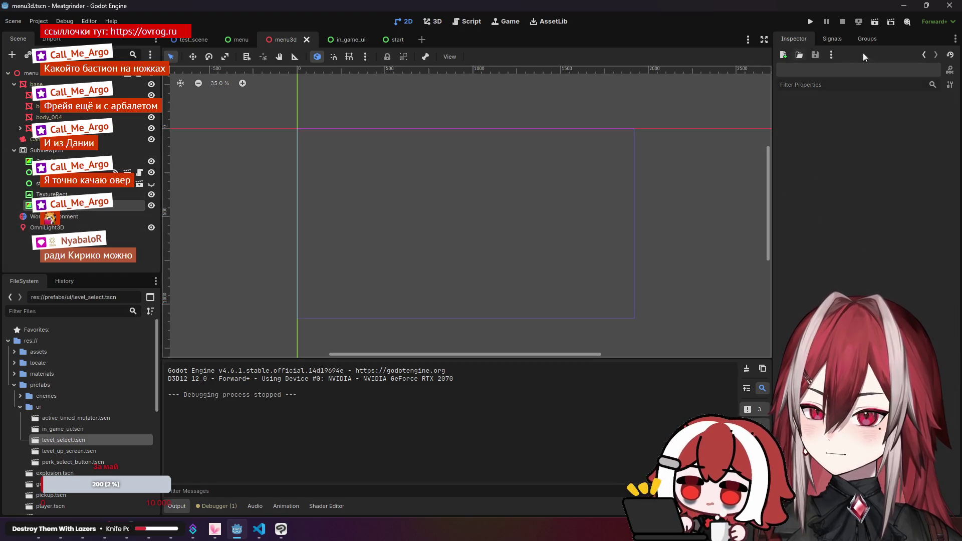
click(879, 22)
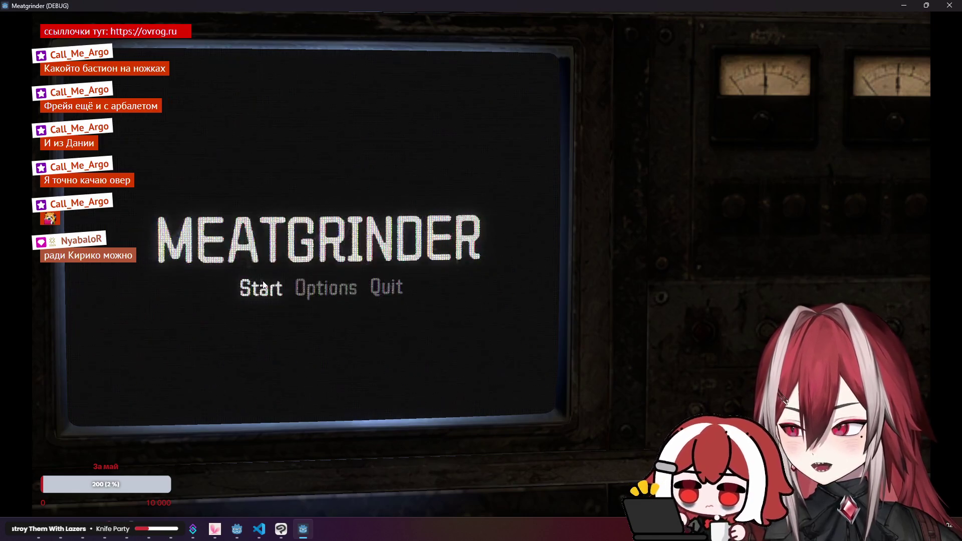
key(alt+F4)
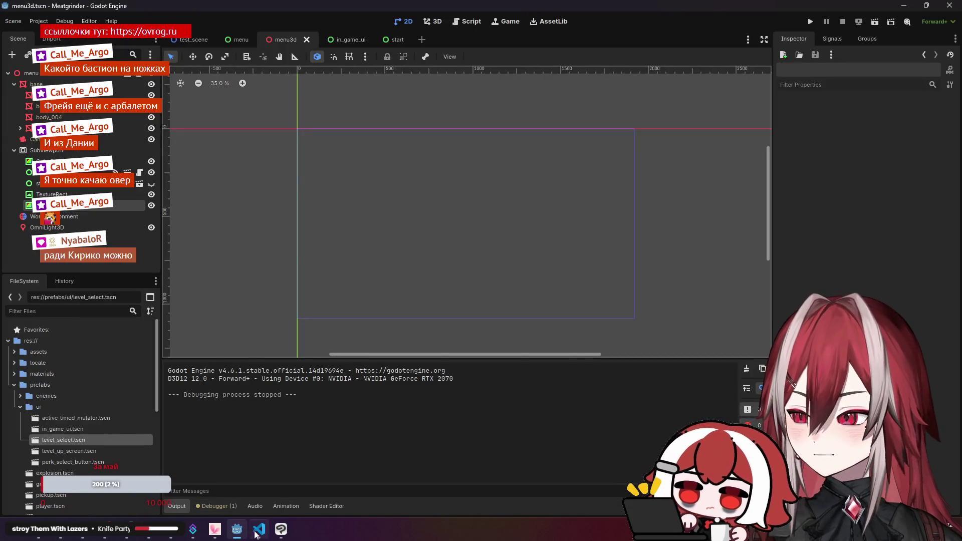
- In crt_monitor.gdshader, review the scanline position formula, band condition, 0.01 uv shift and texture sampling
key(alt+Tab)
click(325, 29)
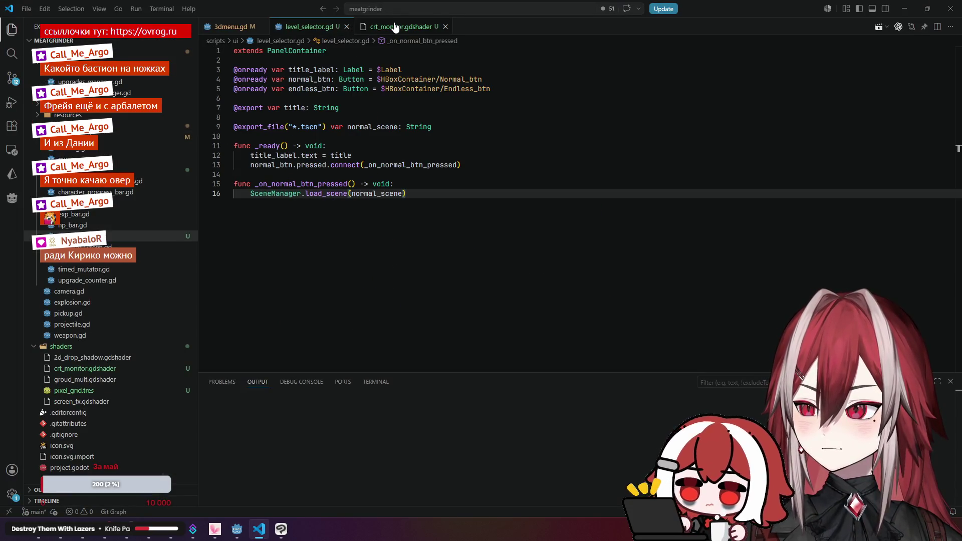
click(390, 28)
click(353, 203)
scroll(354, 202, down, 2)
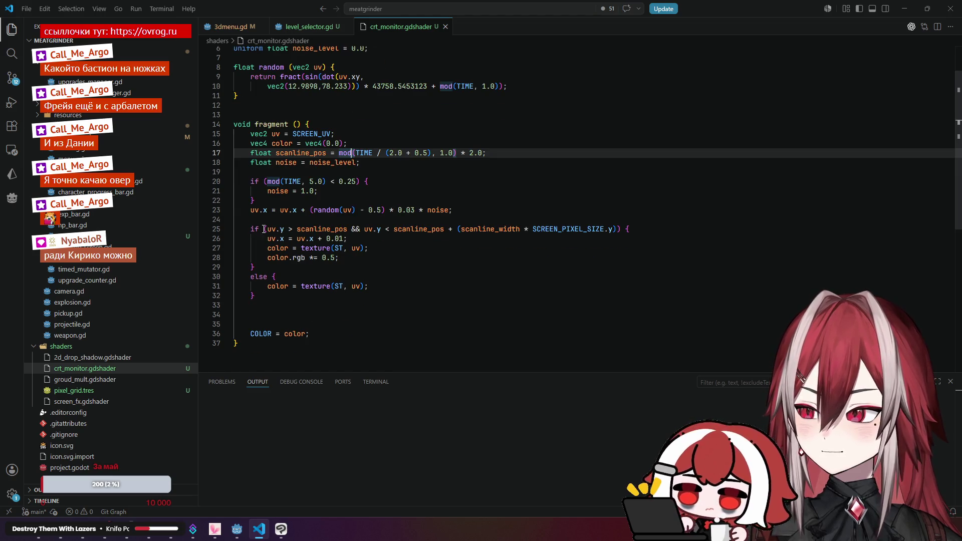
click(394, 229)
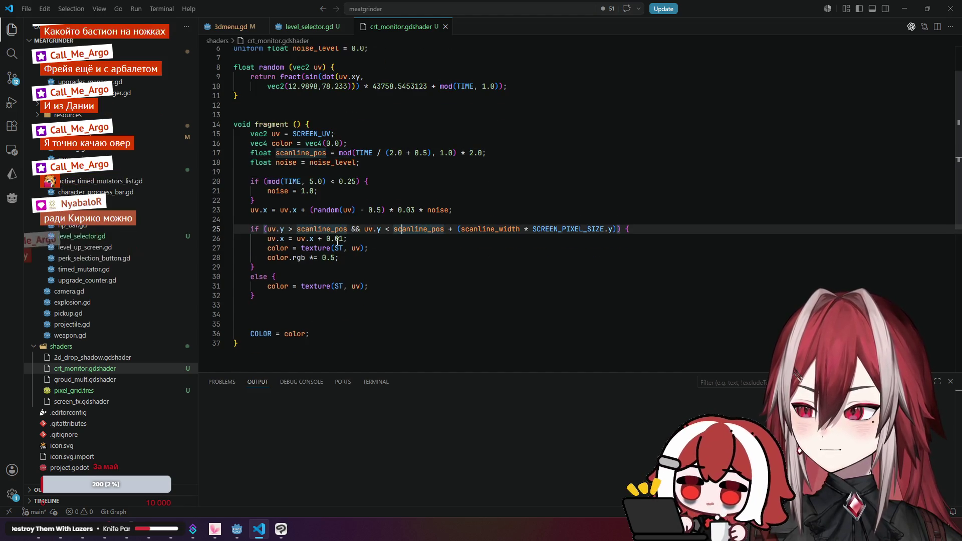
click(274, 240)
click(334, 239)
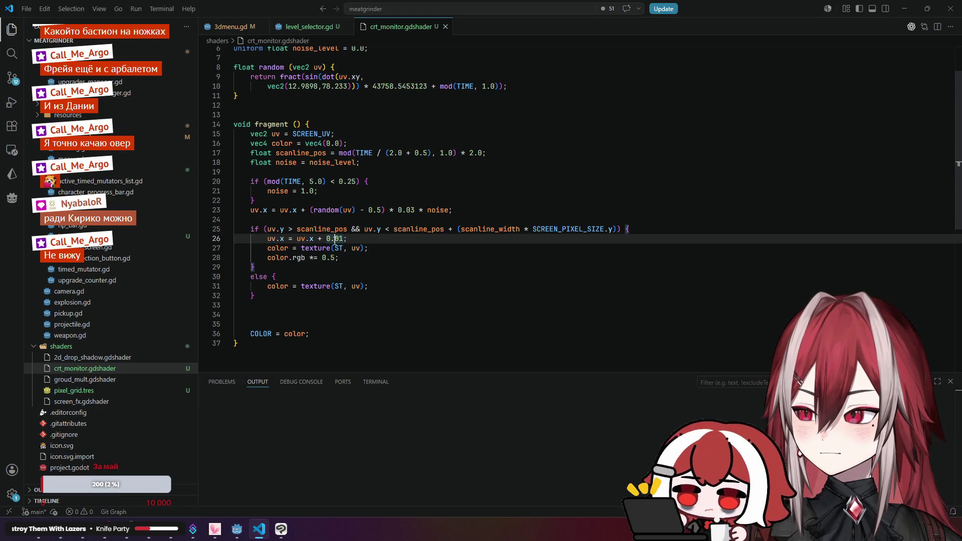
click(300, 249)
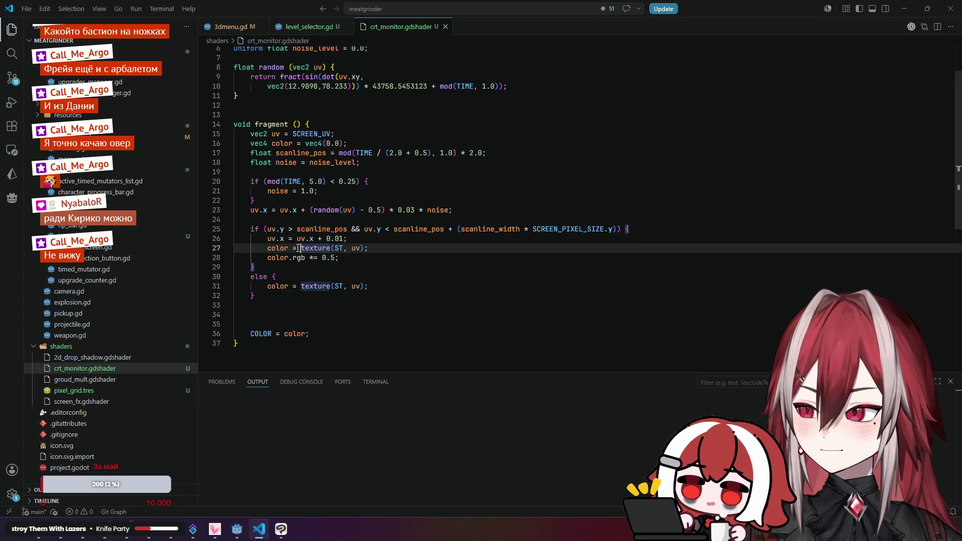
scroll(317, 263, down, 1)
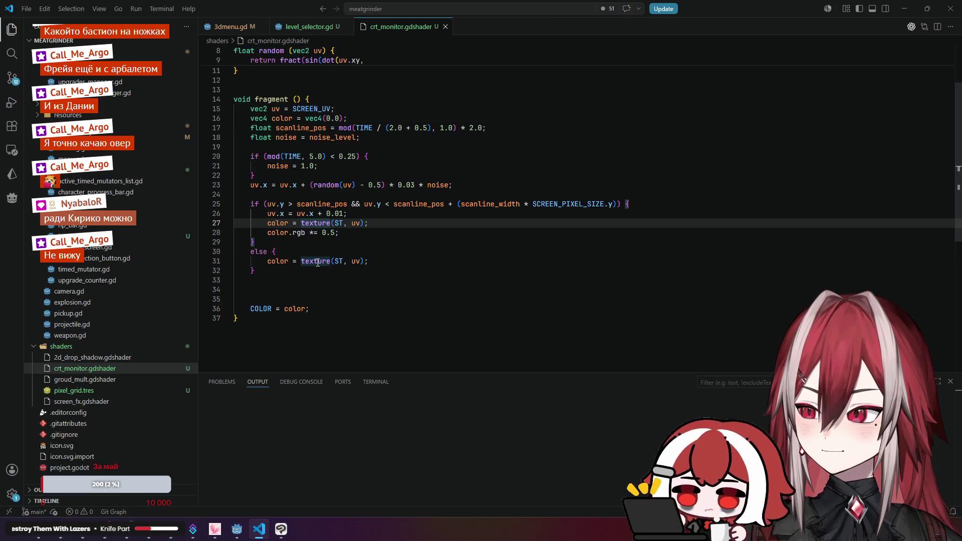
click(364, 226)
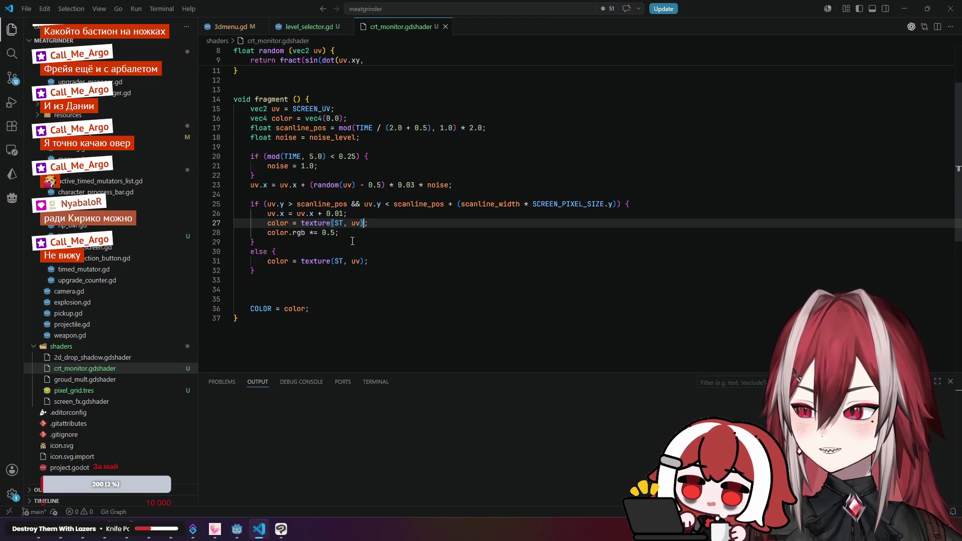
click(357, 223)
- Review the rgb darkening line, else-branch sampling, noise burst assignment and uv.x noise jitter
click(281, 234)
double_click(304, 234)
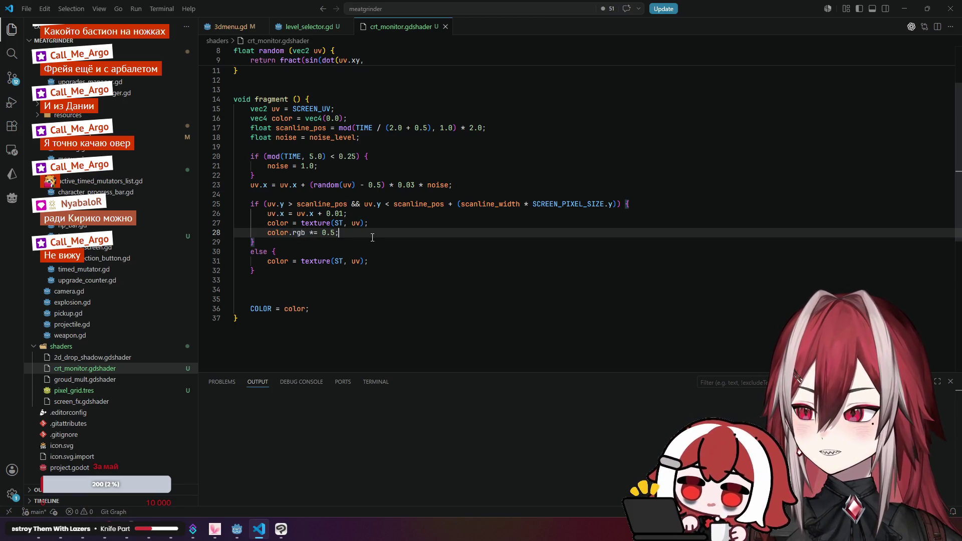
click(279, 261)
click(301, 261)
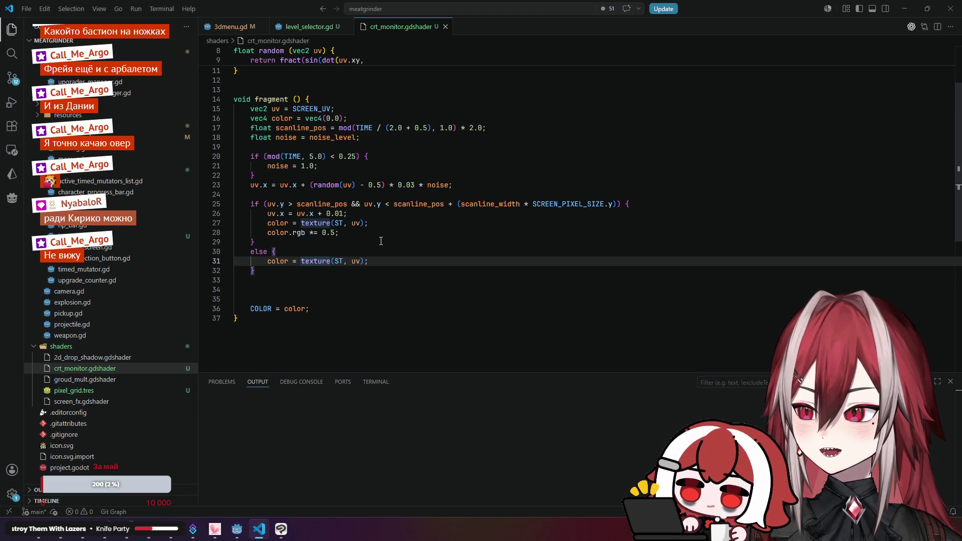
click(413, 204)
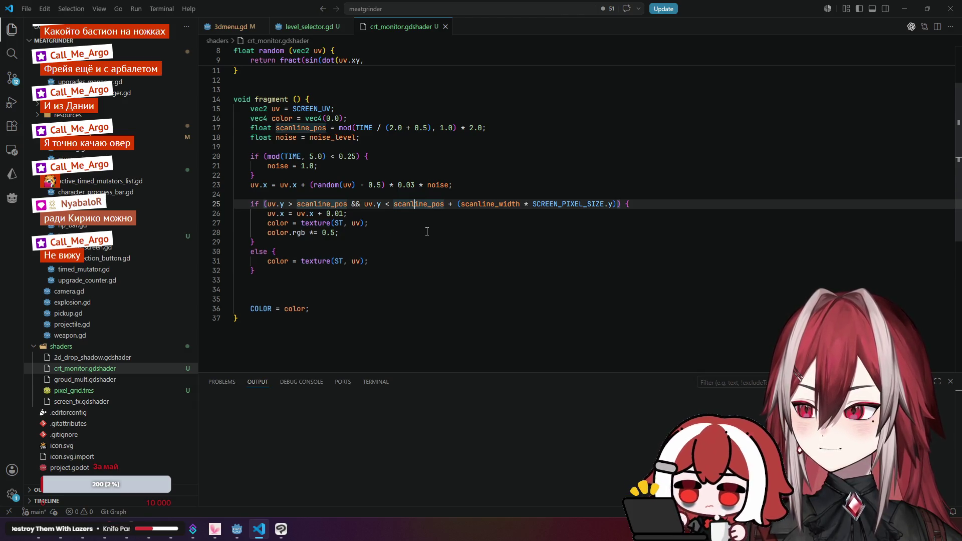
scroll(427, 232, up, 1)
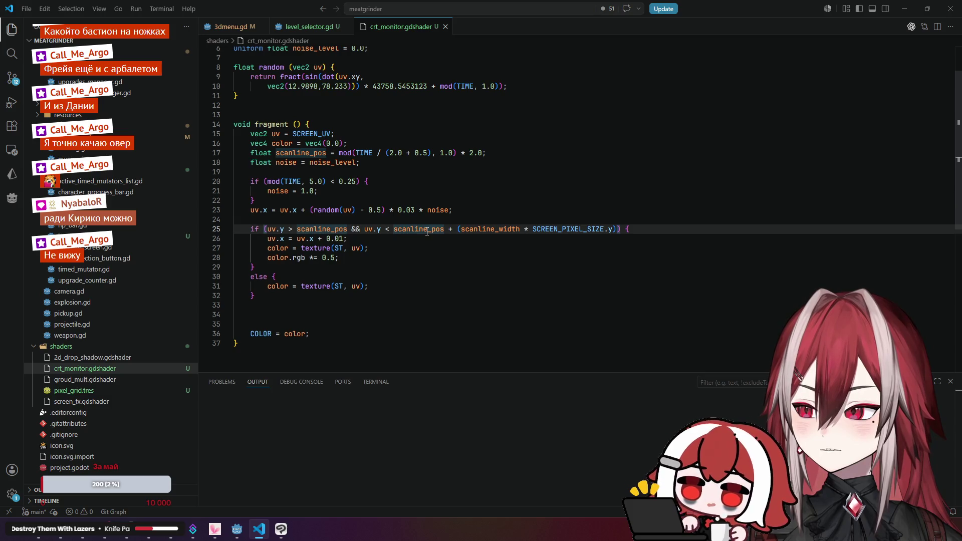
click(283, 192)
click(269, 209)
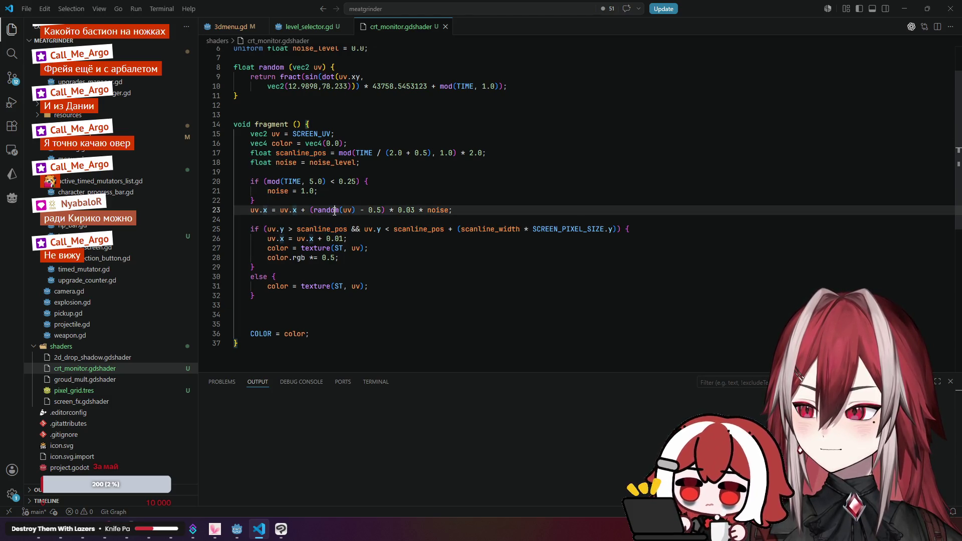
click(435, 210)
- Switch to Godot and run the game to show the CRT main menu
scroll(436, 233, down, 1)
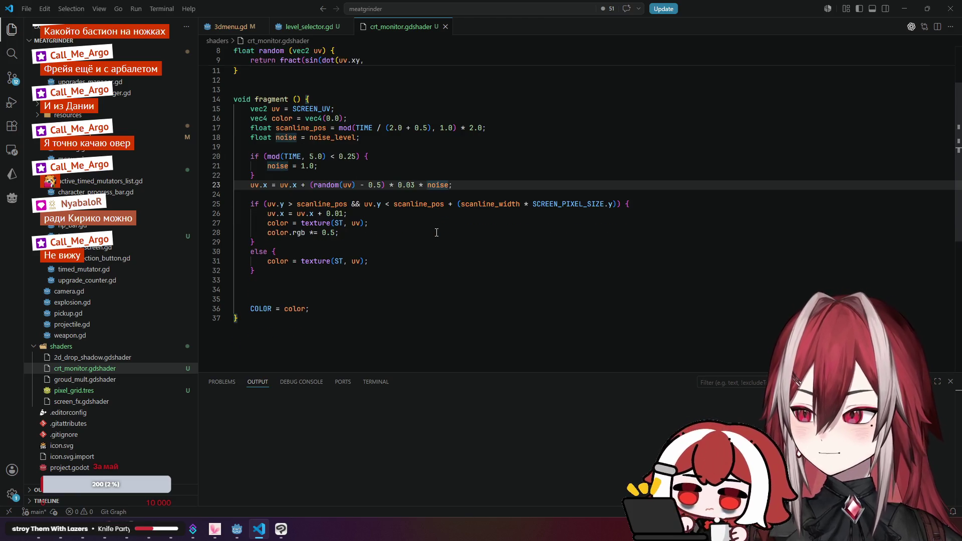
click(406, 219)
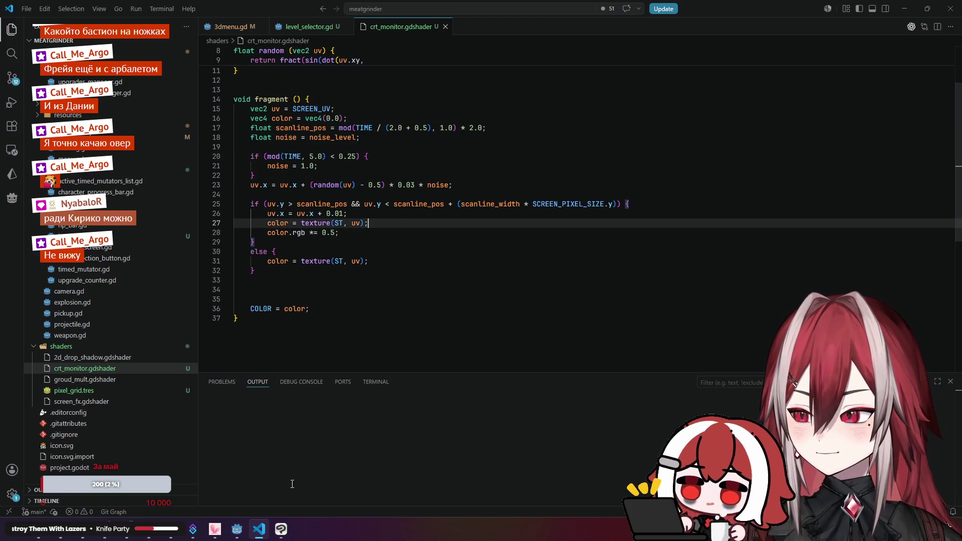
click(242, 529)
click(873, 22)
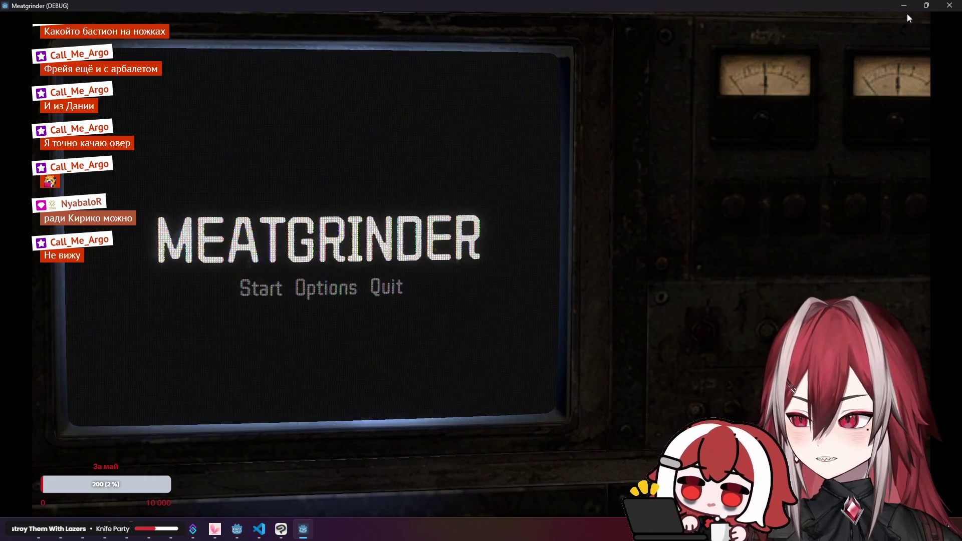
- Close the game and preview the level-select layer on the 3D monitor, then hide it again
click(949, 5)
click(434, 21)
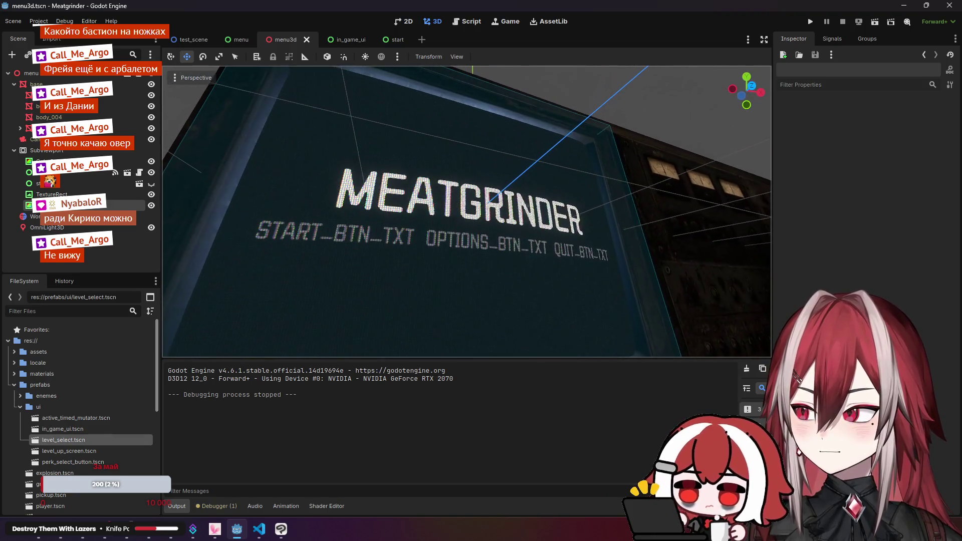
scroll(190, 188, down, 5)
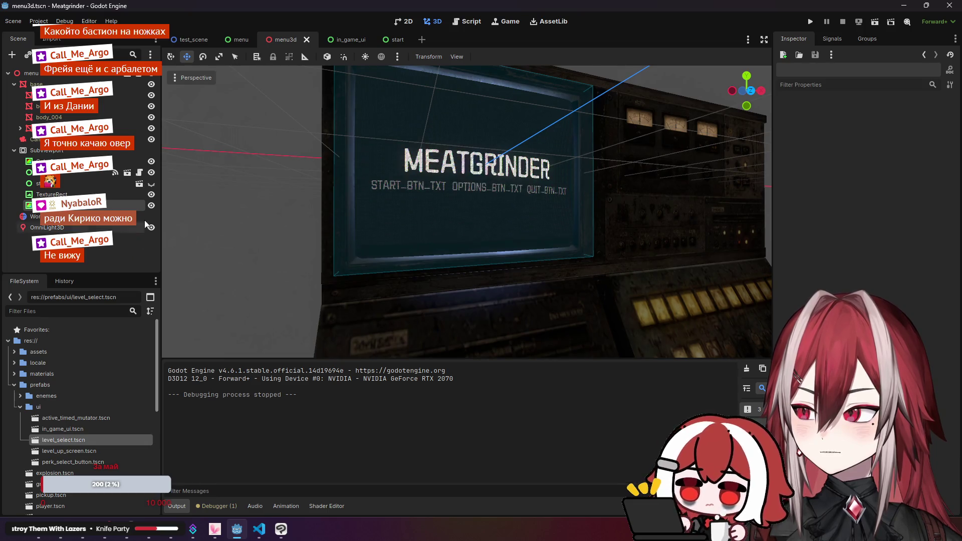
click(152, 185)
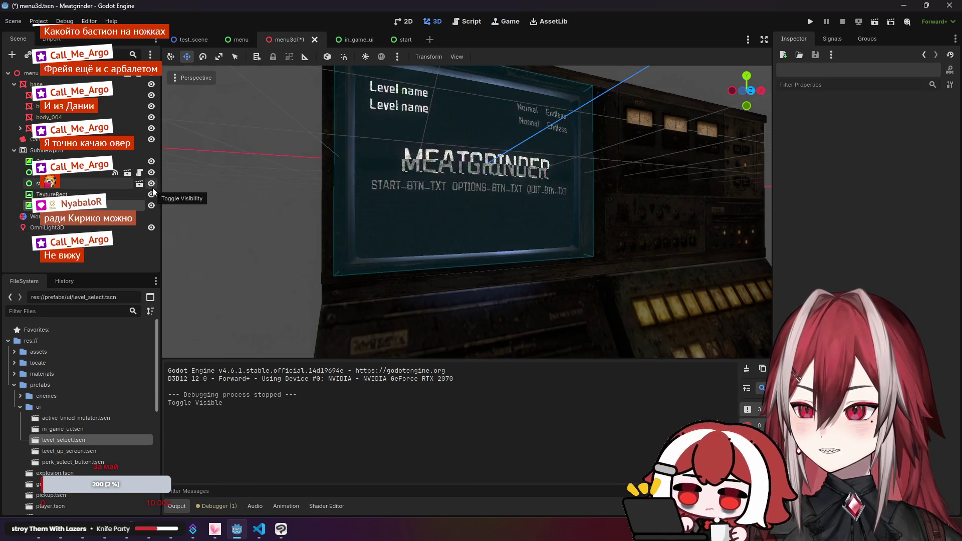
click(152, 184)
- Save the menu3d scene, then test-run the game and close it
key(ctrl+s)
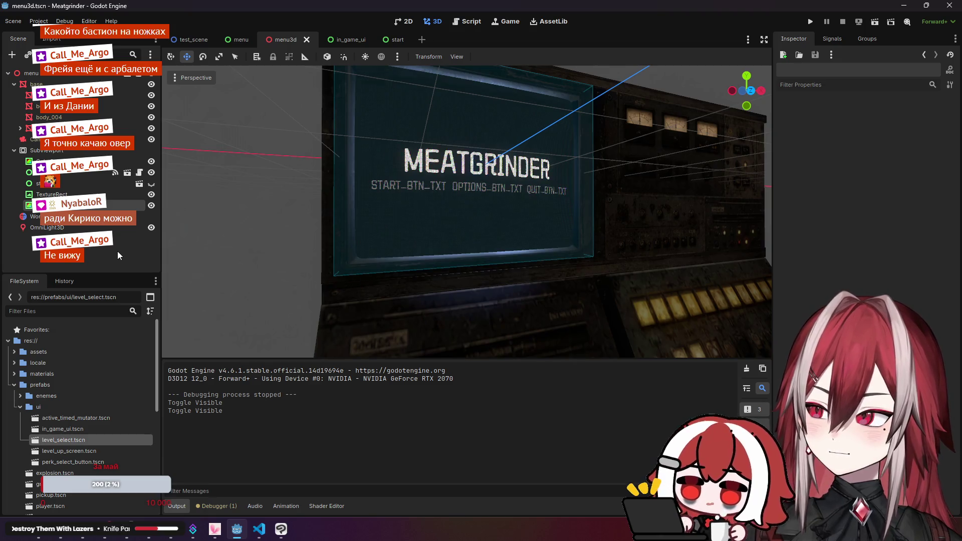
click(868, 22)
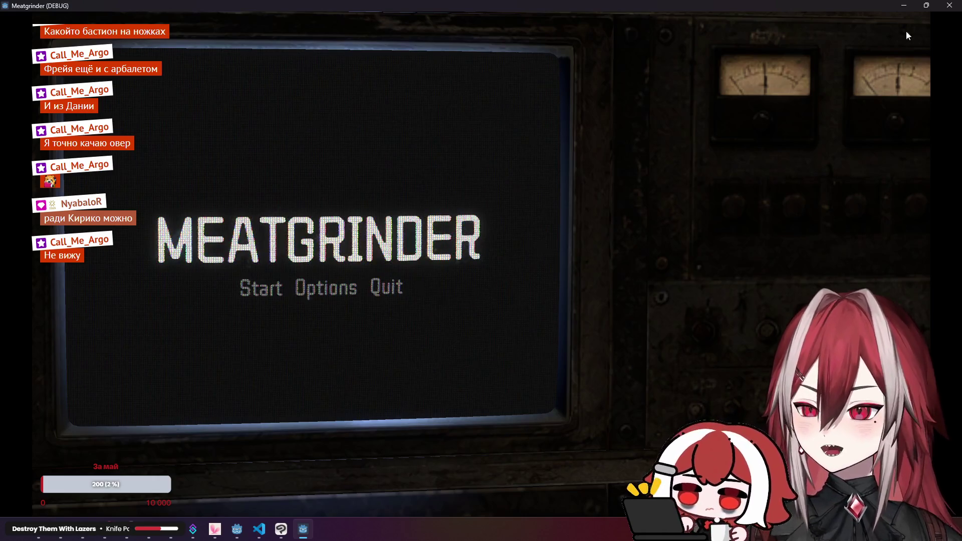
click(949, 5)
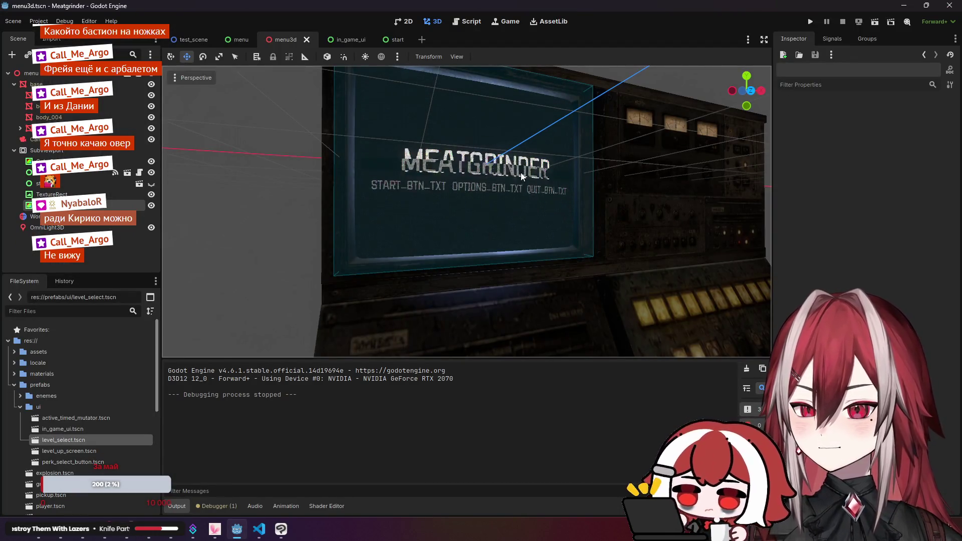
- Confirm in Project Settings > Application > Run that the Main Scene is menu3d.tscn
click(39, 21)
click(49, 38)
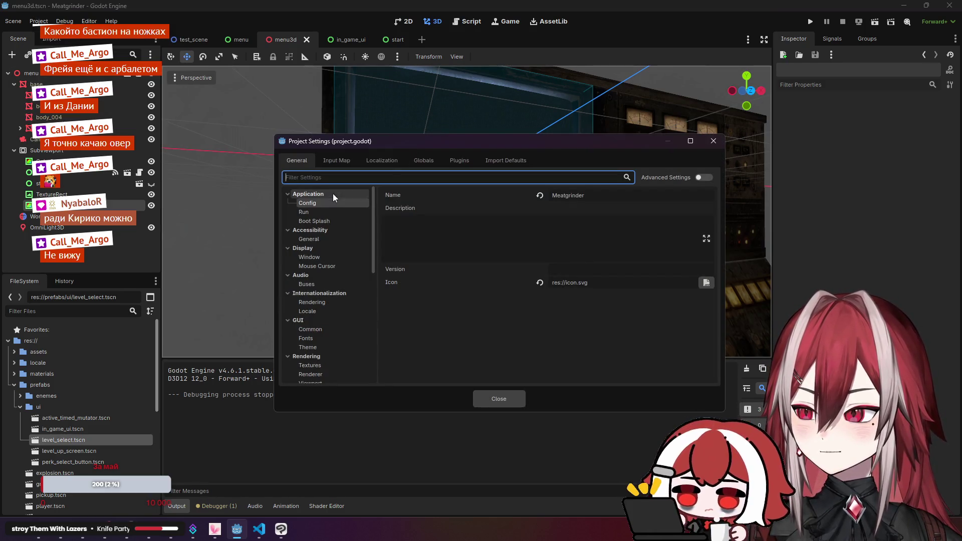
click(341, 214)
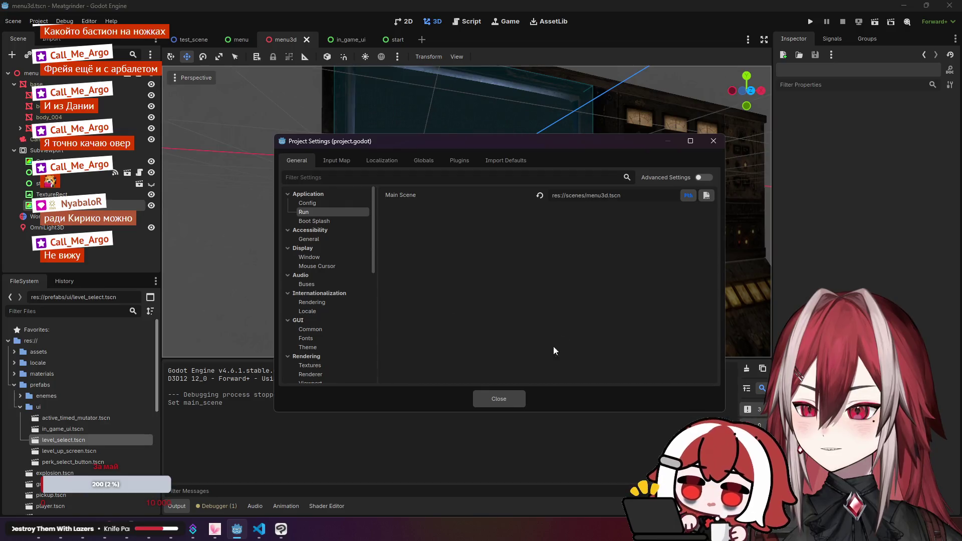
click(507, 396)
- Run the project, press Start to reach level select, close the game, and return to VS Code
click(816, 26)
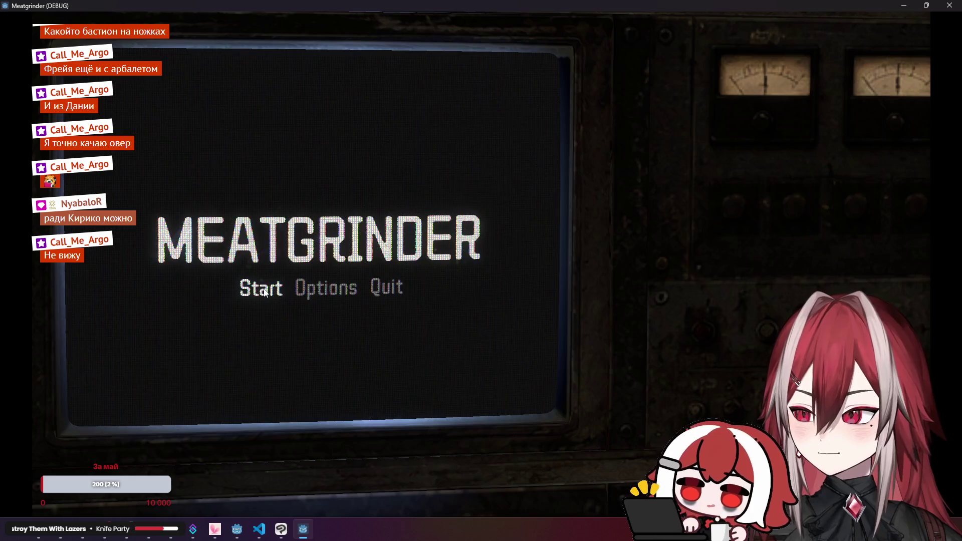
click(265, 293)
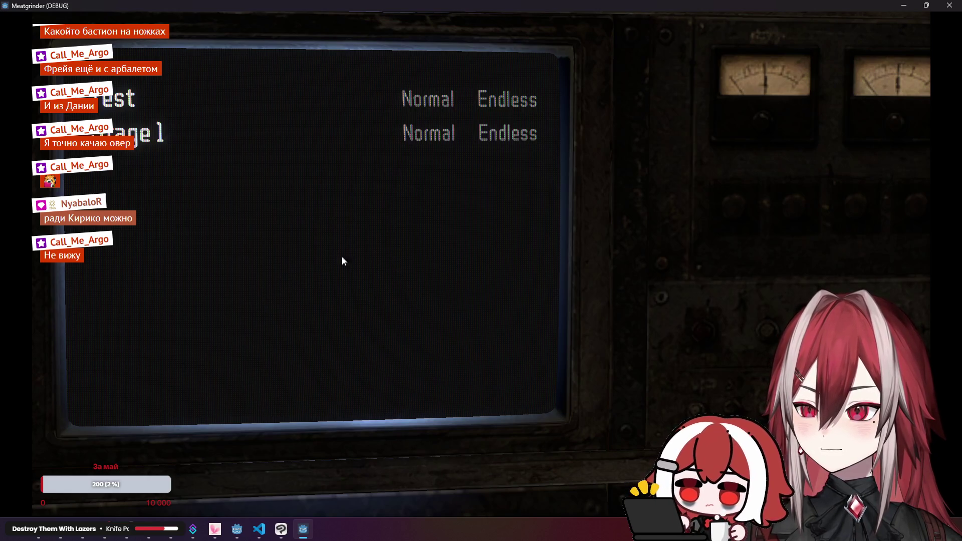
click(949, 5)
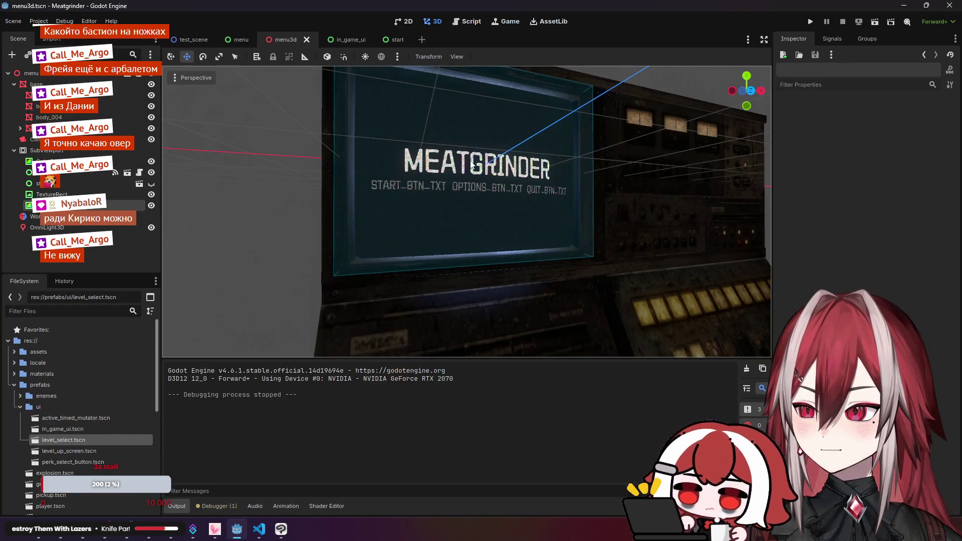
click(259, 529)
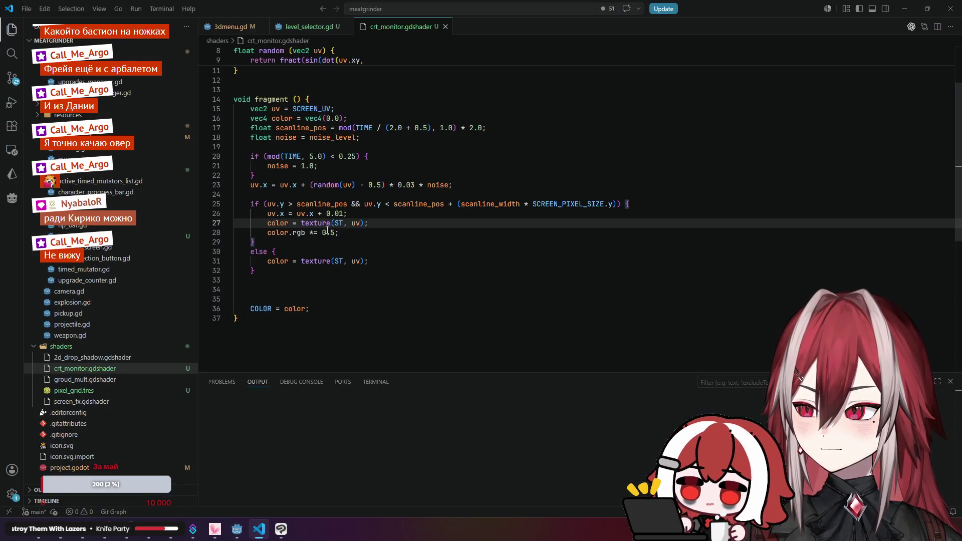
- Check TIME in the shader's scanline formula, then review the noise_level tween in 3dmenu.gd
scroll(327, 229, up, 3)
click(364, 203)
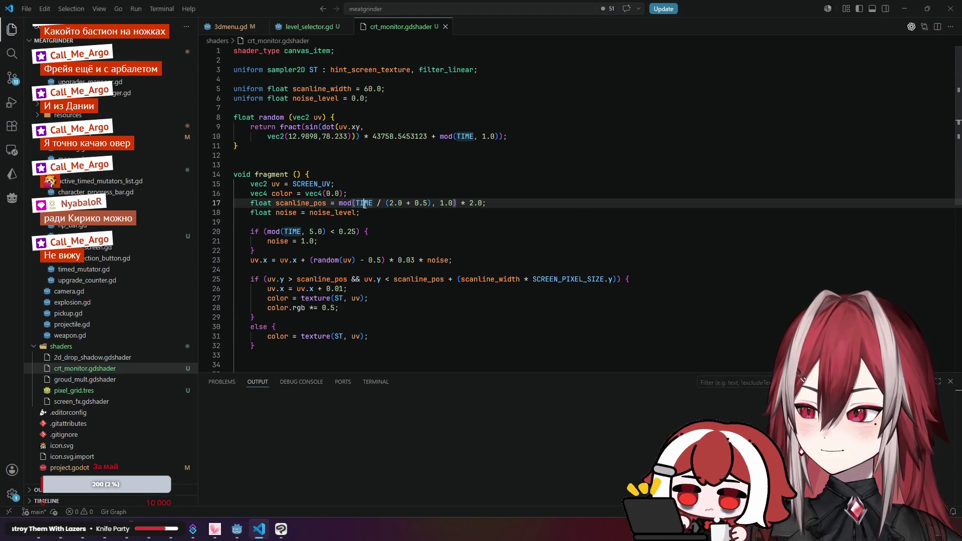
scroll(403, 217, down, 2)
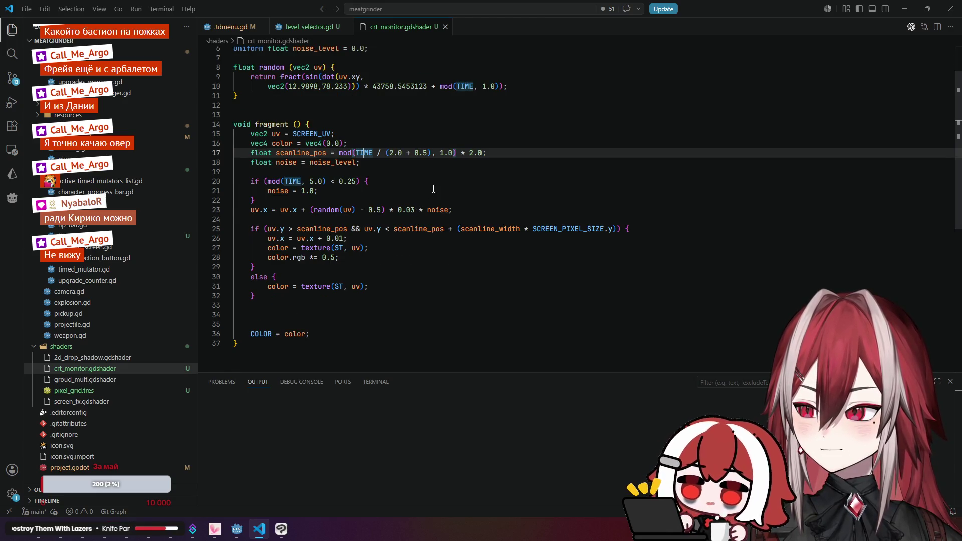
scroll(434, 188, up, 2)
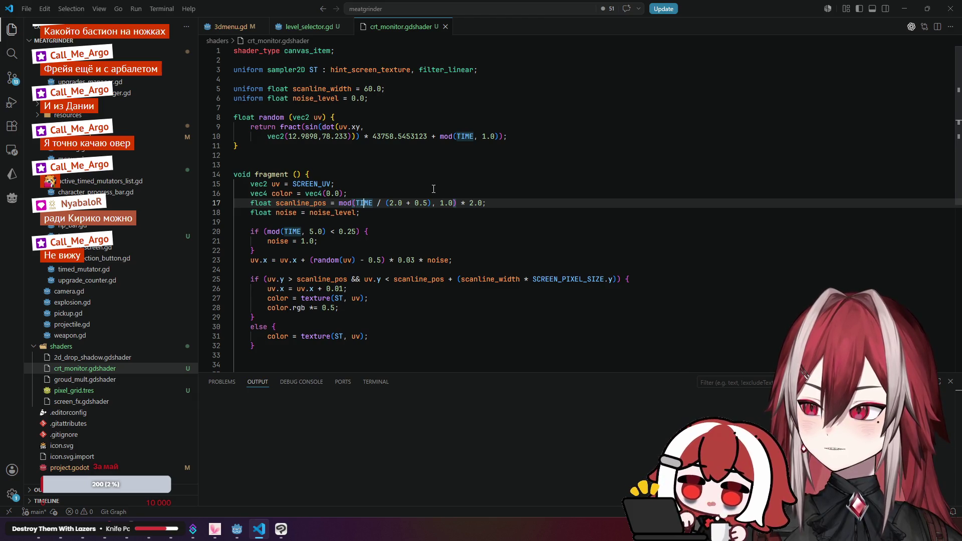
click(301, 28)
click(229, 28)
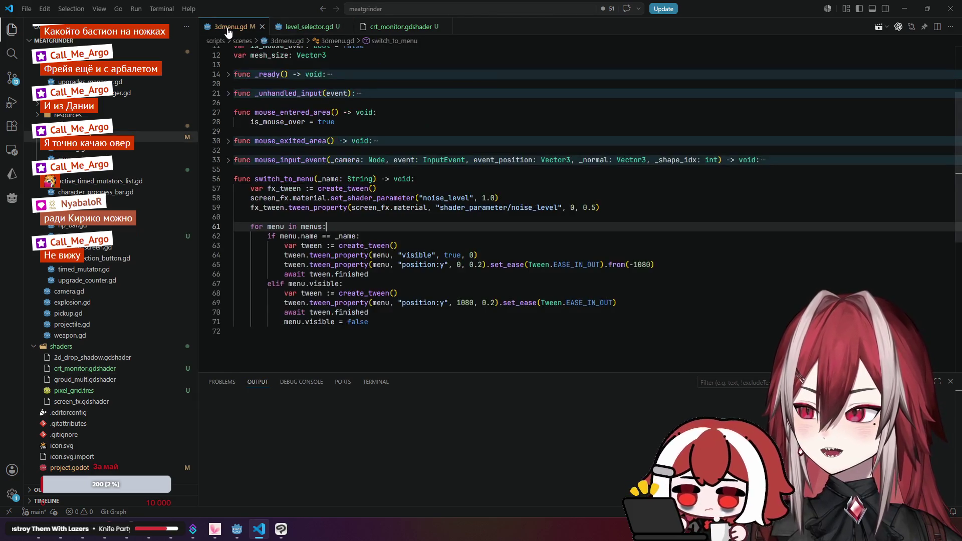
click(532, 208)
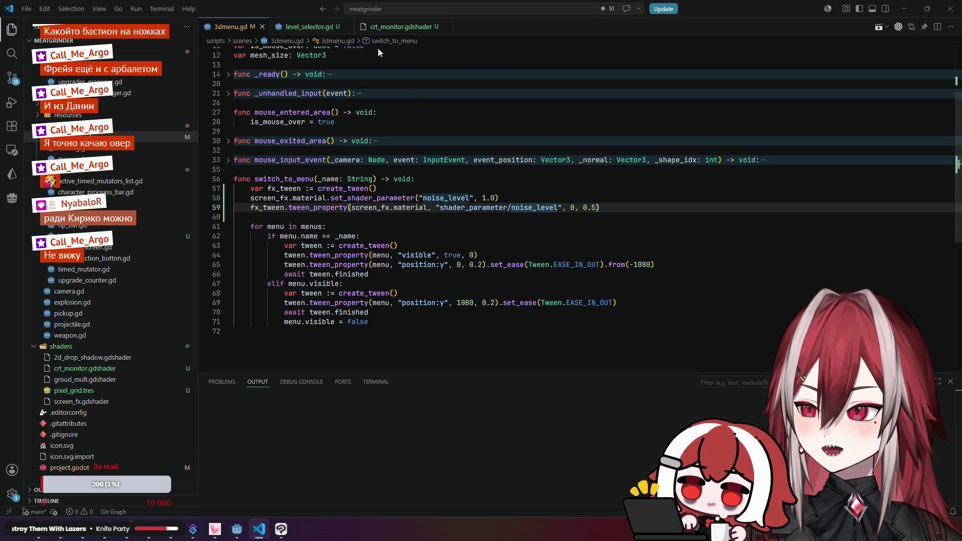
- Trace the noise variable's uses and scanline condition brackets in crt_monitor.gdshader, then minimize VS Code
click(313, 28)
click(391, 27)
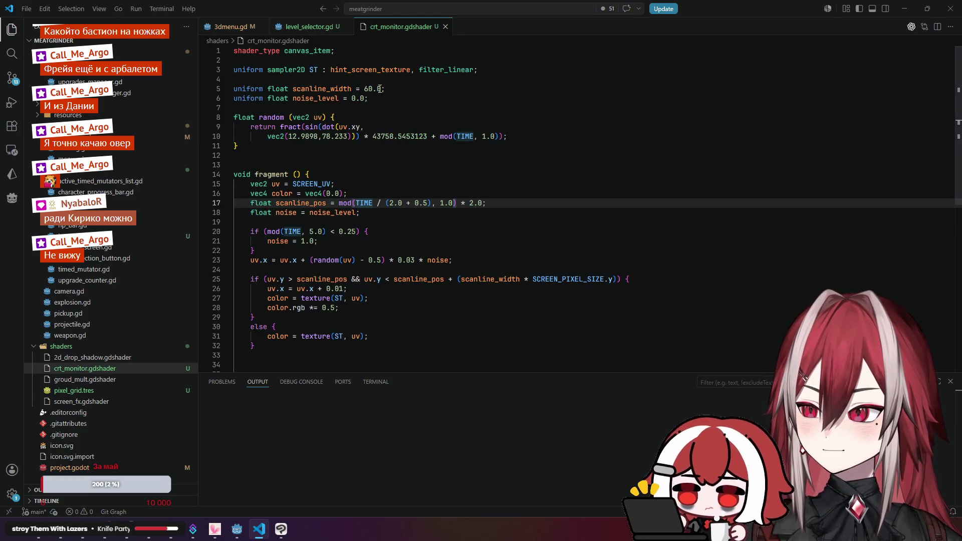
scroll(373, 178, down, 1)
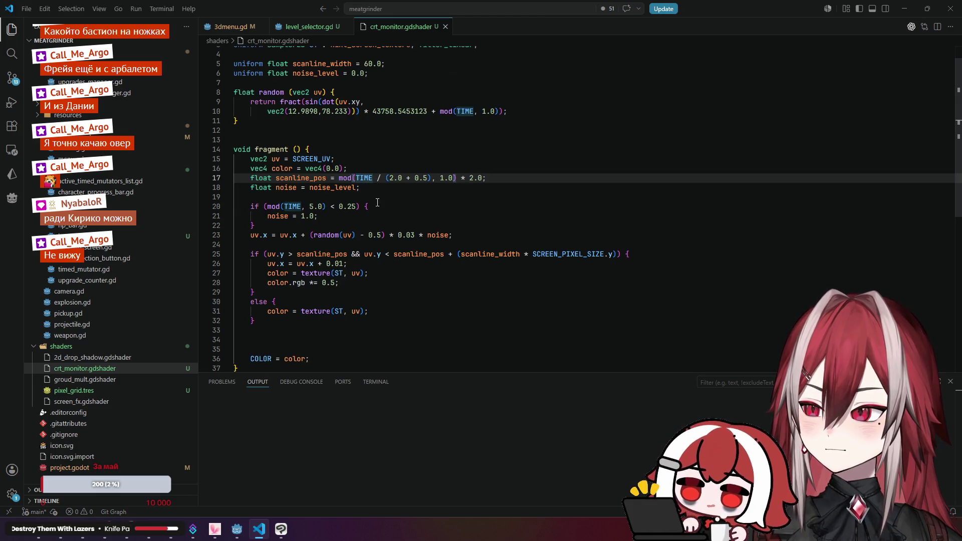
key(Down)
key(Down)
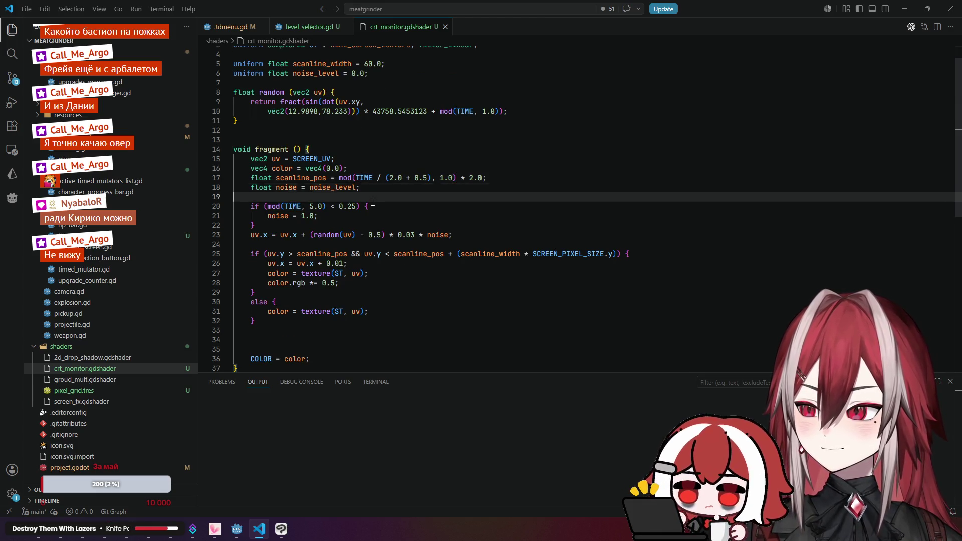
click(294, 188)
scroll(308, 202, down, 1)
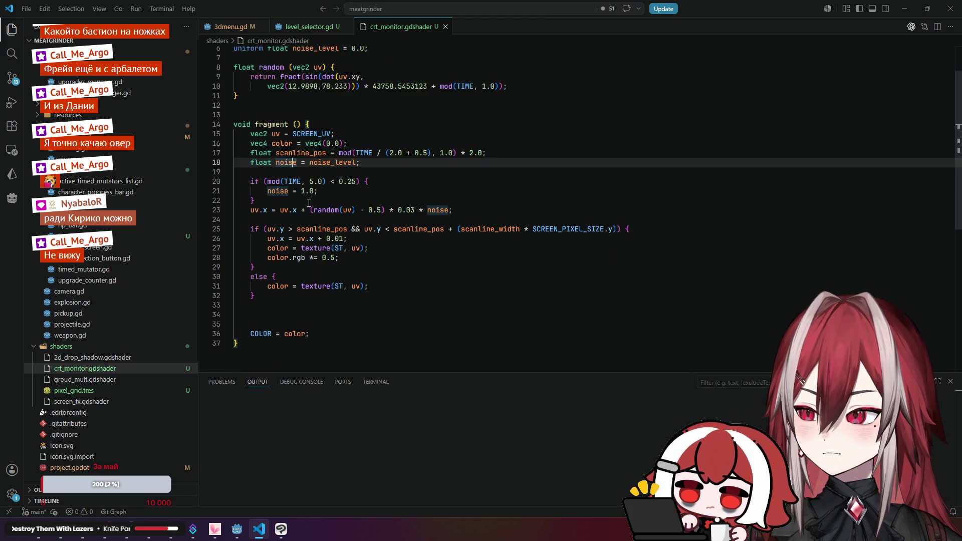
click(264, 229)
scroll(373, 175, up, 2)
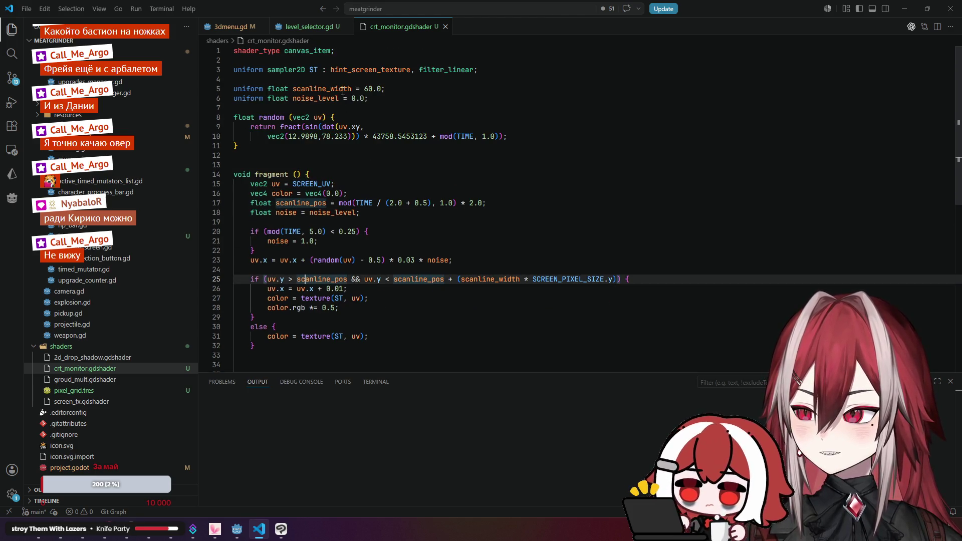
click(904, 8)
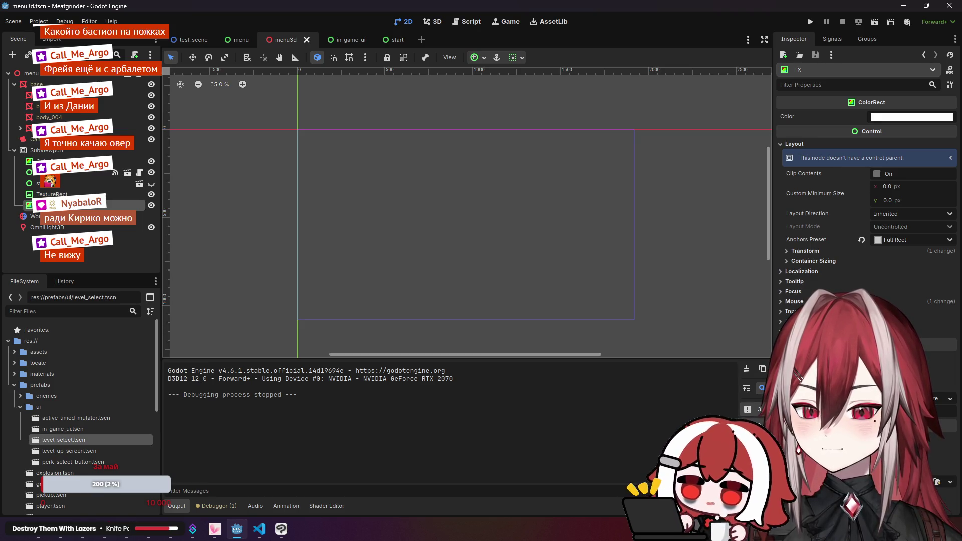
- Enter a new scanline_width on the FX rectangle's crt_monitor material and run the menu3d scene
scroll(867, 225, down, 3)
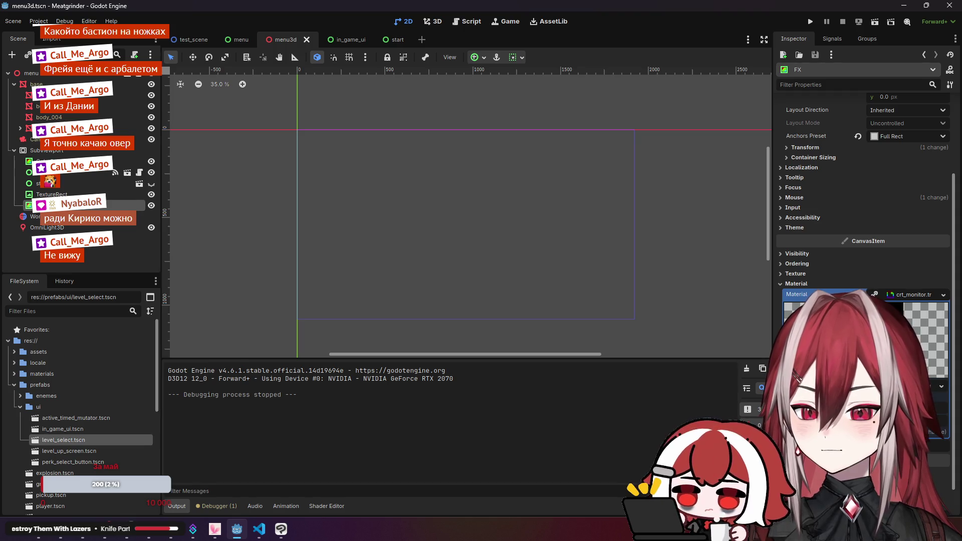
click(259, 530)
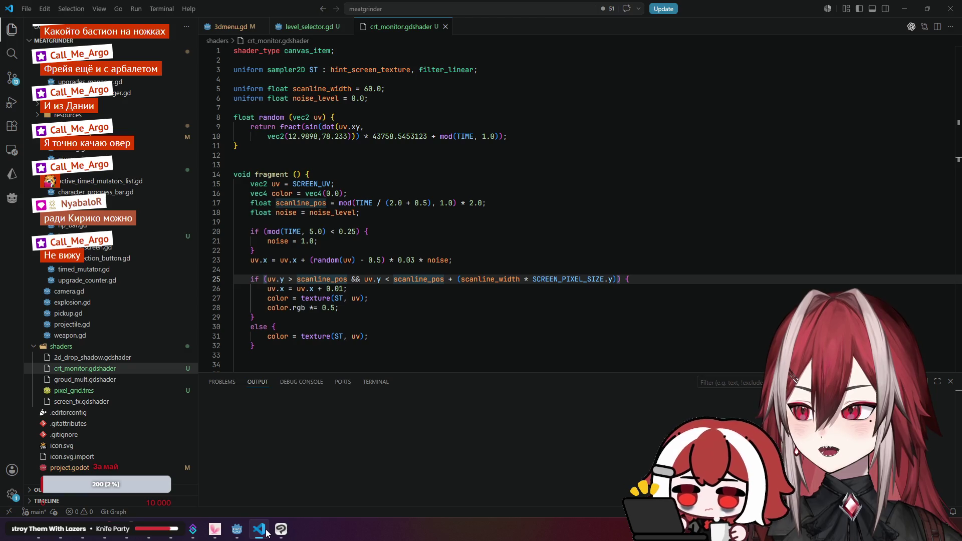
click(266, 532)
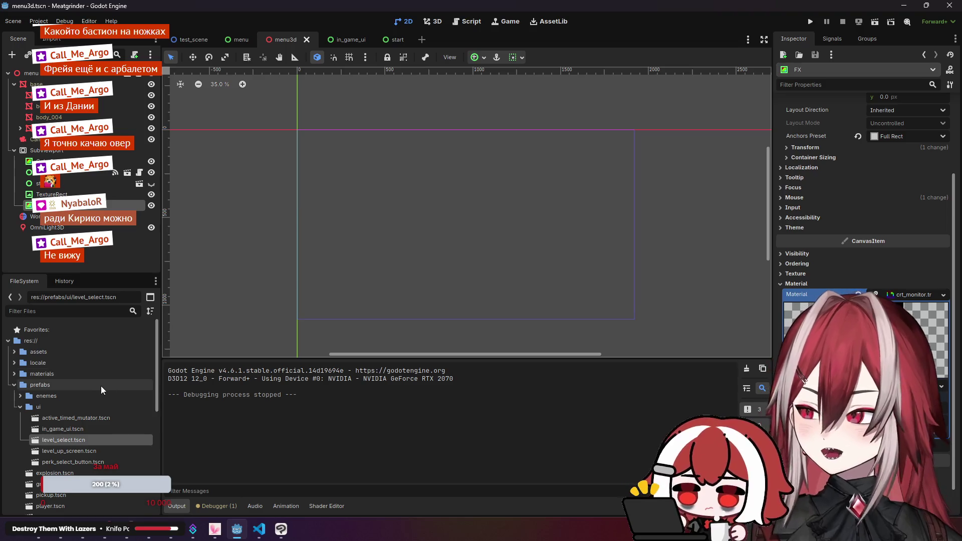
click(15, 385)
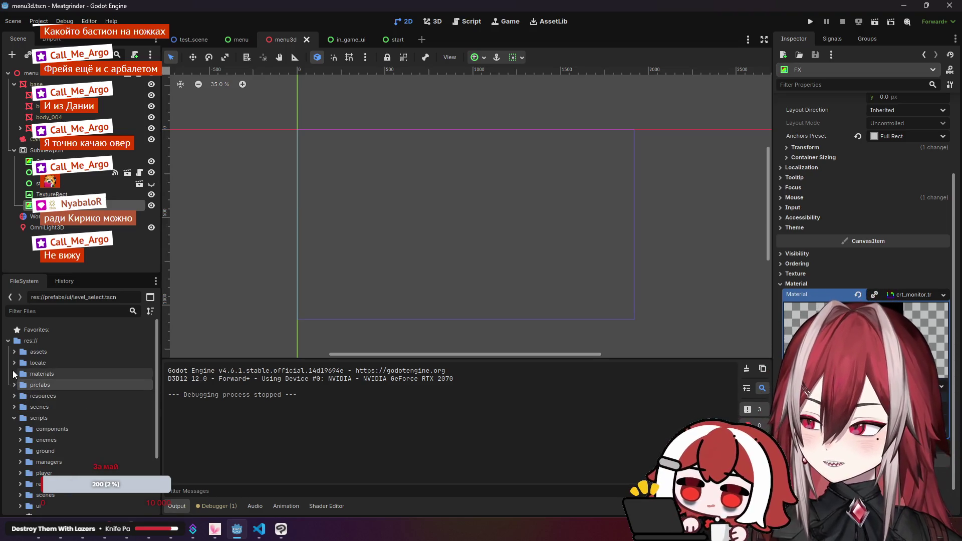
click(14, 373)
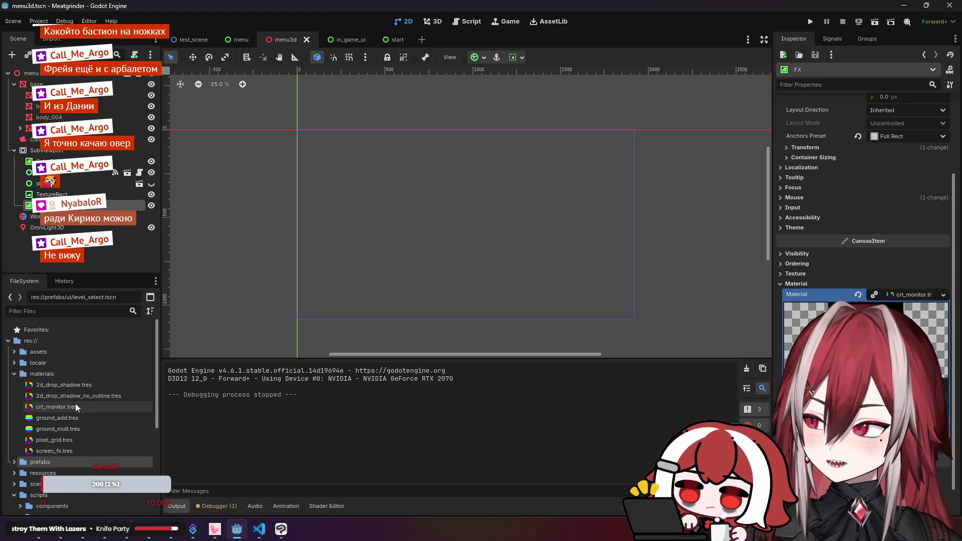
key(Return)
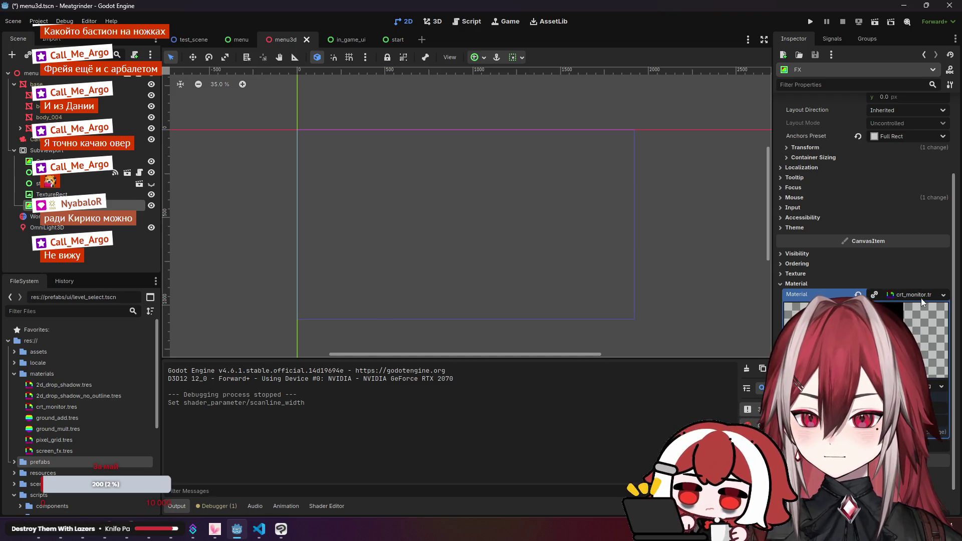
click(395, 239)
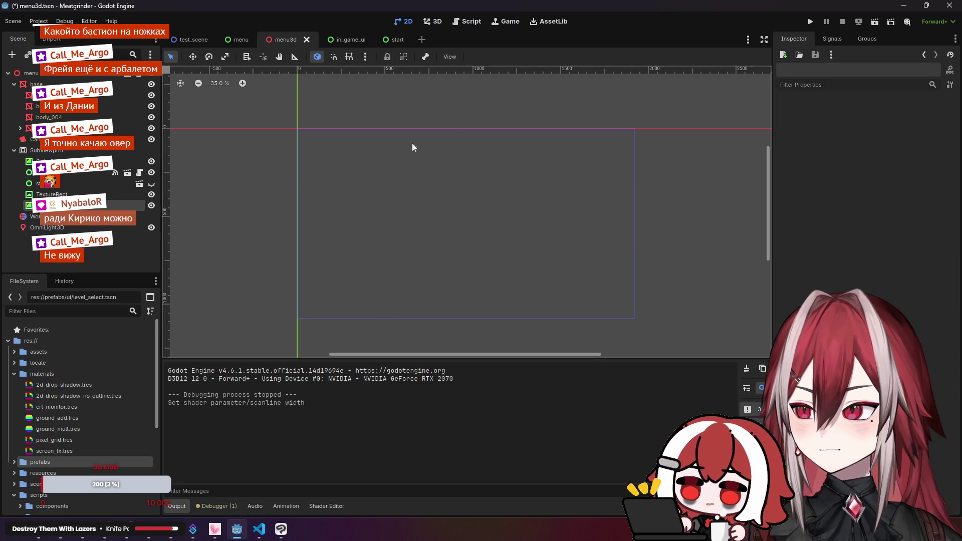
click(875, 21)
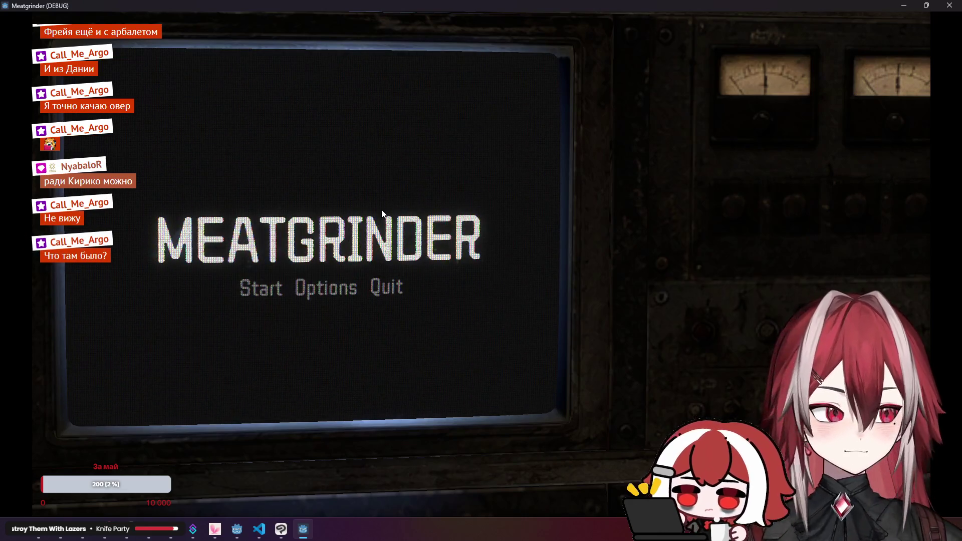
- Review SCREEN_PIXEL_SIZE in the scanline condition, the 60.0 scanline width default and the random function
click(266, 529)
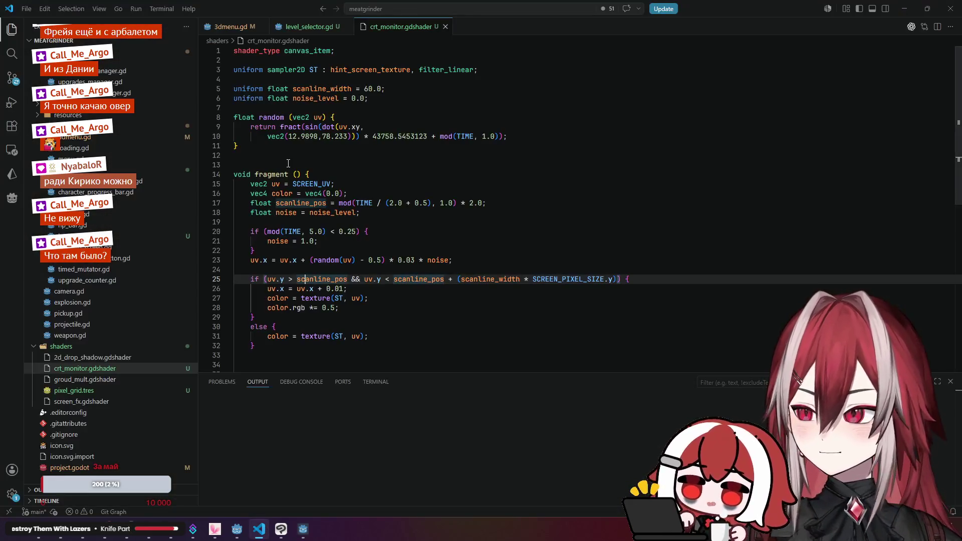
drag(533, 279, 606, 282)
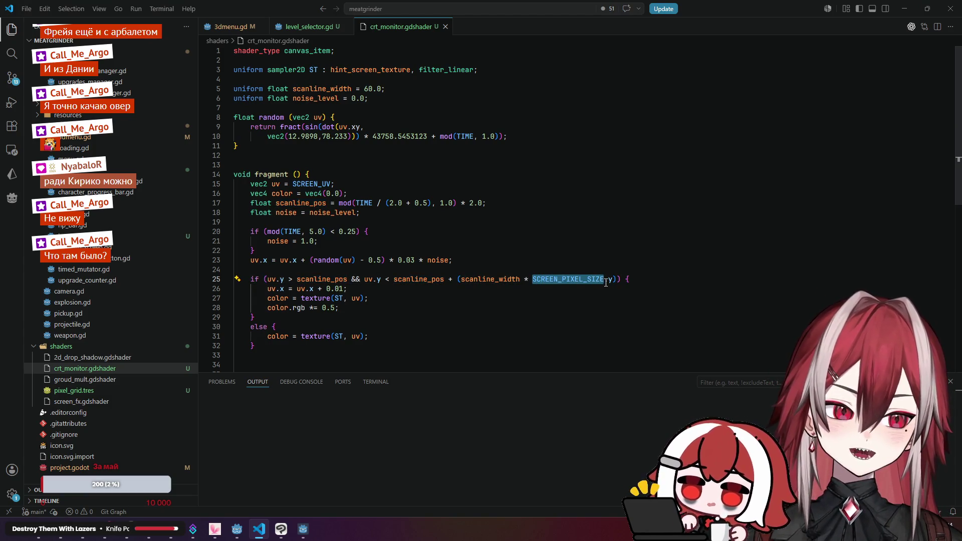
drag(364, 88, 379, 92)
click(383, 101)
click(380, 98)
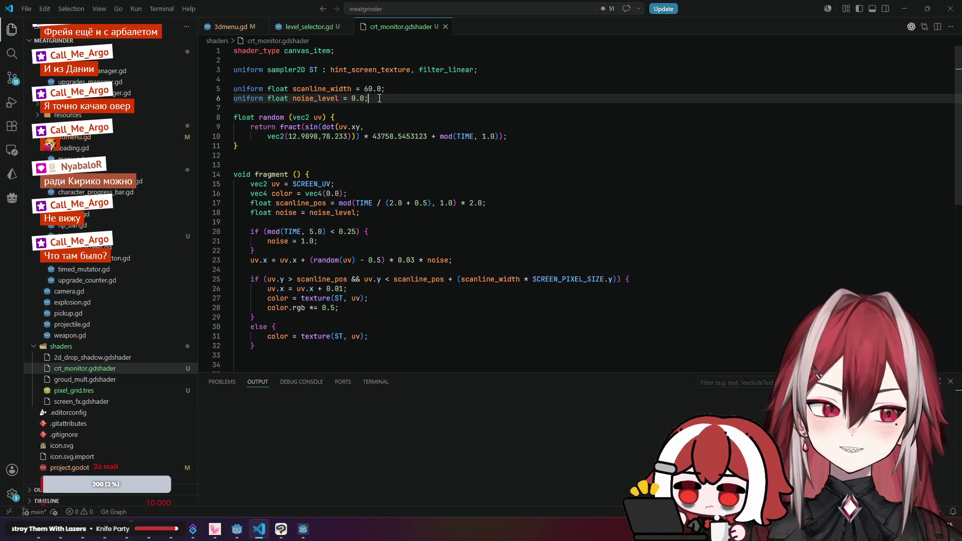
click(526, 129)
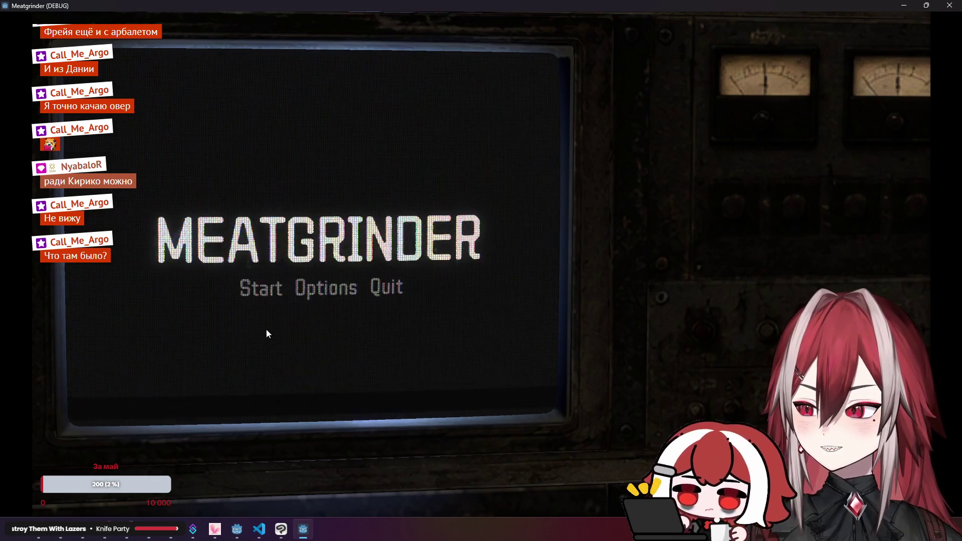
- In the game, press Start, pick Stage 1 Normal, then close the game
click(268, 295)
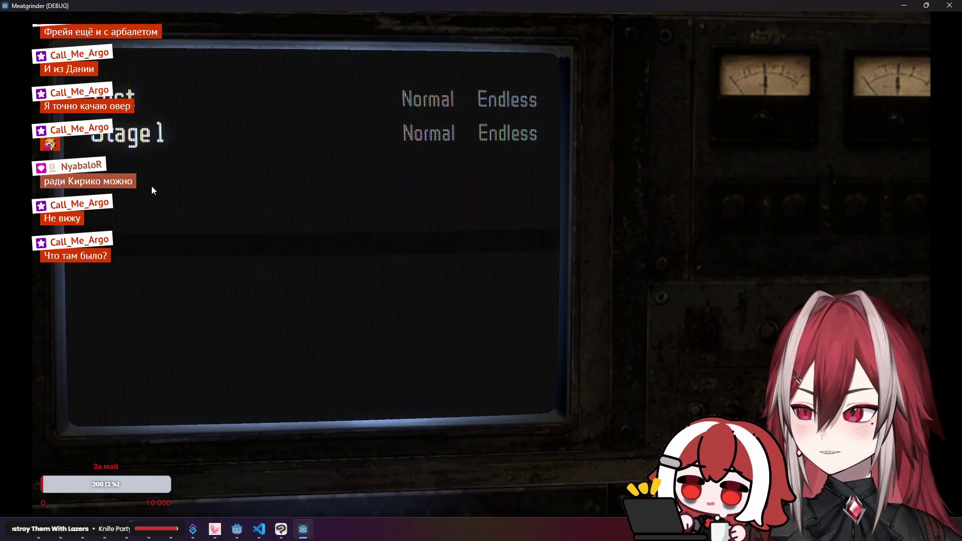
click(435, 103)
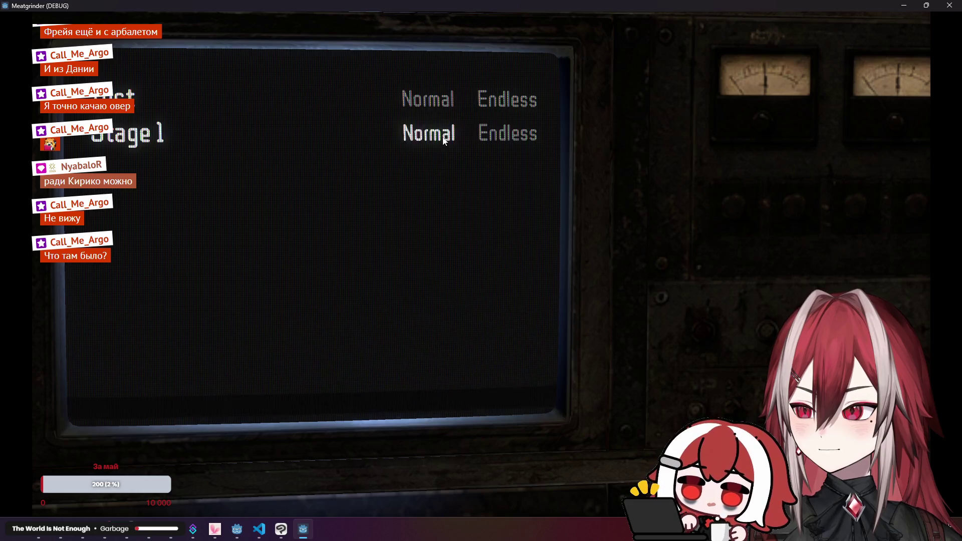
click(949, 6)
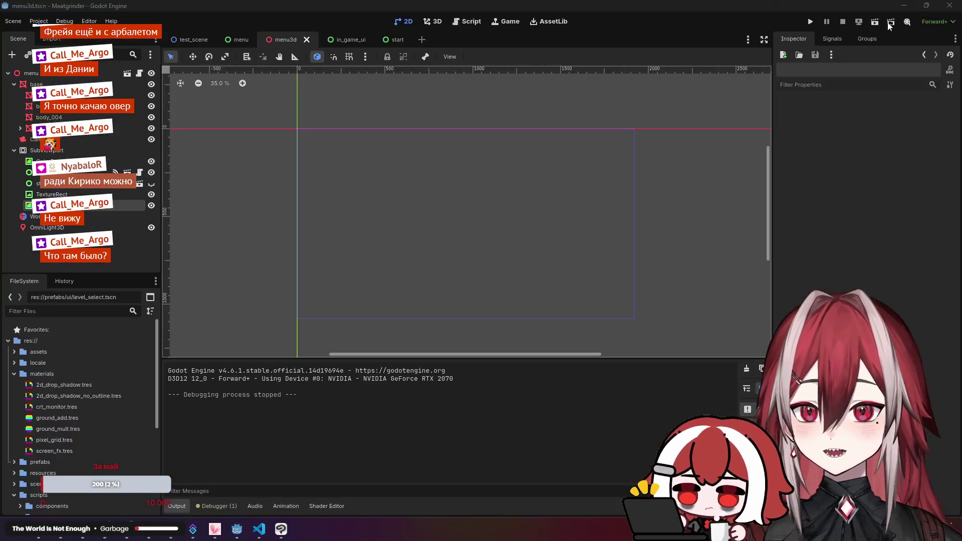
- Look over the WorldEnvironment and OmniLight3D nodes, then select the monitor's screen mesh
click(66, 227)
click(61, 217)
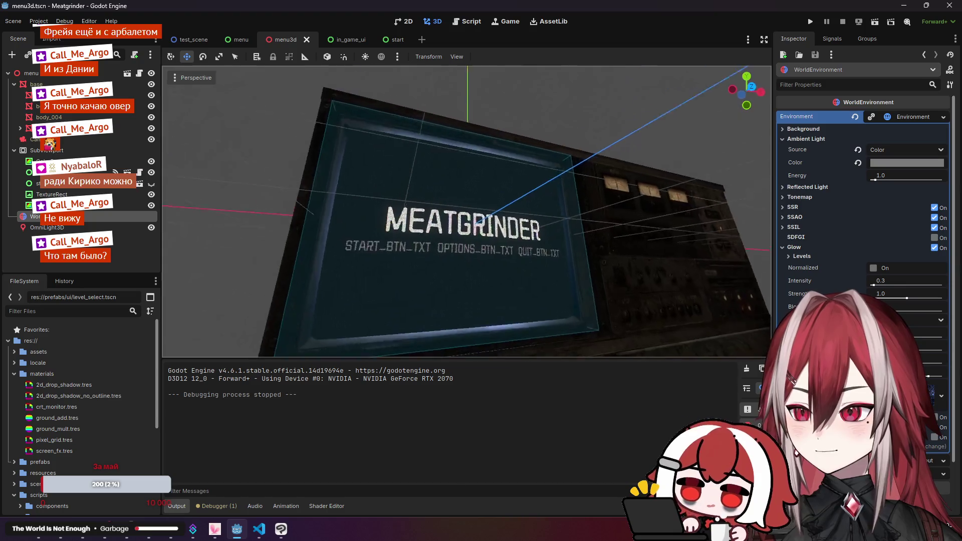
scroll(466, 210, down, 5)
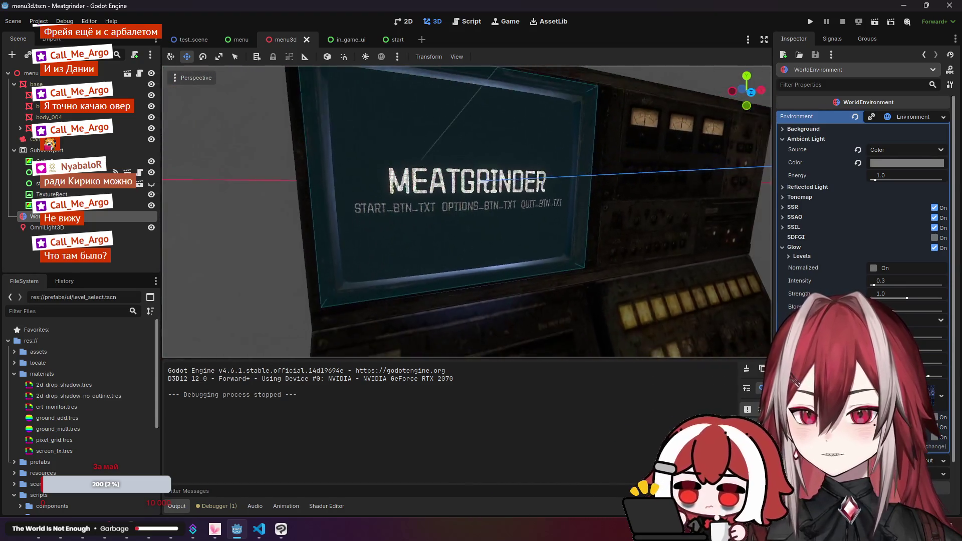
click(20, 128)
click(75, 139)
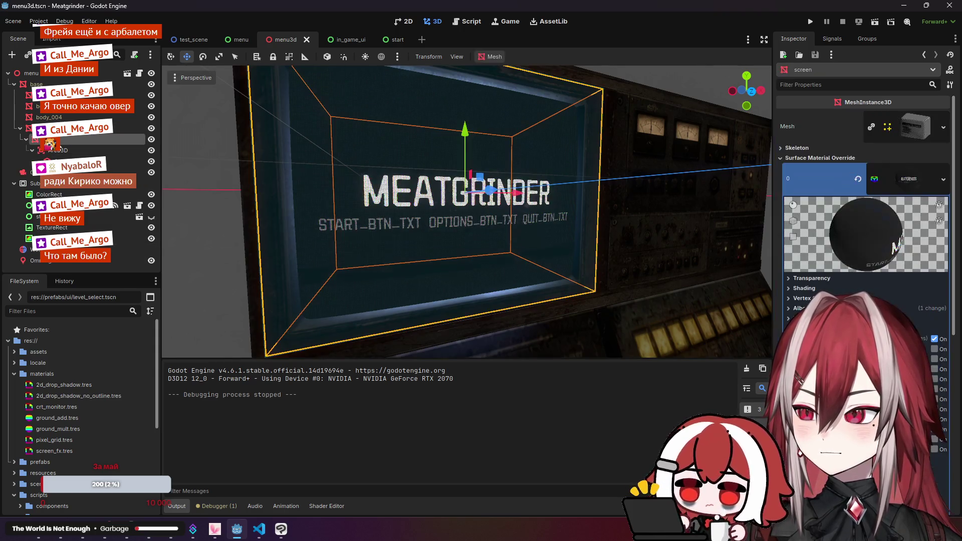
scroll(822, 278, down, 2)
- Set the screen material's emission energy multiplier to 10 and test the stage-select screen
click(806, 234)
click(892, 258)
text(10)
key(Return)
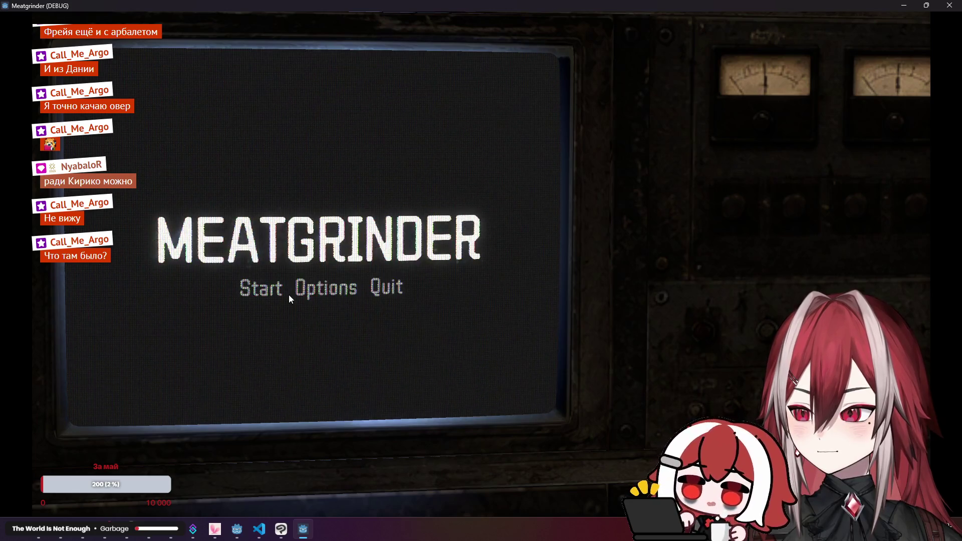
click(279, 292)
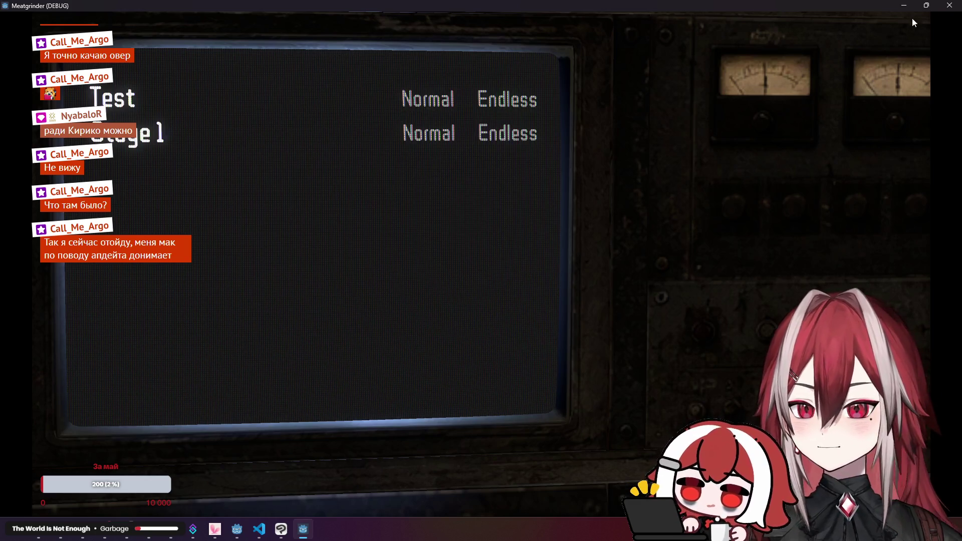
click(949, 6)
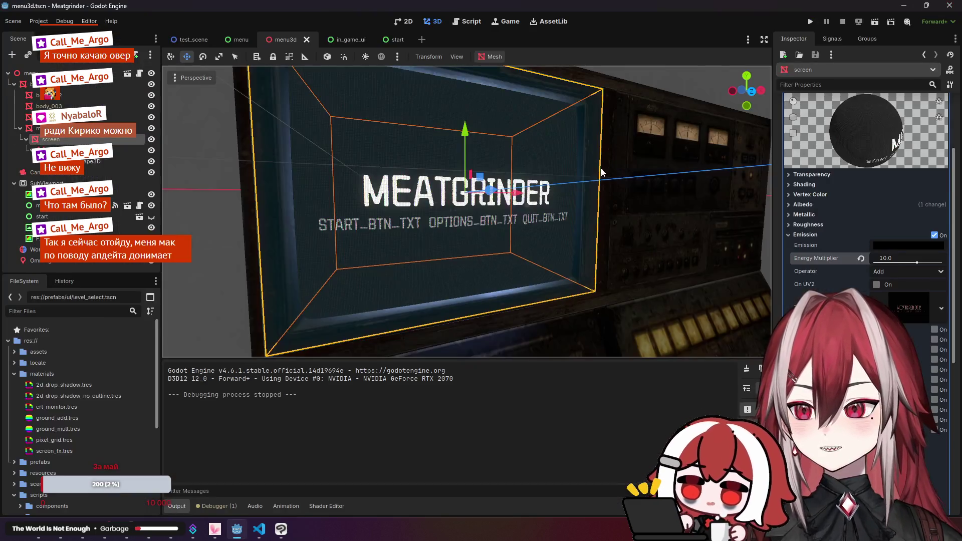
- Collapse the monitor body node and orbit to an oblique view of the monitor
click(21, 129)
click(39, 252)
scroll(466, 210, down, 5)
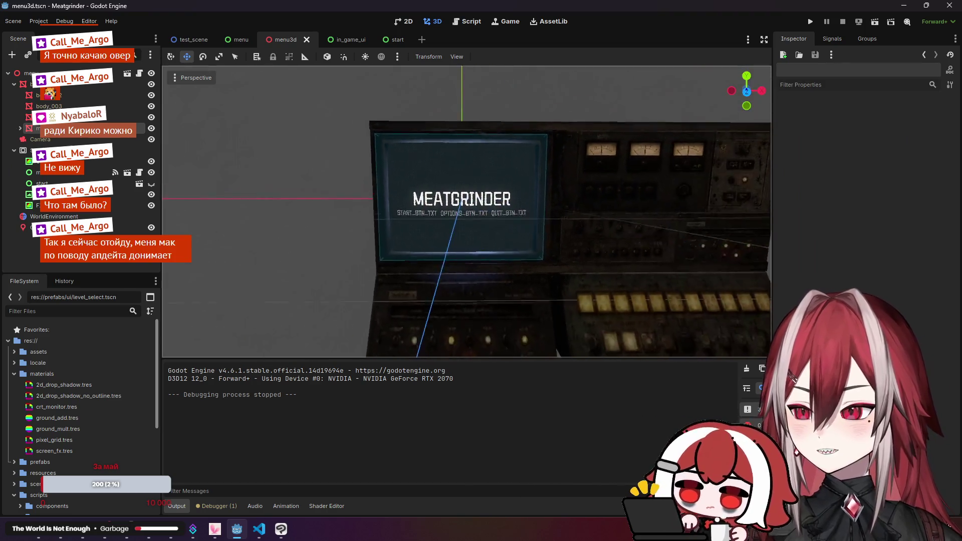
scroll(466, 211, up, 4)
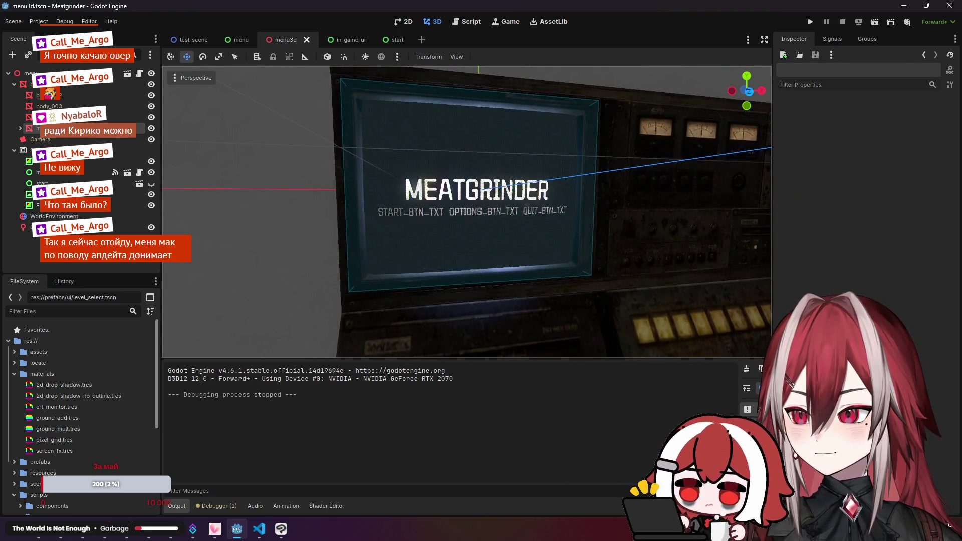
drag(496, 190, 512, 188)
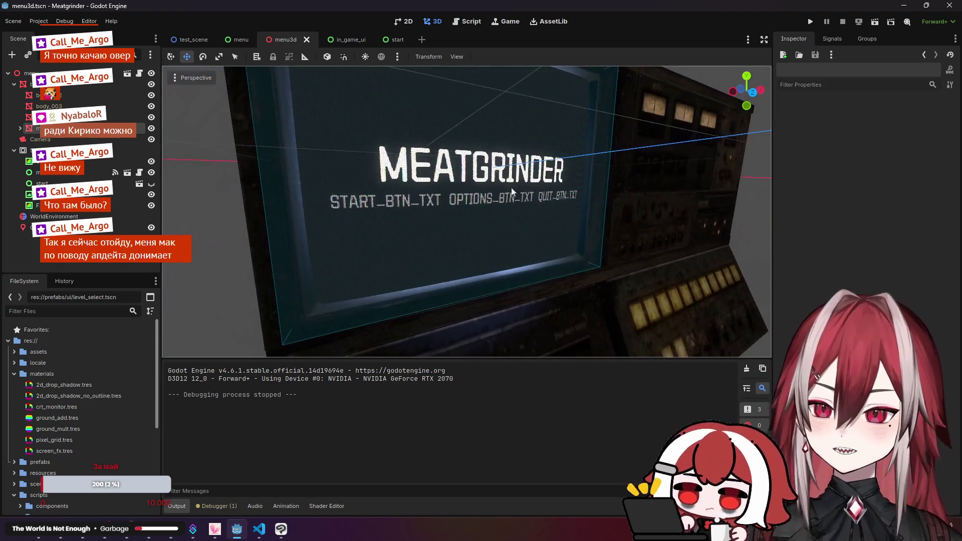
- Run the game to the stage-select screen, stop it with F8, and return to the shader code
click(810, 22)
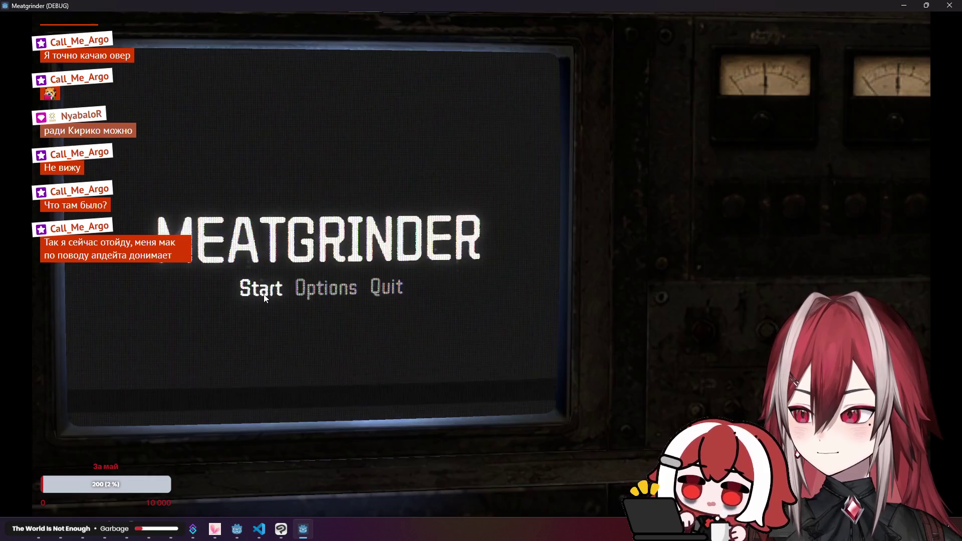
click(264, 298)
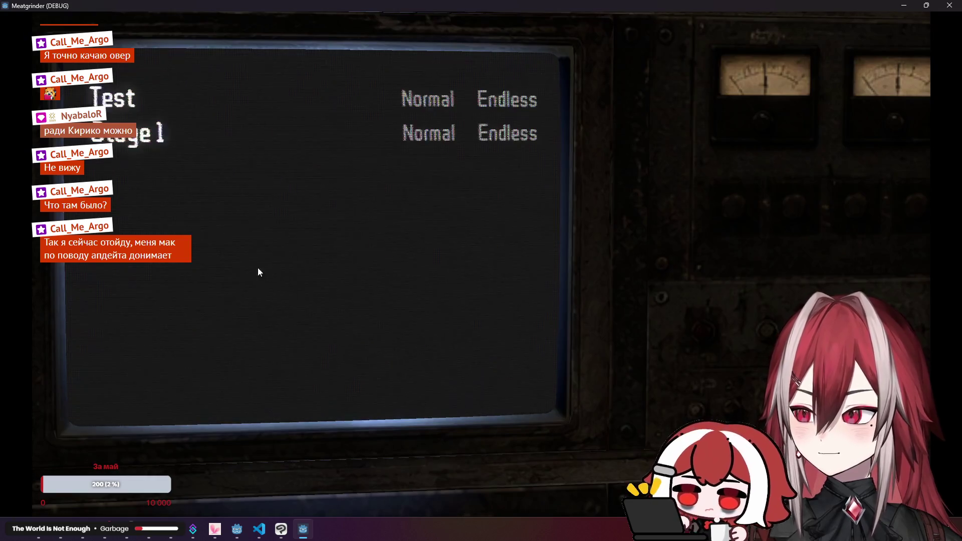
key(F8)
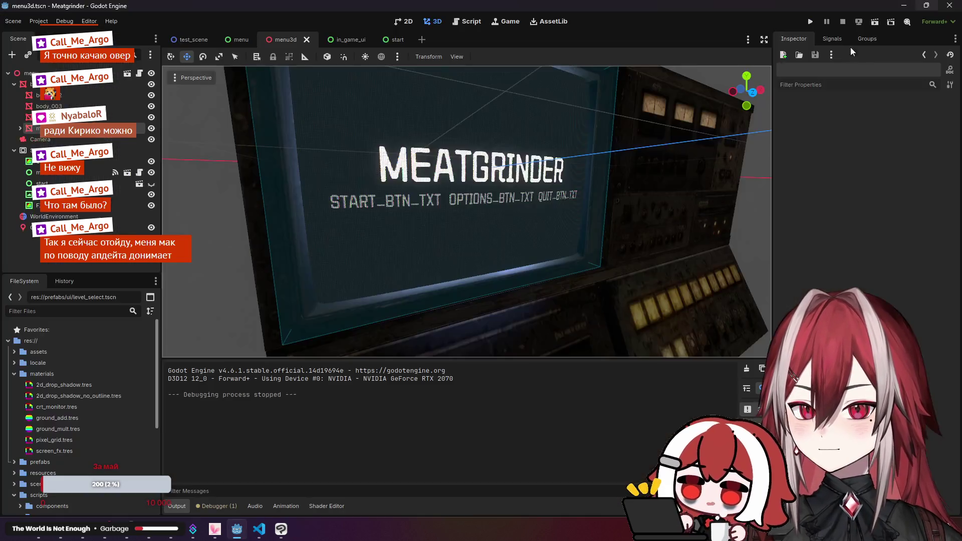
click(259, 529)
scroll(327, 151, down, 6)
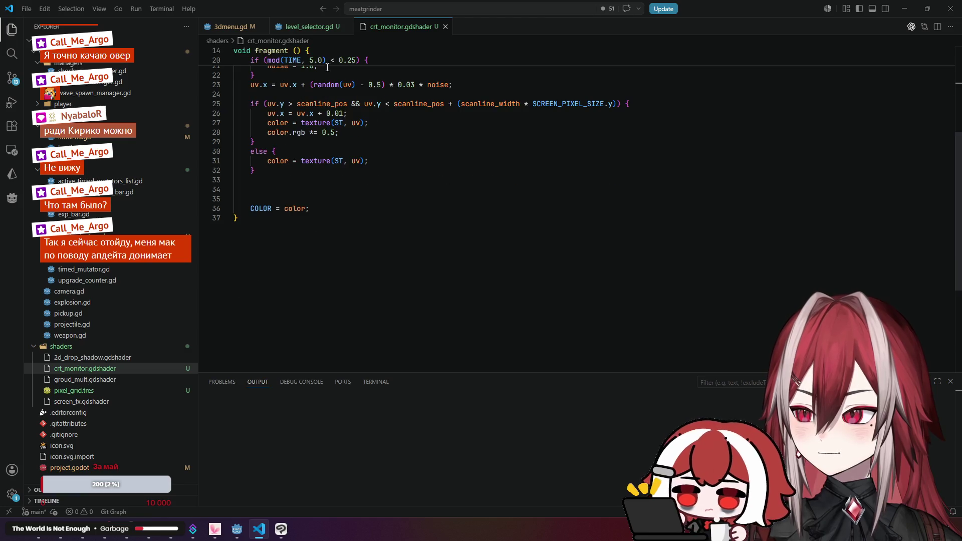
- In 3dmenu.gd, change slide durations on lines 65 and 69 to 0.4 and noise fade to 1
click(242, 28)
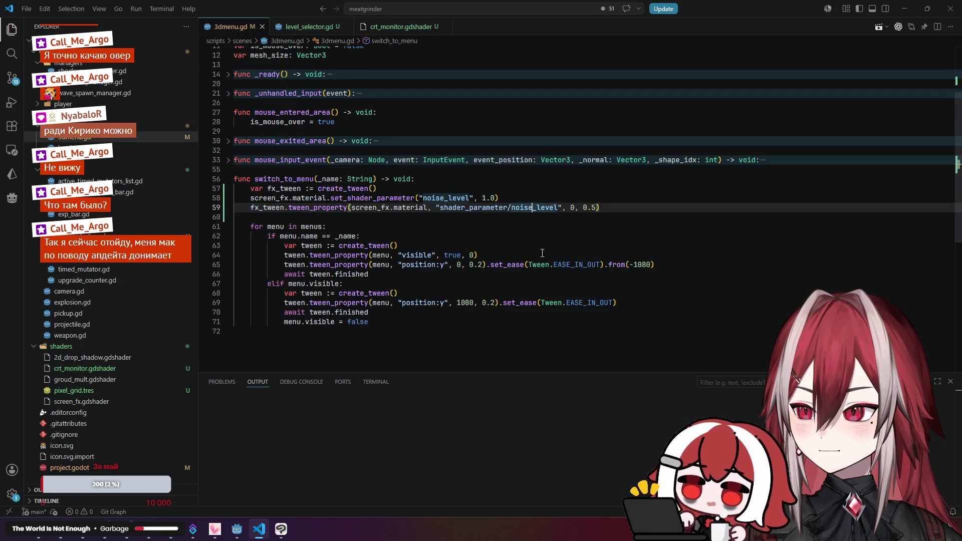
click(483, 265)
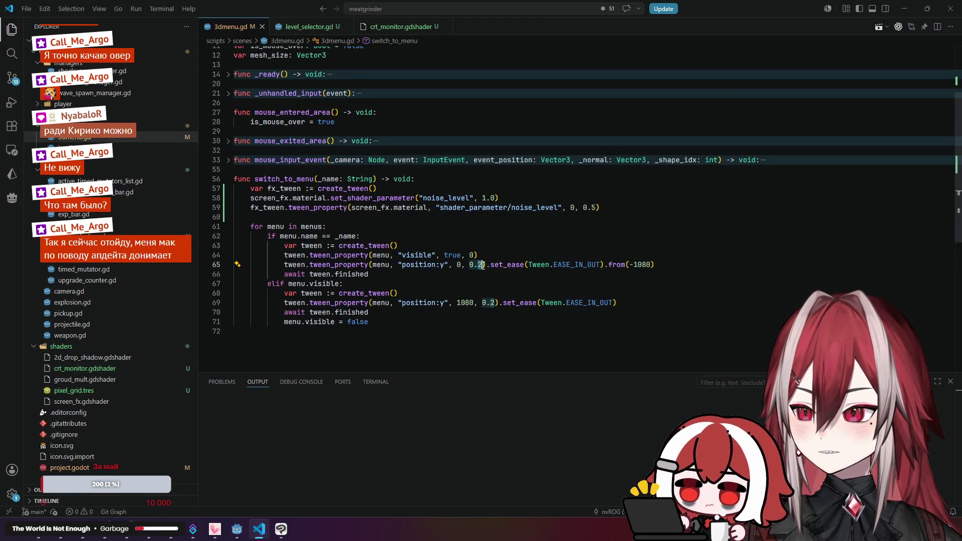
key(BackSpace)
text(4)
click(495, 303)
key(BackSpace)
text(4)
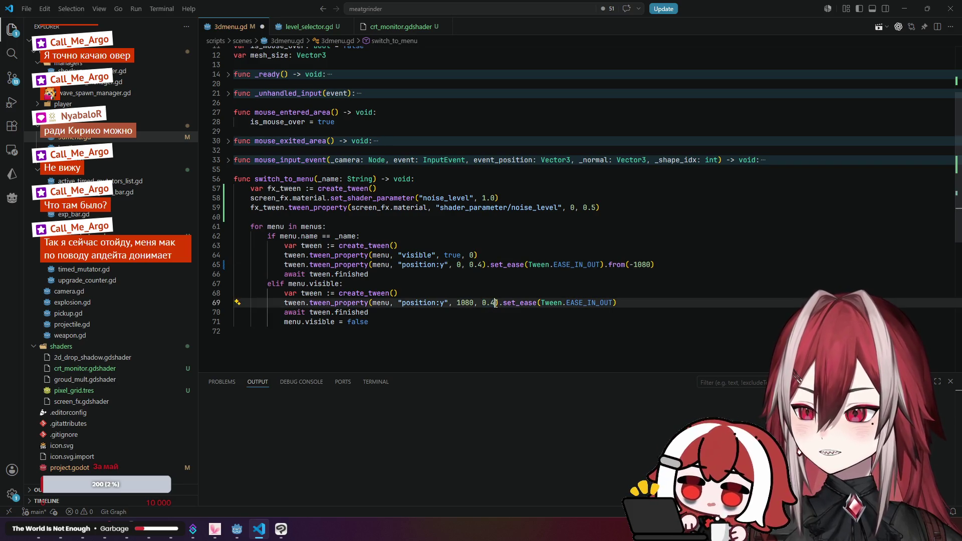
drag(583, 208, 597, 208)
text(1)
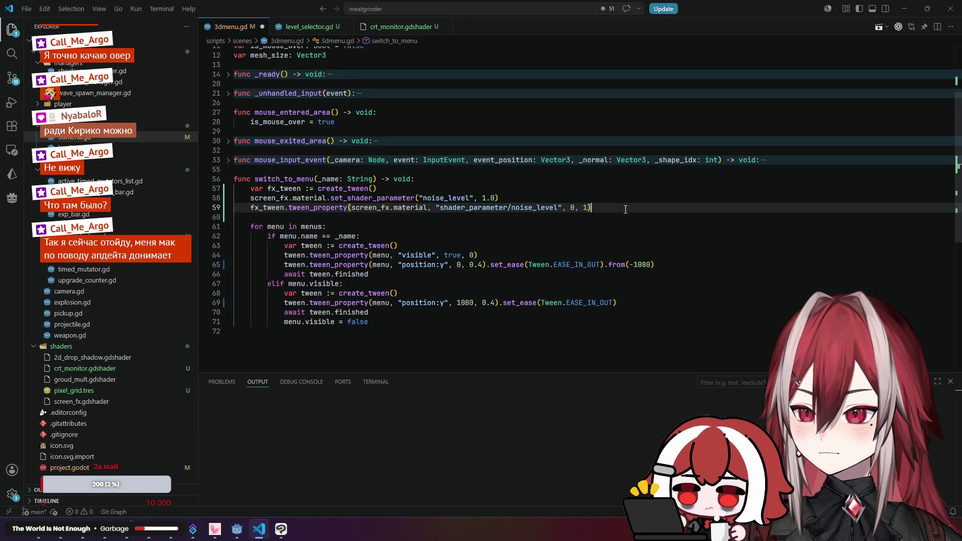
- Run the game to test the longer transitions, close it, and return to the script
key(alt+Tab)
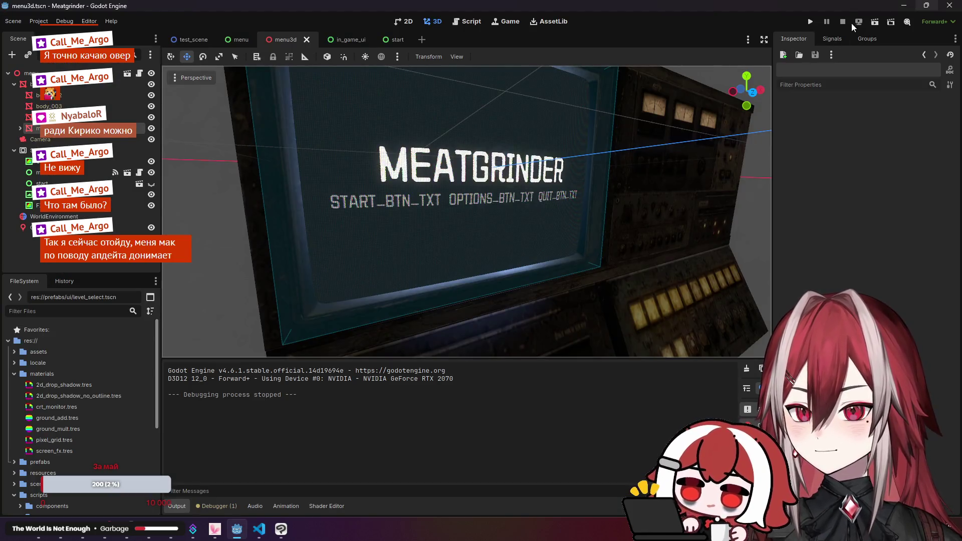
click(811, 22)
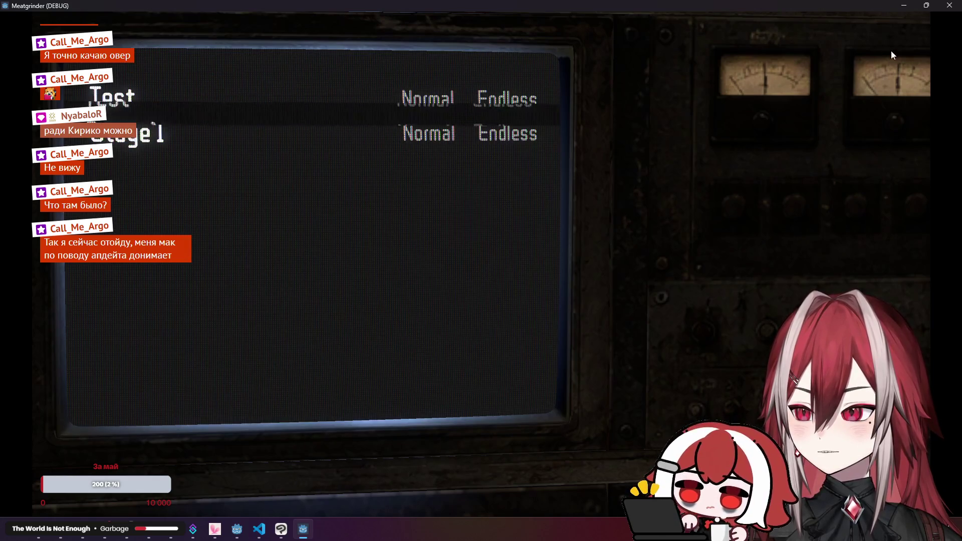
click(950, 11)
key(alt+Tab)
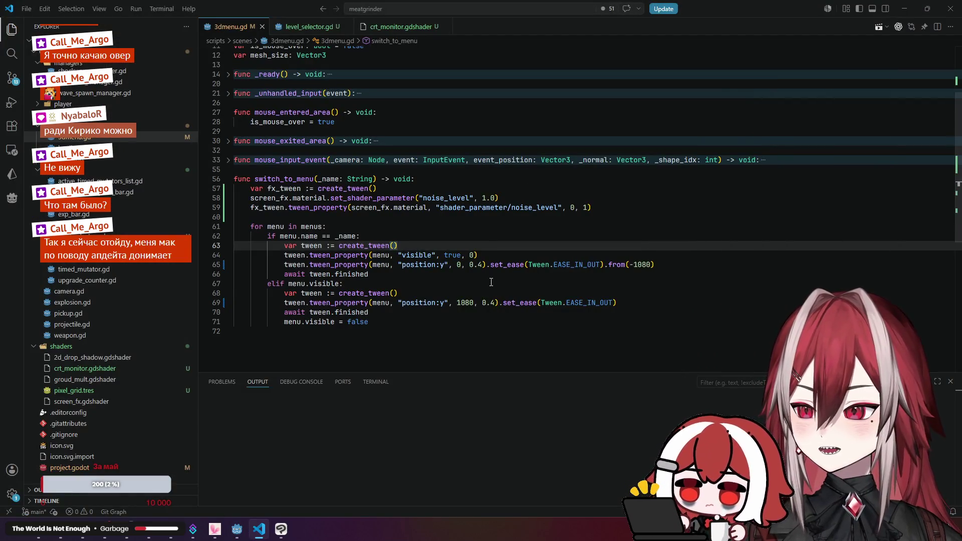
- Revert line 65's slide-in duration to 0.2 and run the game to test the timing
click(491, 282)
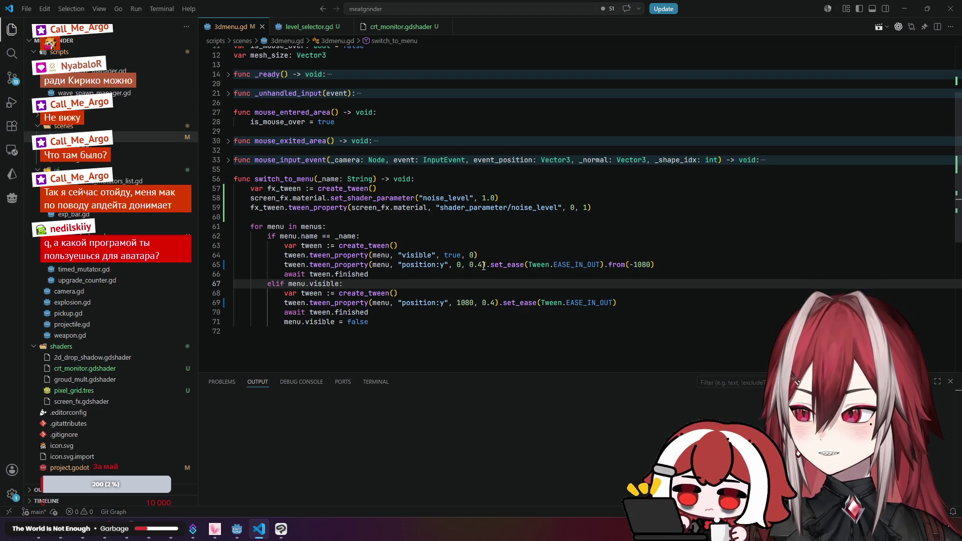
click(322, 236)
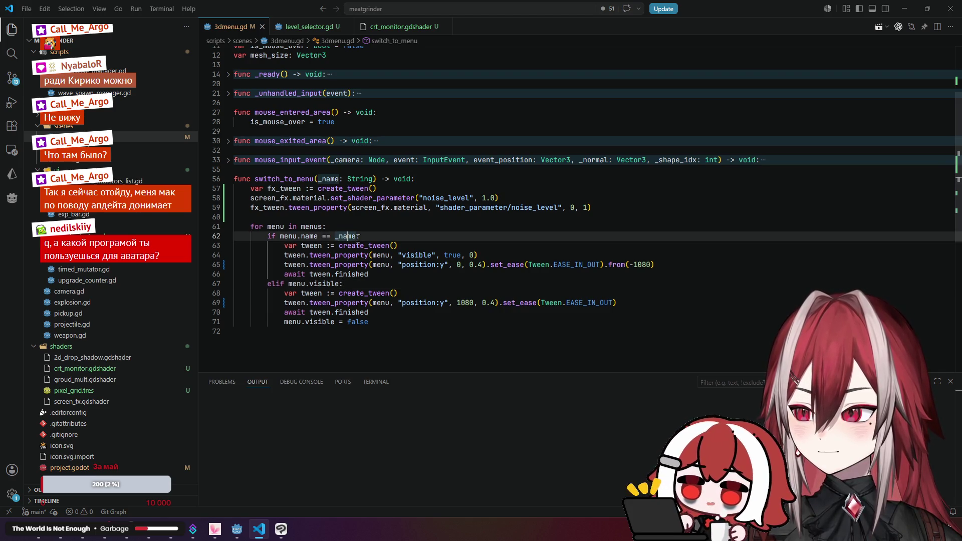
click(484, 267)
key(BackSpace)
text(2)
click(506, 247)
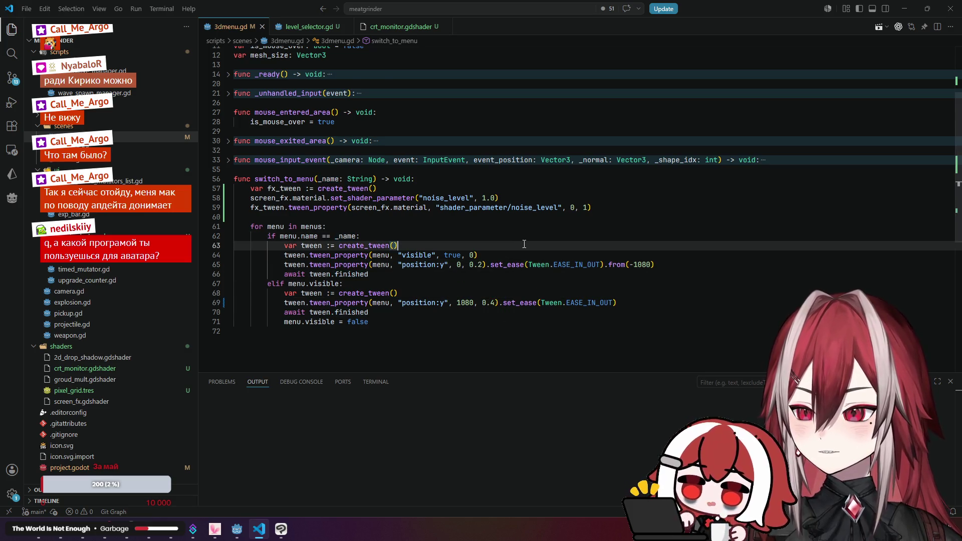
key(alt+Tab)
click(873, 22)
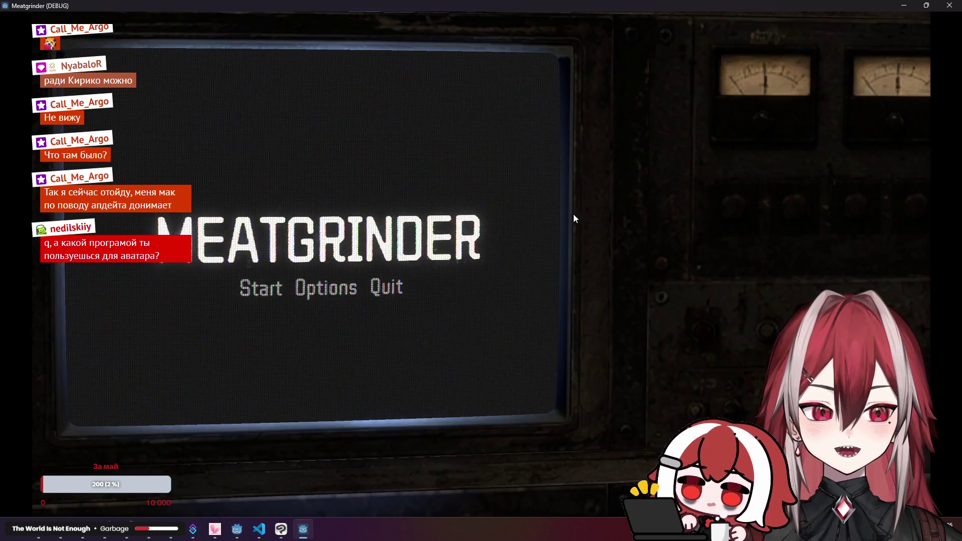
- Move the avatar window aside, press Start to watch the stage-select transition, and close the game
key(super+shift+s)
drag(462, 142, 304, 130)
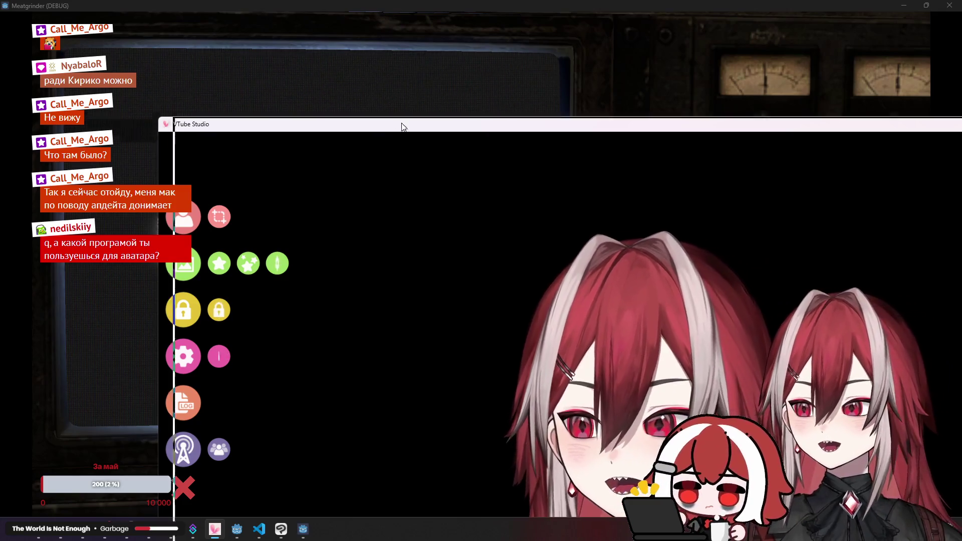
click(402, 114)
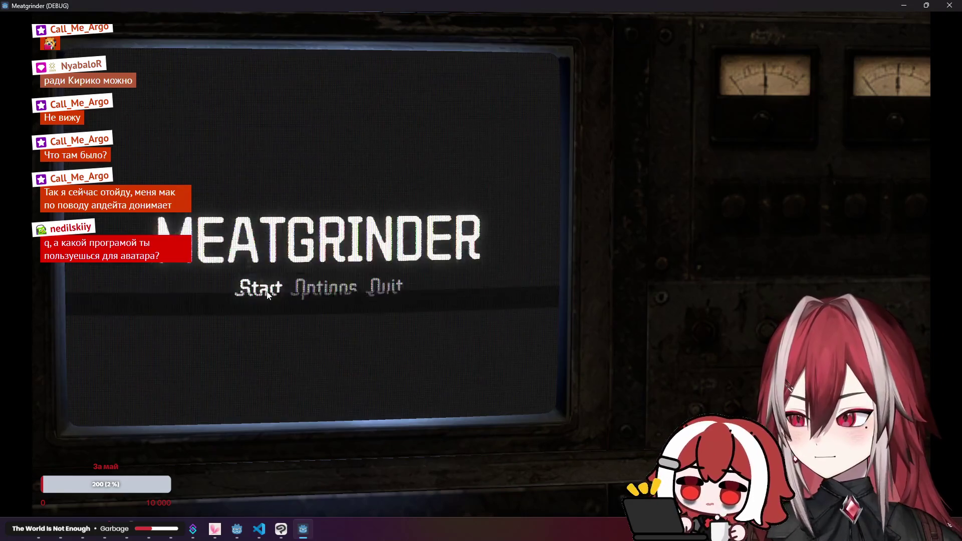
click(267, 291)
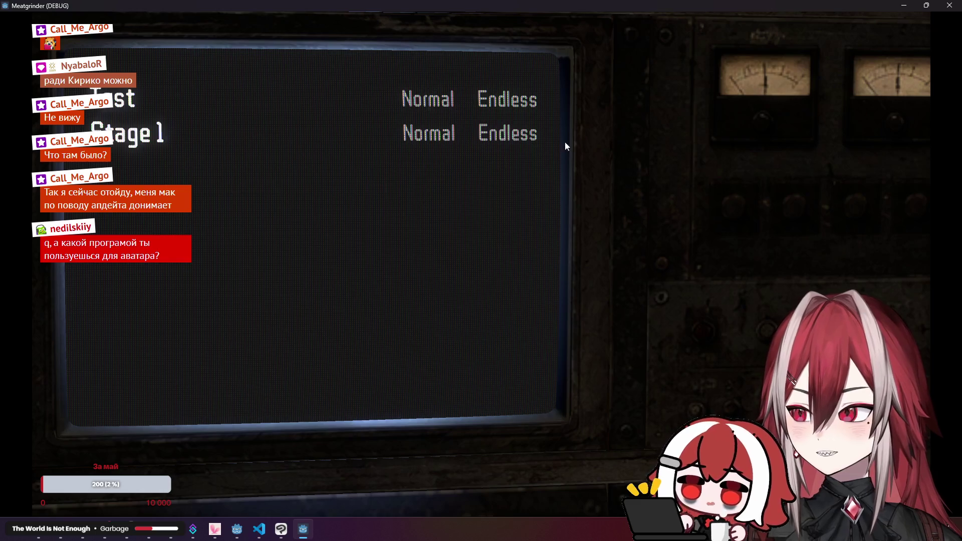
click(949, 5)
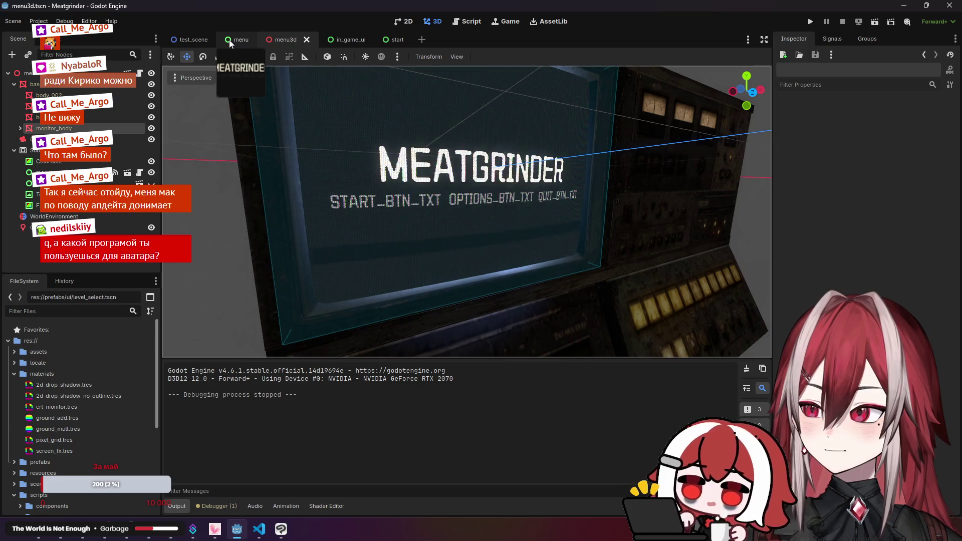
- Open start.tscn and inspect its VBoxContainer, LevelsList and root start nodes
click(393, 40)
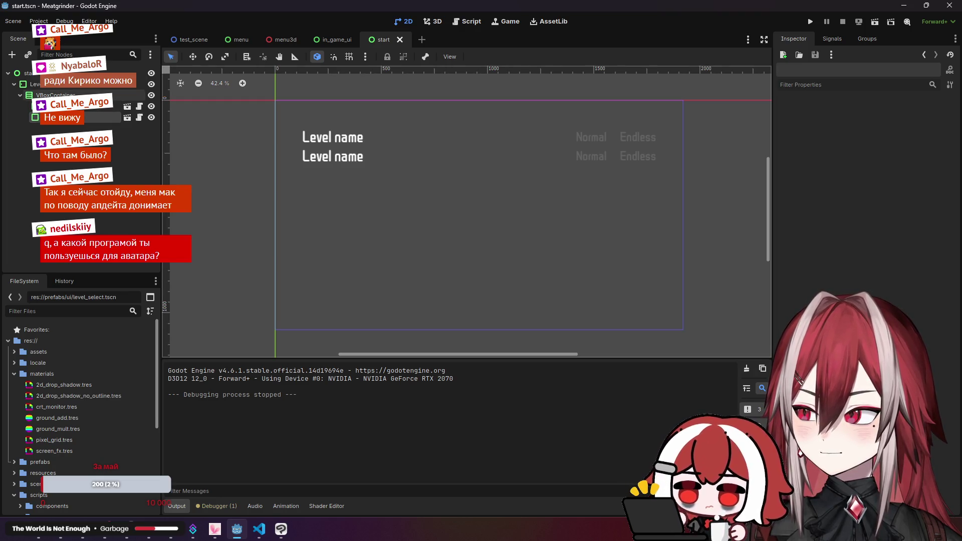
click(21, 98)
click(36, 86)
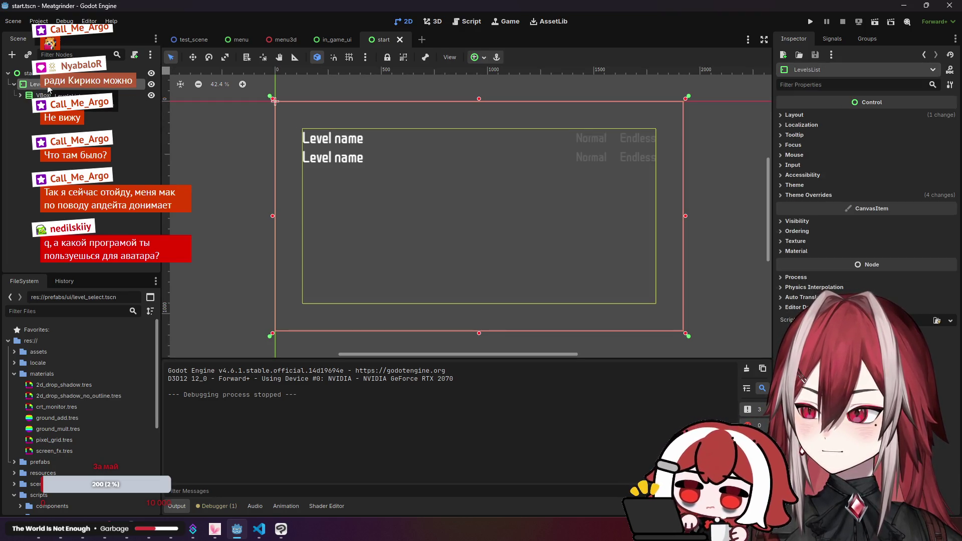
click(274, 100)
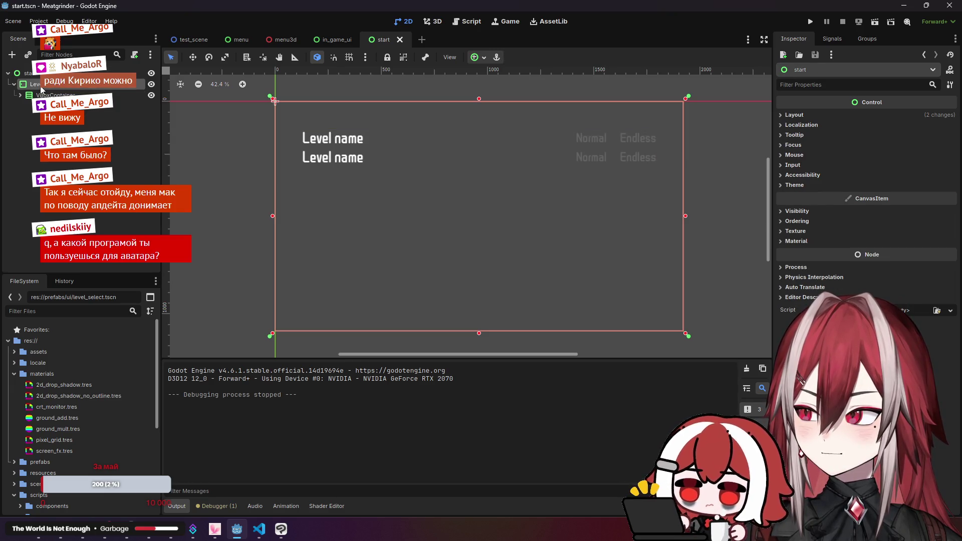
click(52, 132)
click(35, 86)
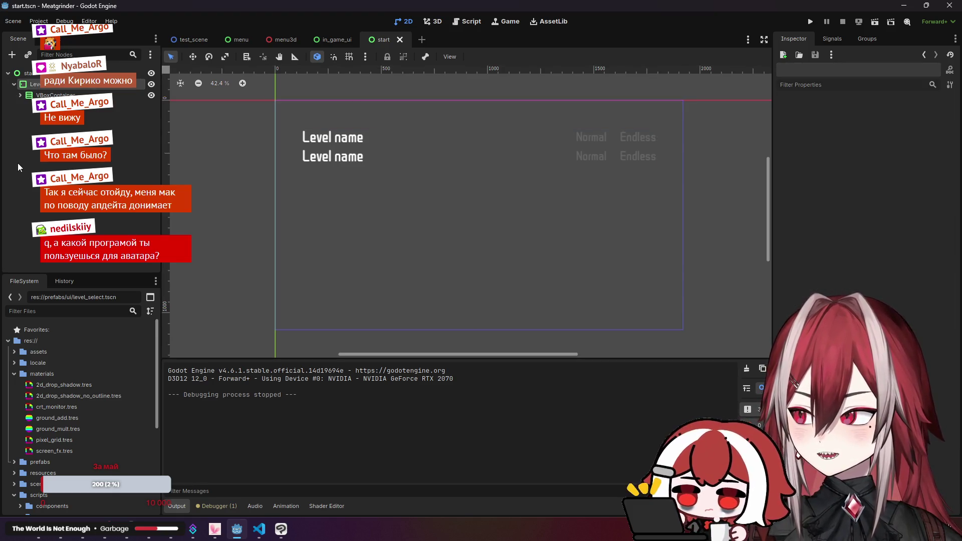
click(27, 73)
right_click(42, 75)
- Add a Button child node named Back under the root start node
click(101, 89)
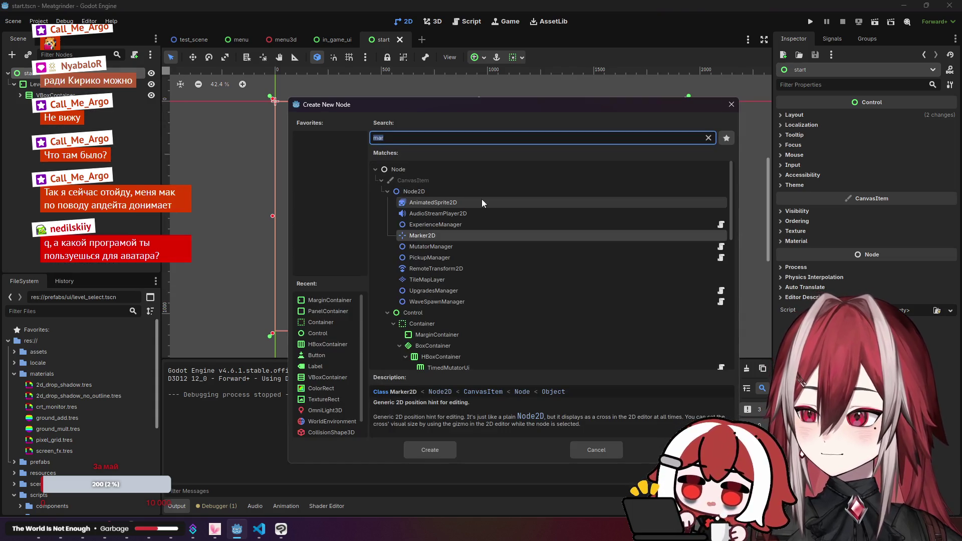
text(but)
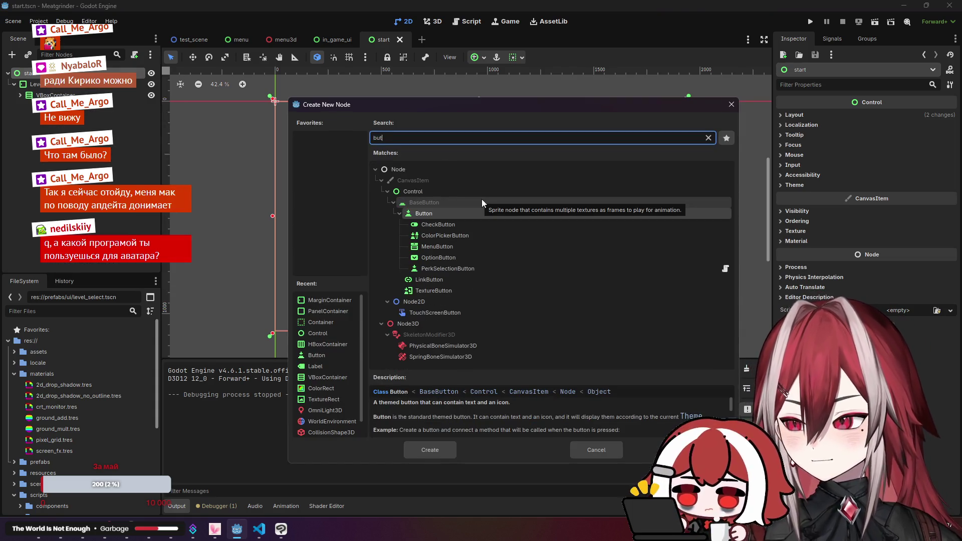
click(446, 450)
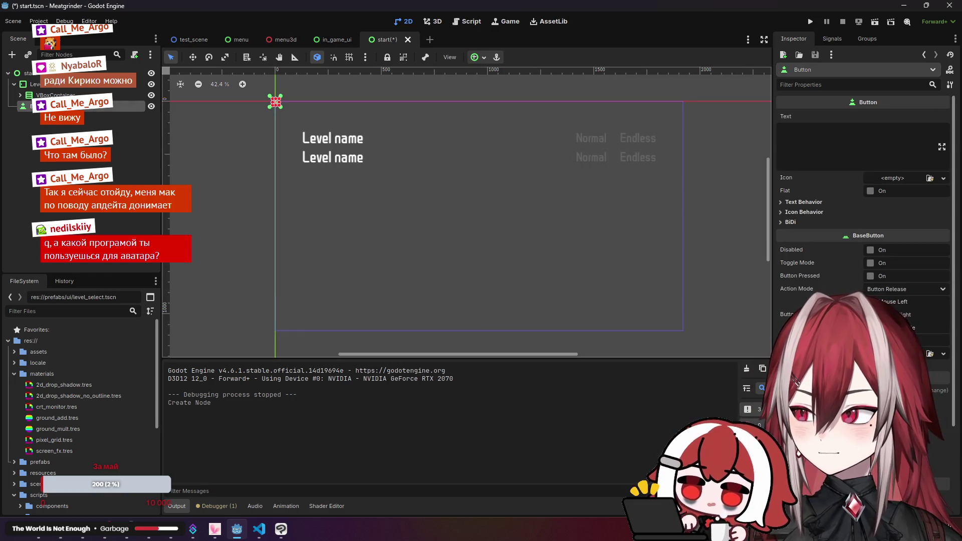
key(Return)
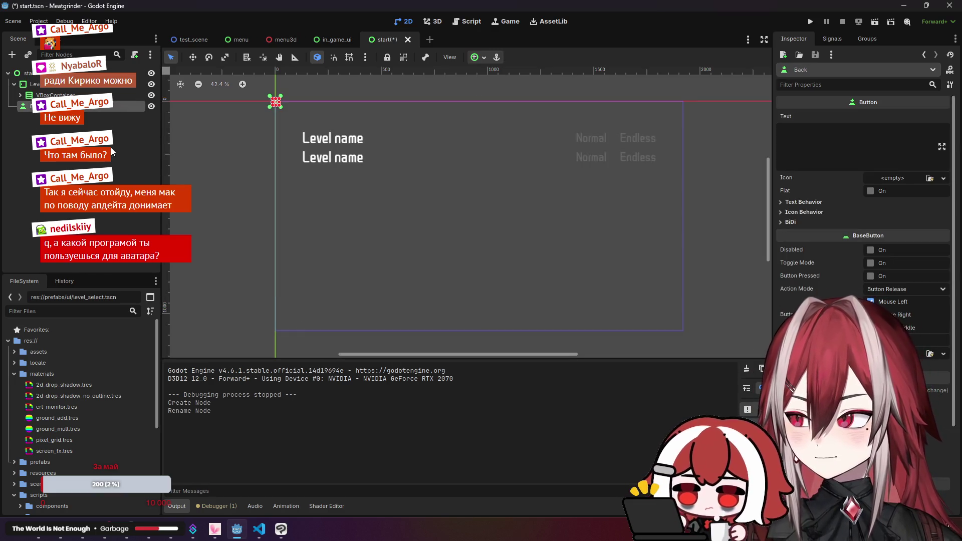
- Give the Back button the label text 'Back' and apply the game's theme
click(812, 161)
text(B)
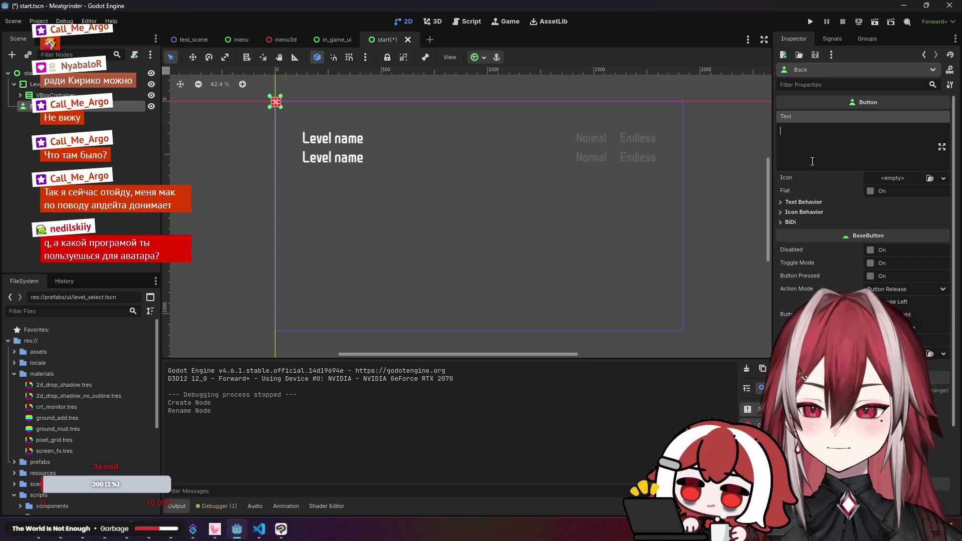
text(ack)
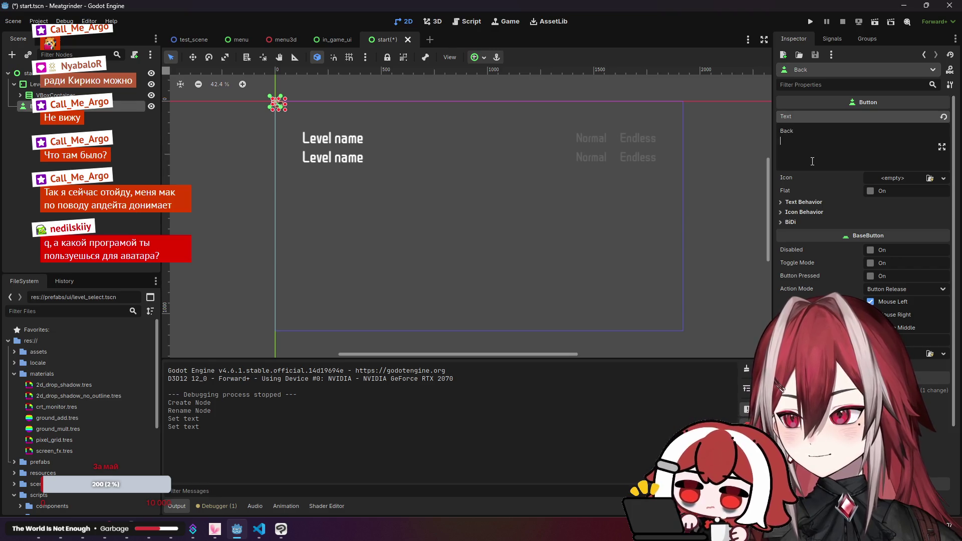
click(274, 120)
scroll(275, 119, up, 1)
scroll(274, 123, up, 3)
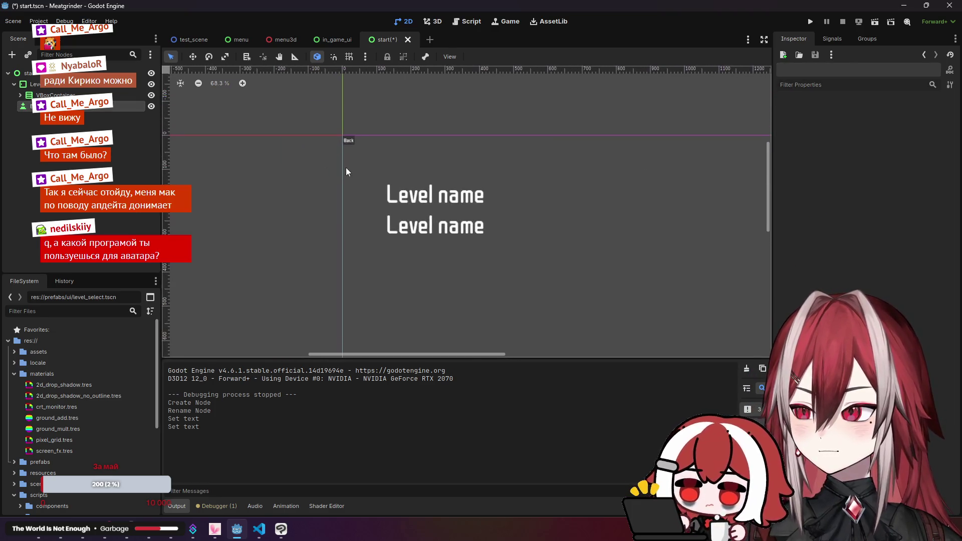
click(346, 141)
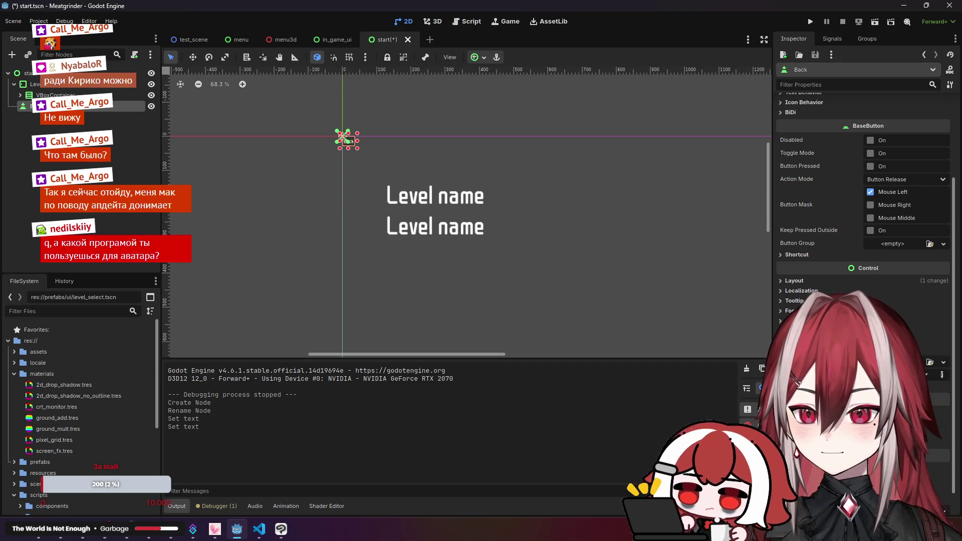
key(Return)
- Switch the Back button's Layout Mode to Anchors with the Bottom Left preset
click(424, 157)
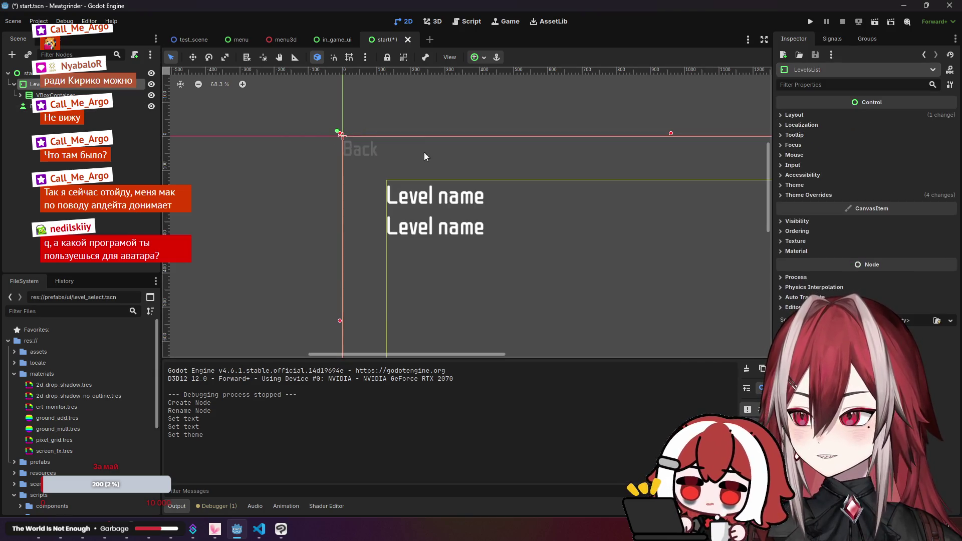
click(358, 148)
scroll(350, 150, down, 2)
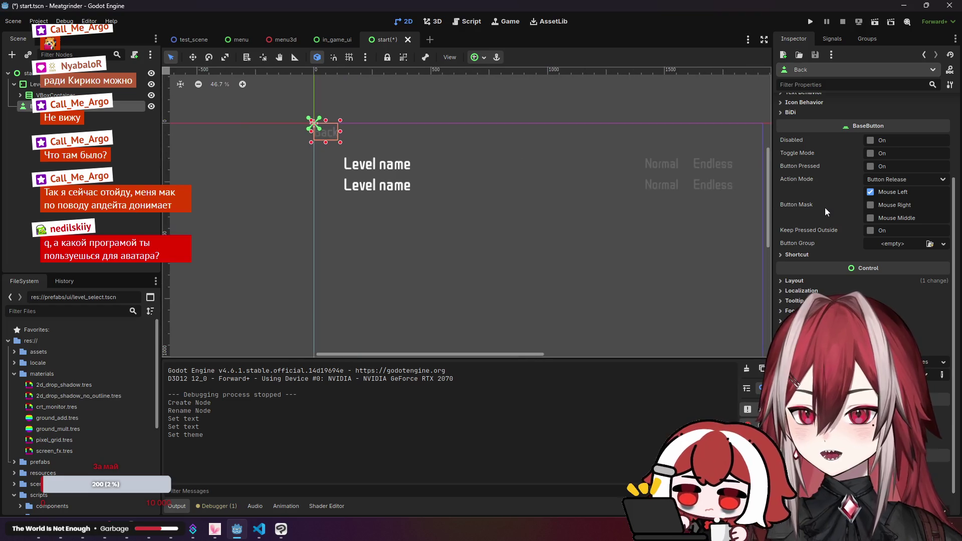
click(802, 202)
click(800, 202)
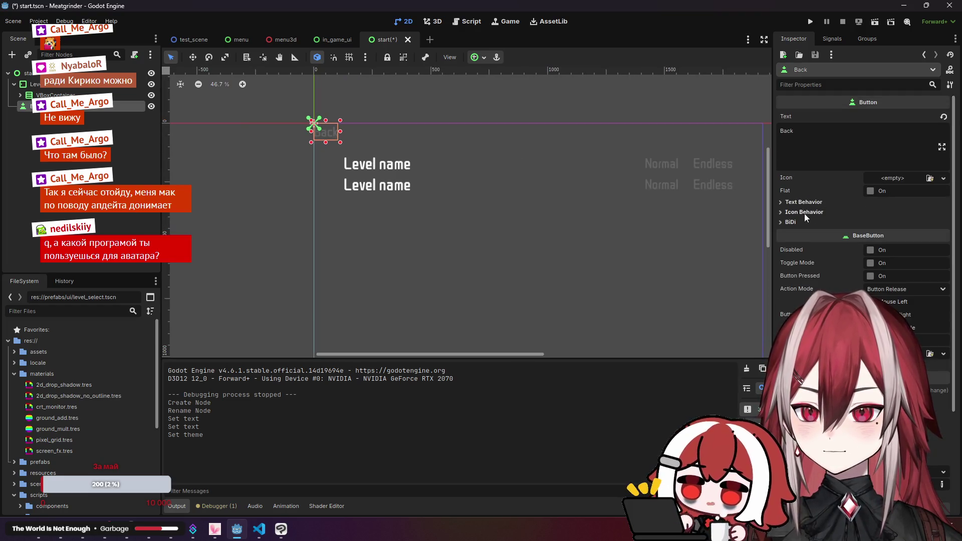
scroll(803, 263, down, 5)
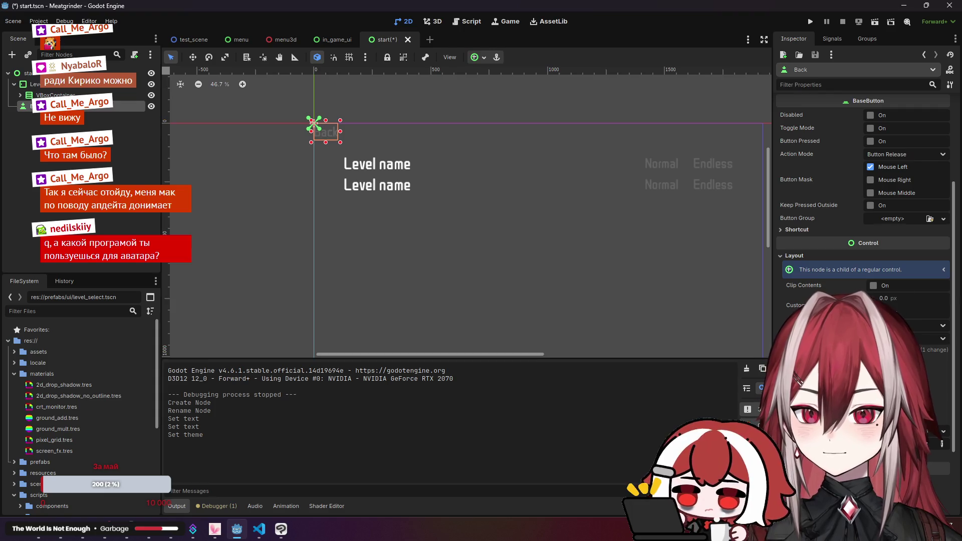
click(907, 298)
click(907, 321)
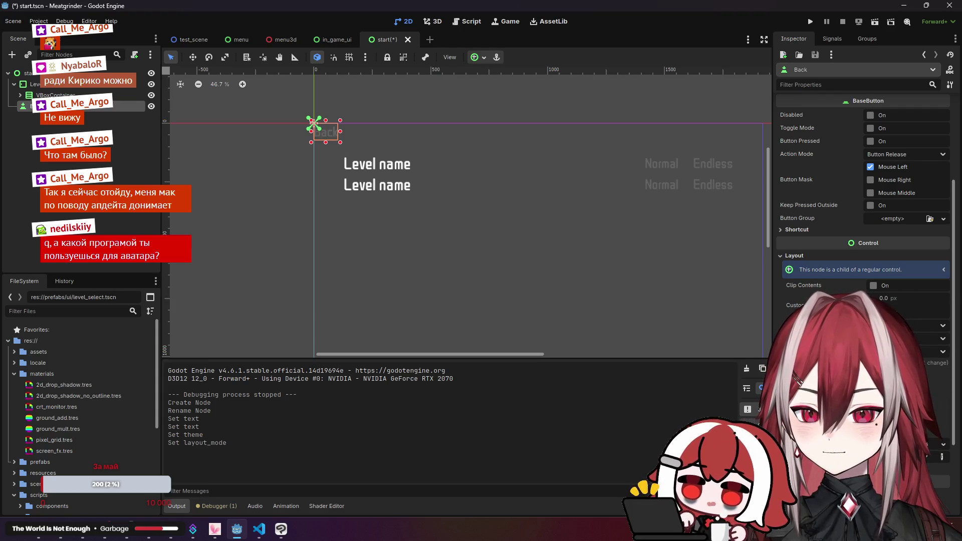
click(907, 304)
click(917, 370)
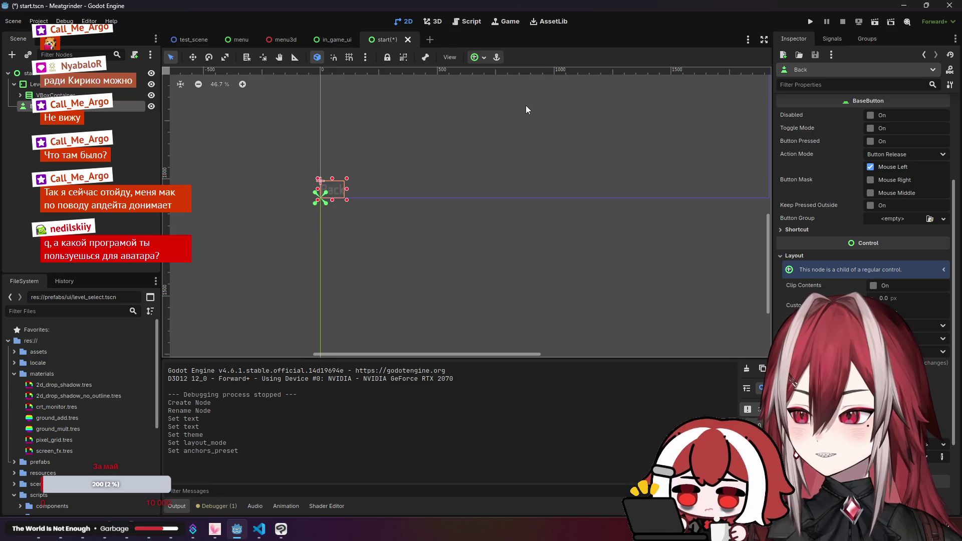
double_click(90, 95)
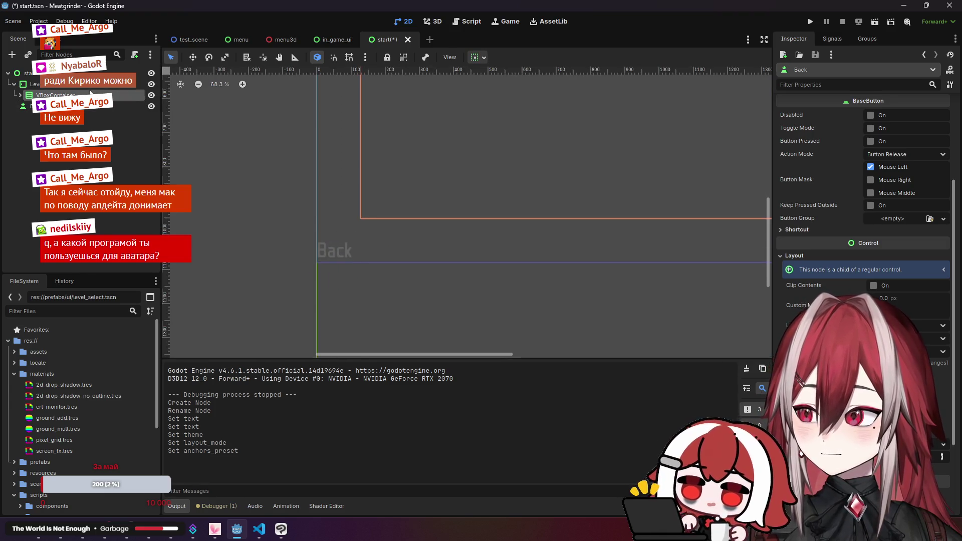
click(91, 106)
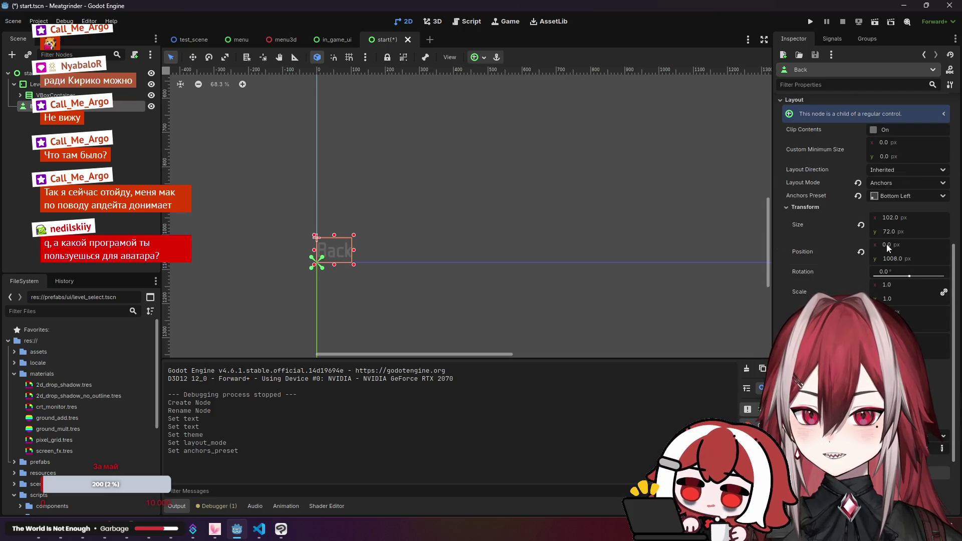
- Set the Back button's position to x 128 and y 1008-128
click(887, 248)
text(6)
key(BackSpace)
text(12)
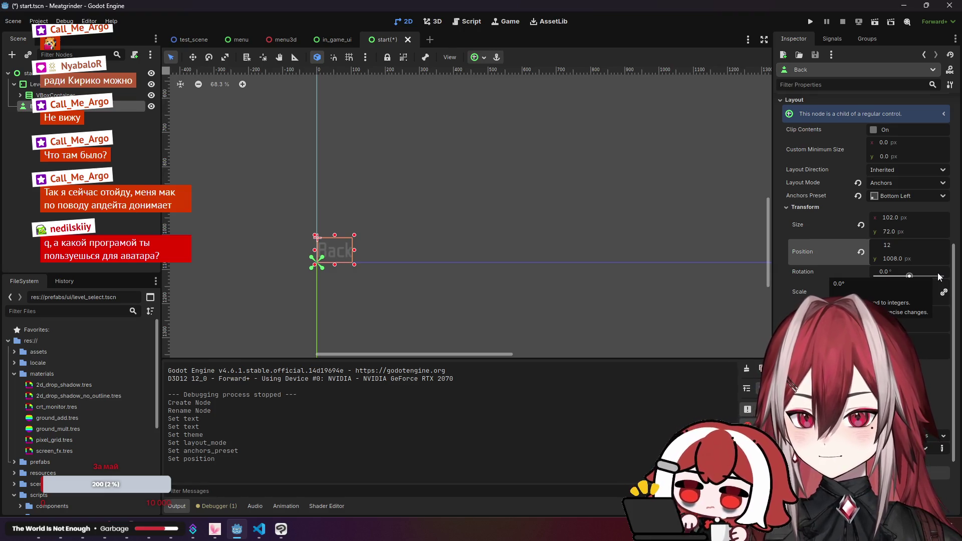
text(8)
key(Return)
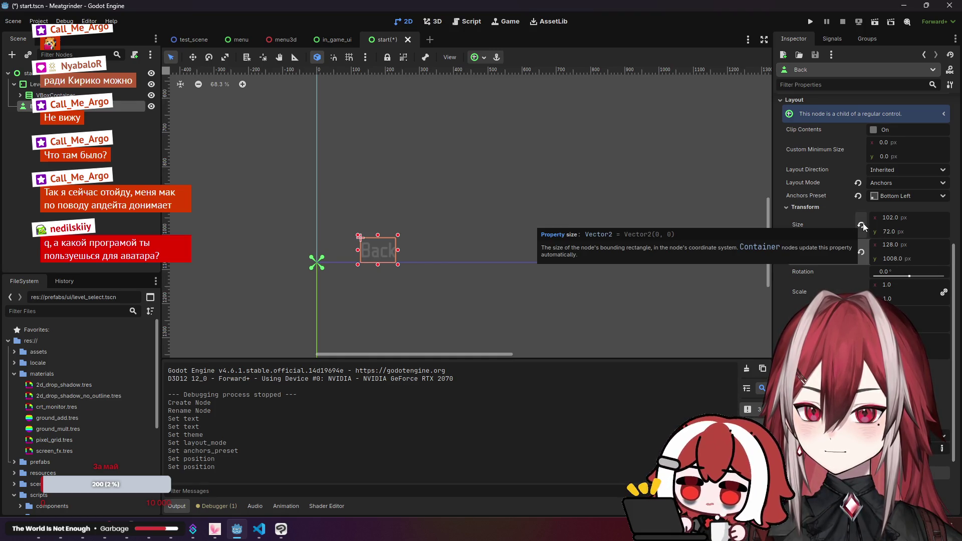
click(890, 258)
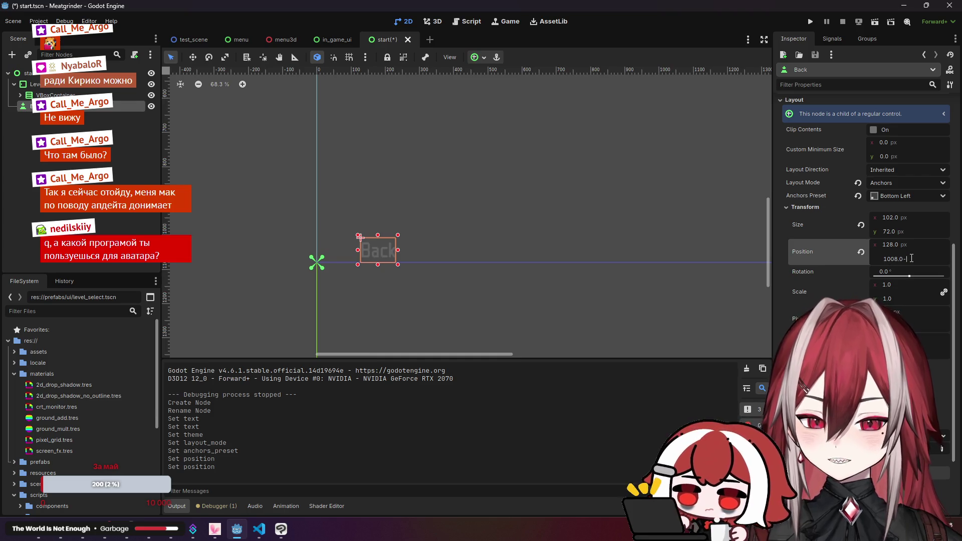
text(-1)
key(Return)
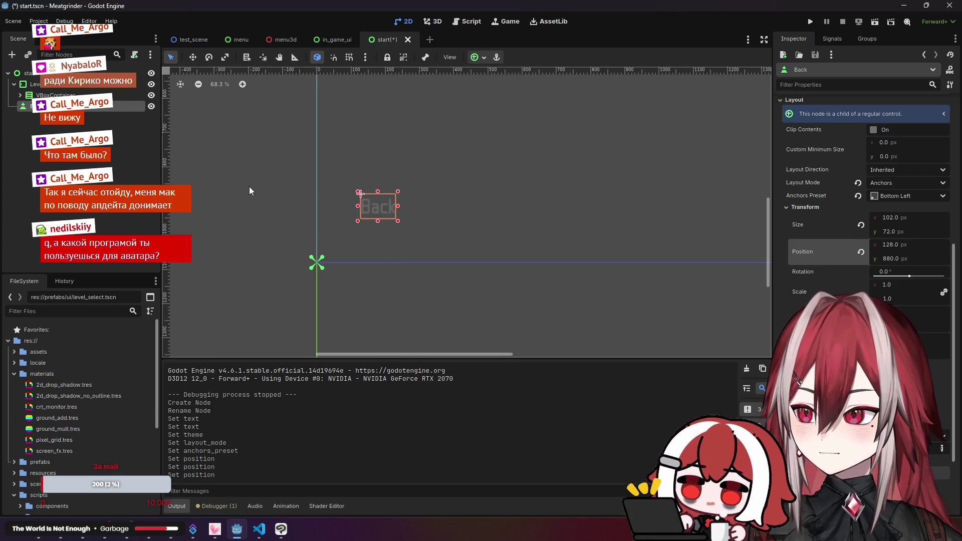
- Change the Back button's y to 880+72, then drag it up to y 917
click(249, 187)
scroll(245, 187, down, 5)
drag(277, 192, 289, 237)
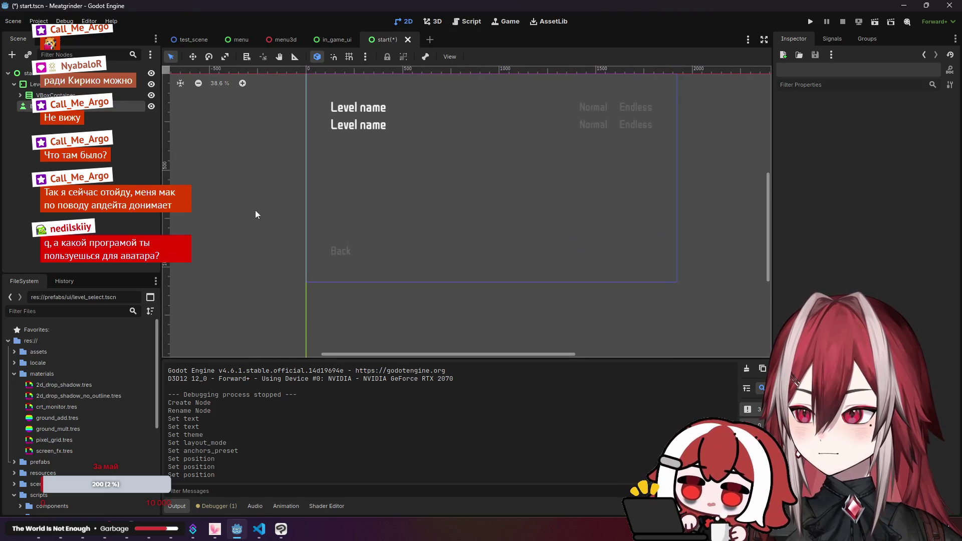
click(84, 107)
click(920, 259)
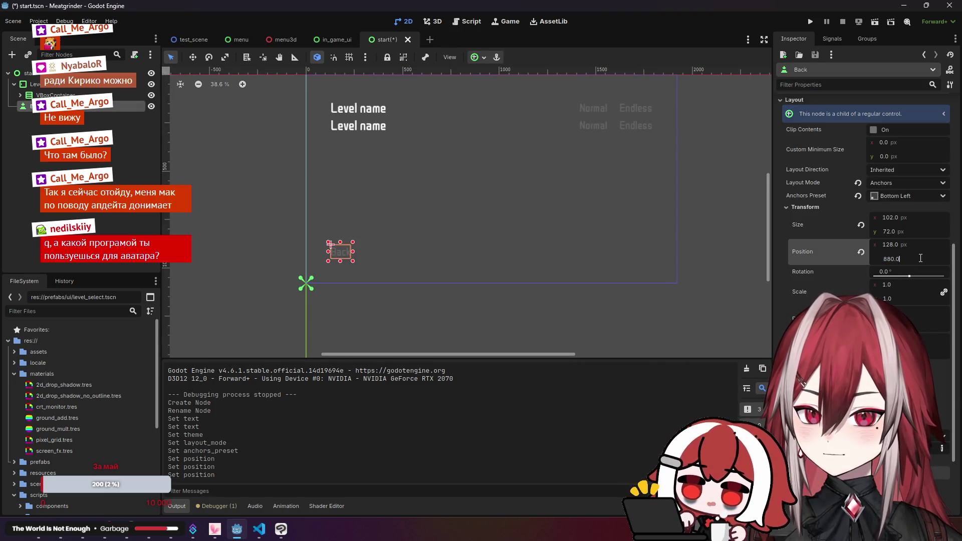
text(+72)
key(Return)
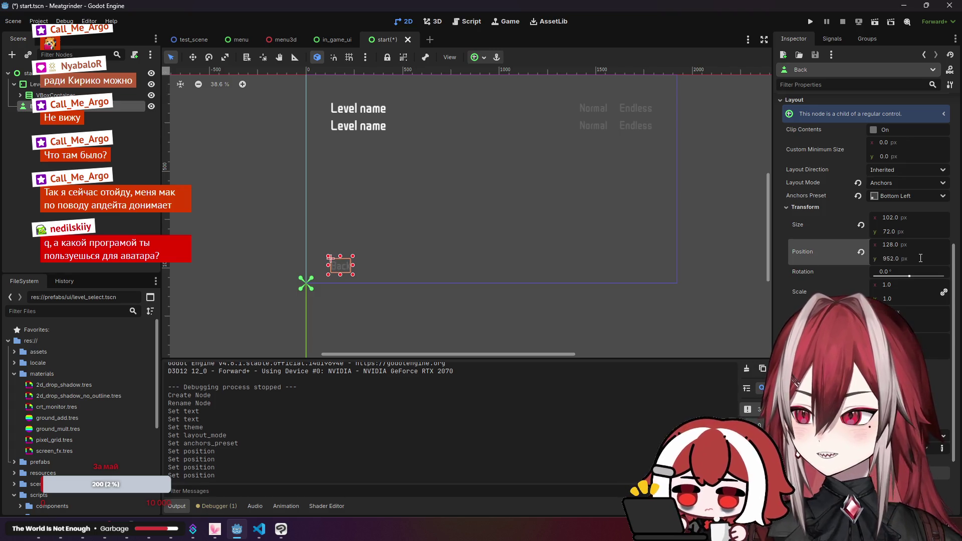
scroll(329, 279, up, 3)
scroll(329, 278, up, 4)
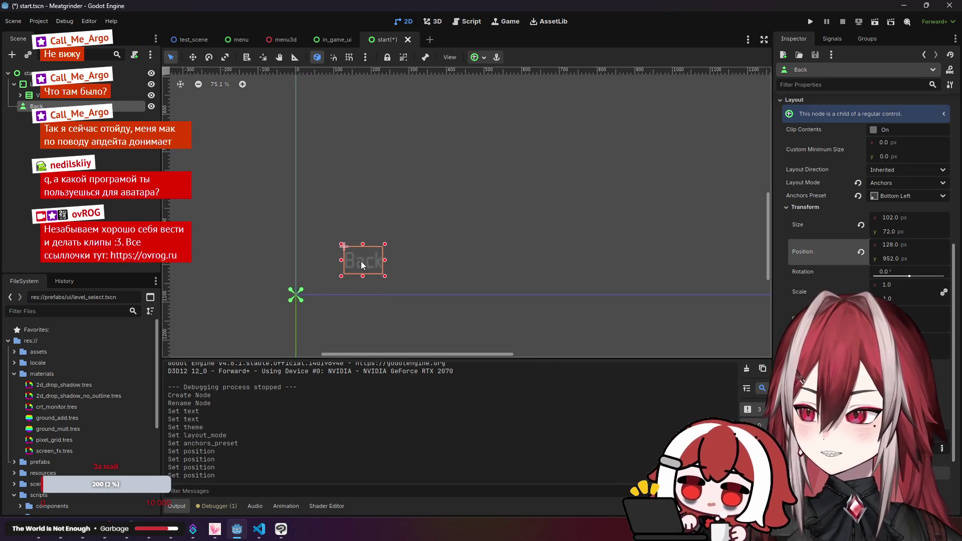
drag(360, 259, 361, 246)
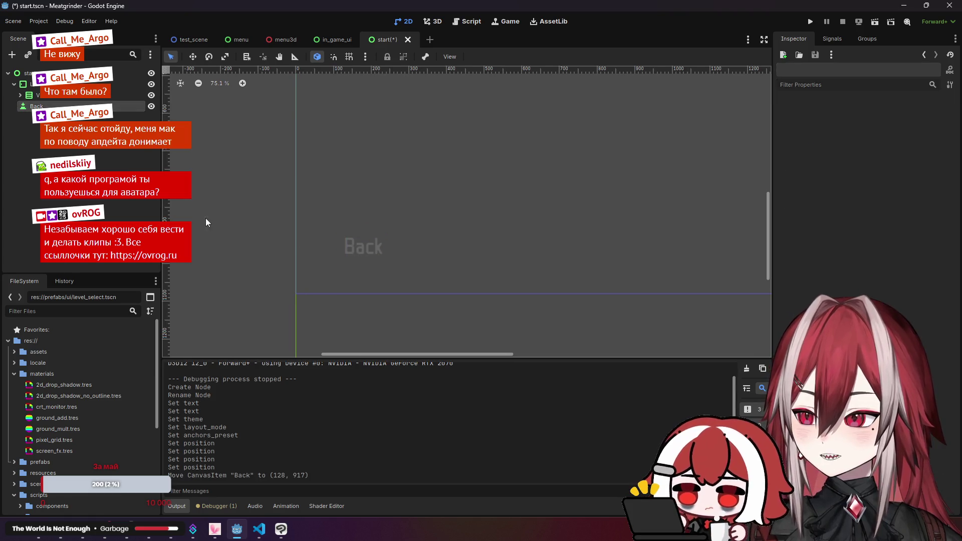
click(53, 84)
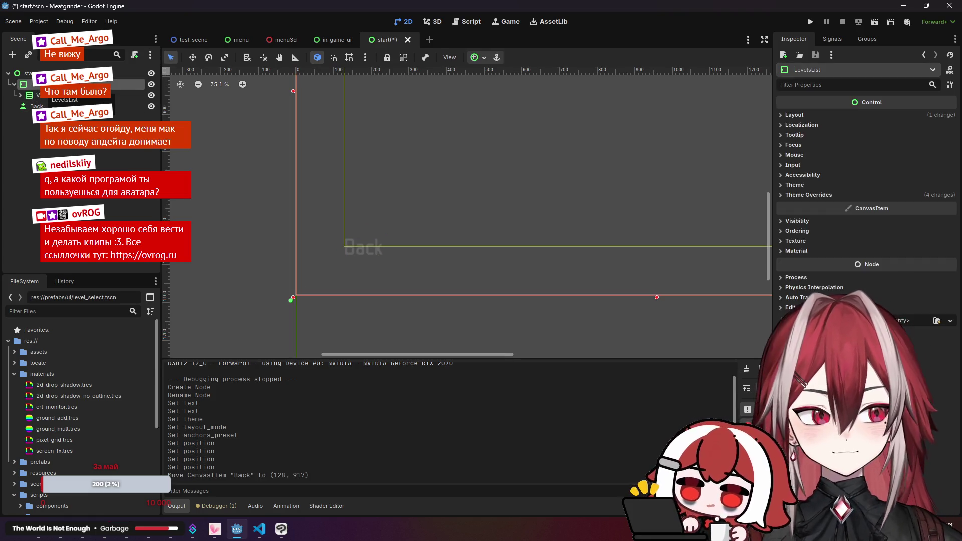
click(551, 150)
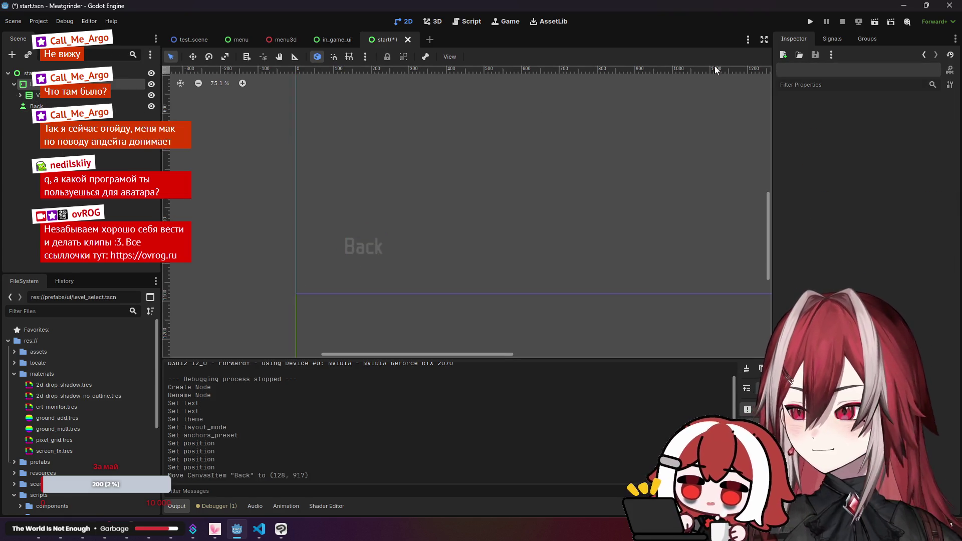
- Run the game, open level select to check the bottom-left Back button, then close it
click(809, 22)
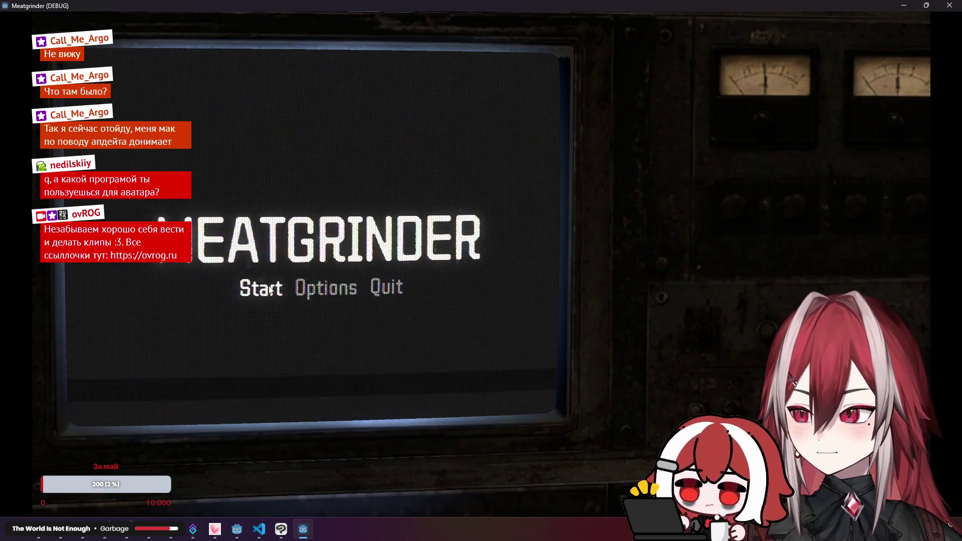
click(269, 289)
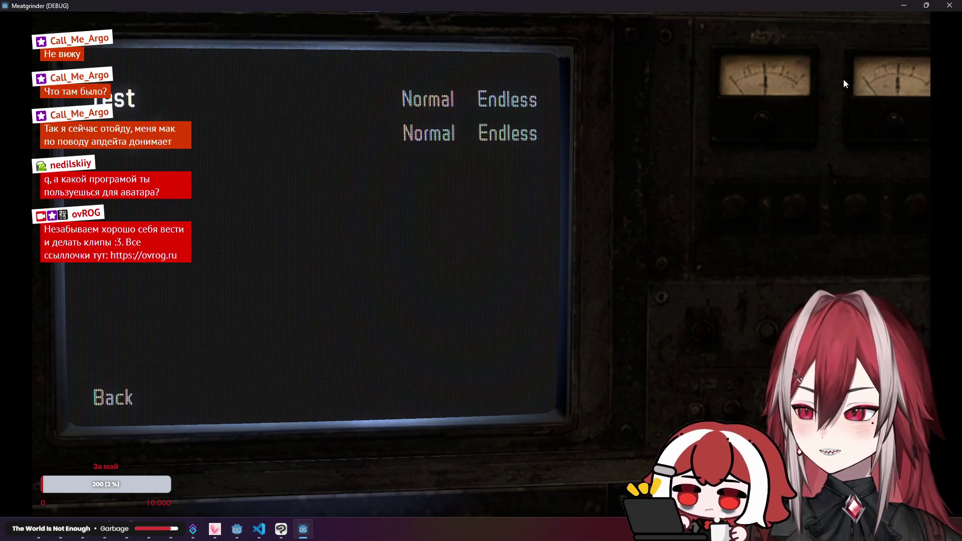
click(949, 6)
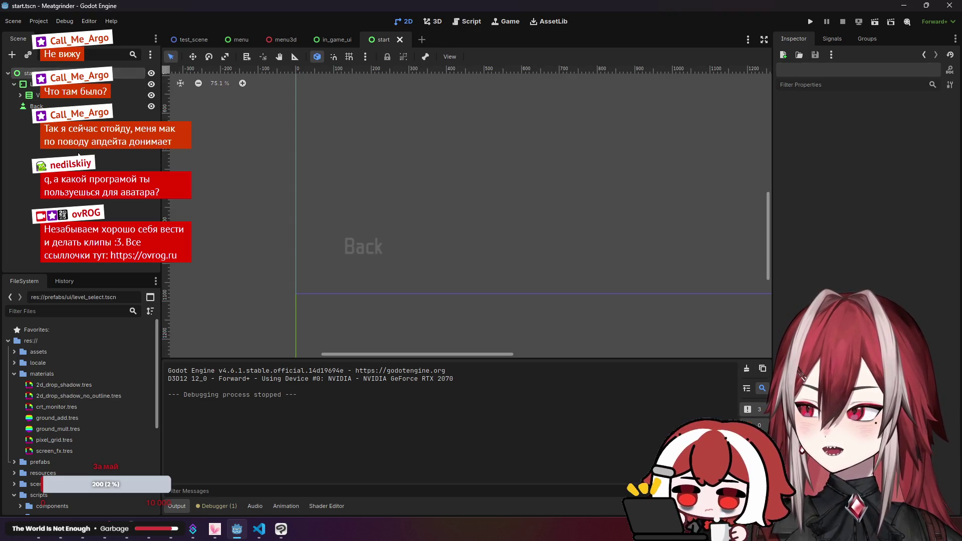
- In VS Code, expand the scenes and ui script folders to reveal level_selector.gd
click(259, 529)
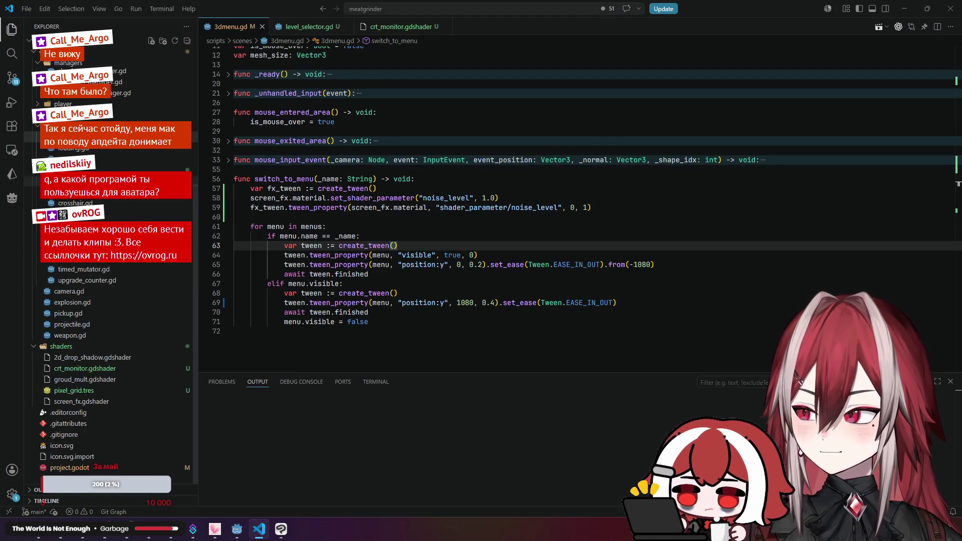
click(38, 181)
click(38, 236)
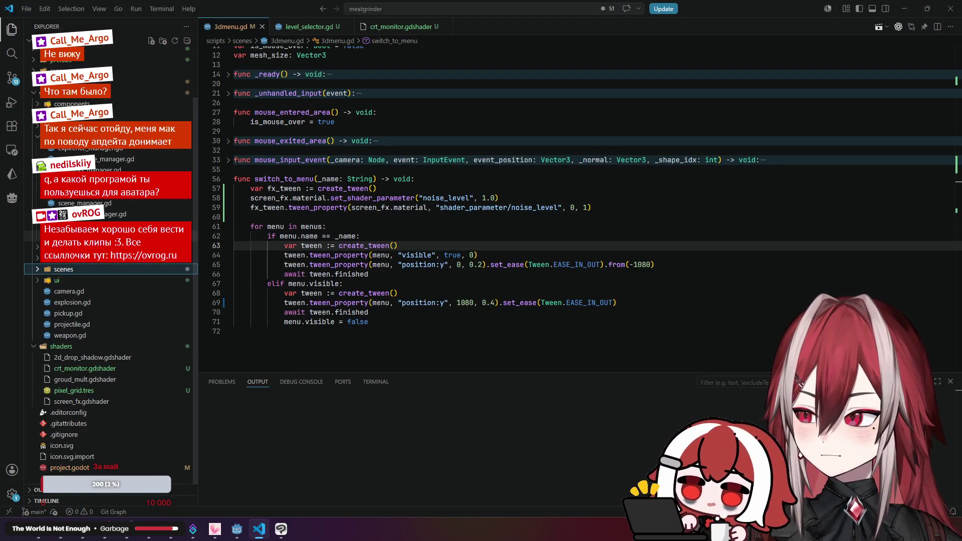
click(78, 269)
click(90, 314)
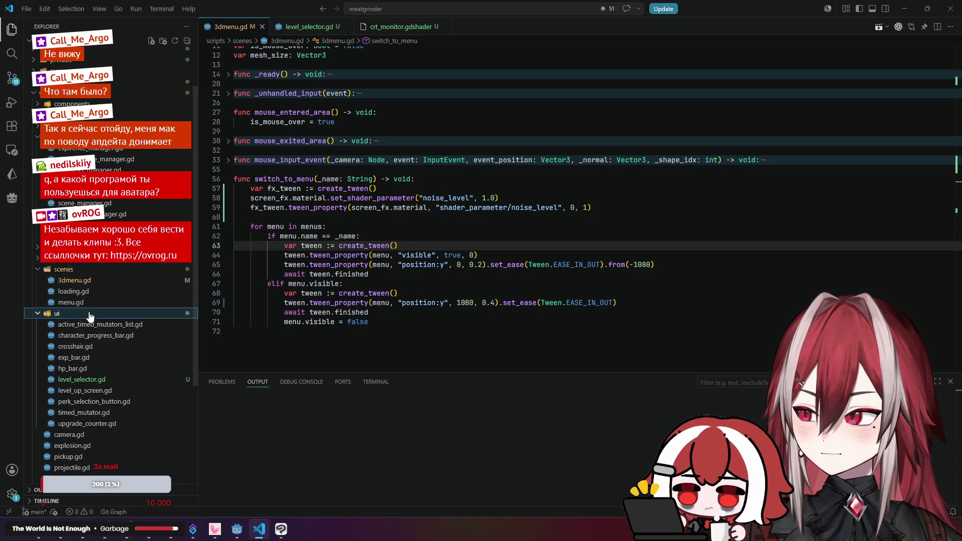
scroll(110, 361, down, 2)
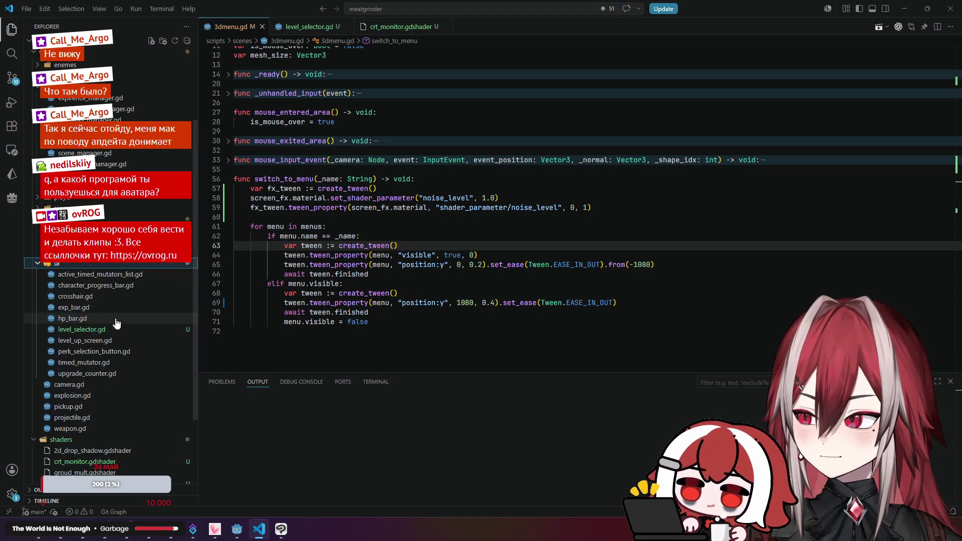
- Glance at the menu3d scene in Godot, then return to the 3dmenu.gd script
key(alt+Tab)
click(284, 40)
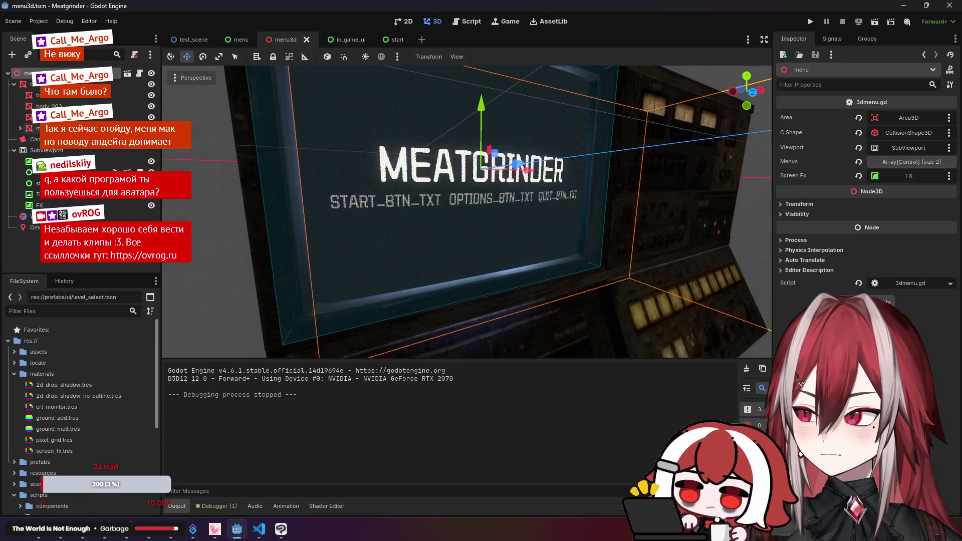
key(alt+Tab)
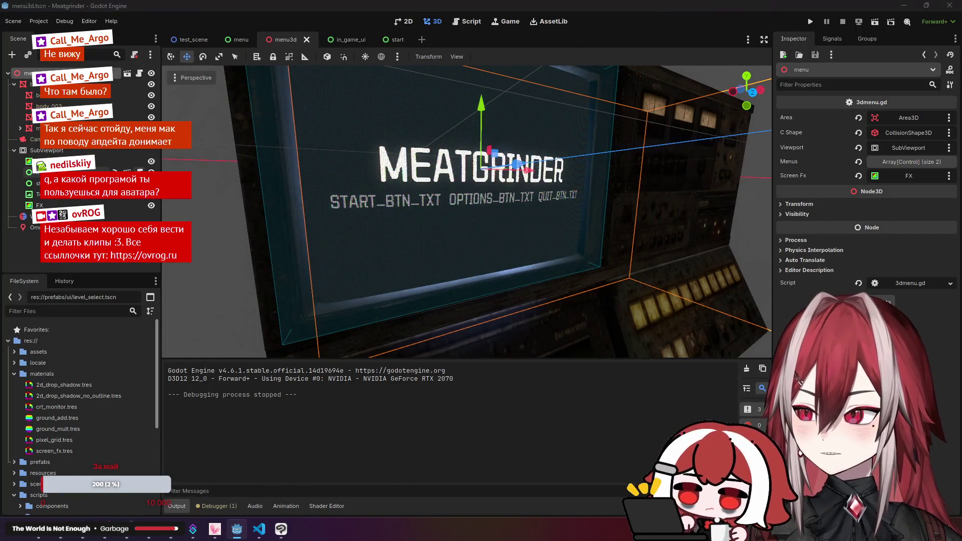
key(alt+Tab)
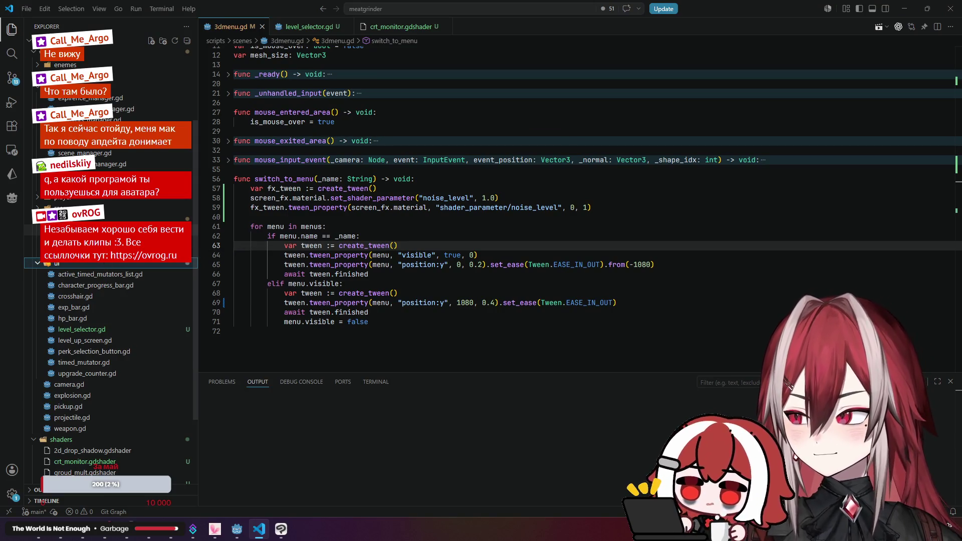
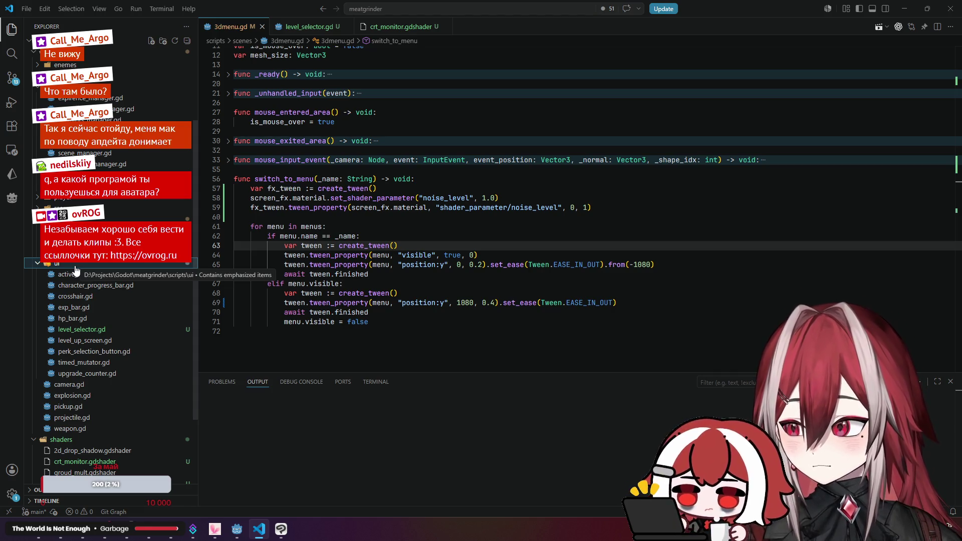
- Switch from VS Code's 3dmenu.gd to the Meatgrinder Godot editor showing menu3d
click(40, 538)
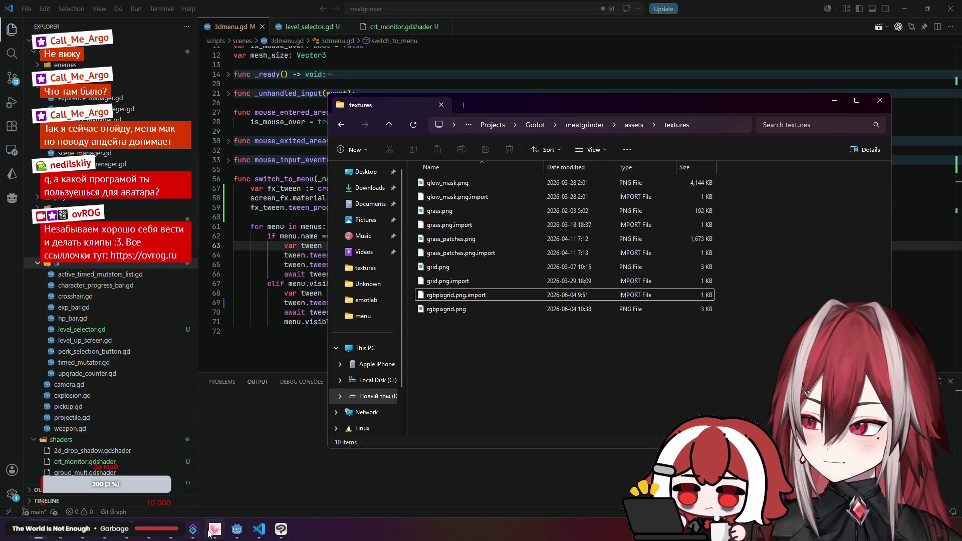
click(237, 529)
click(15, 373)
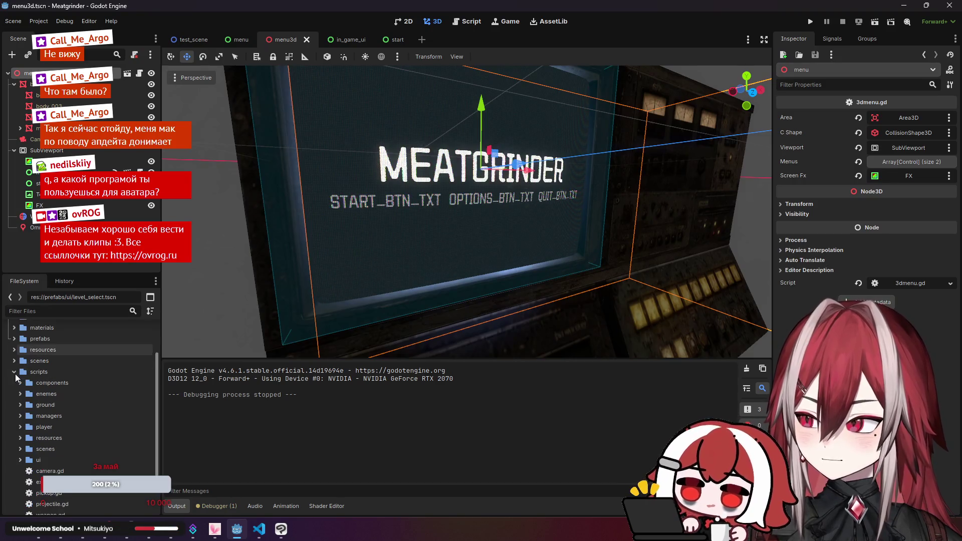
- Select menu.tscn and start.tscn in the scenes folder
click(15, 373)
click(15, 406)
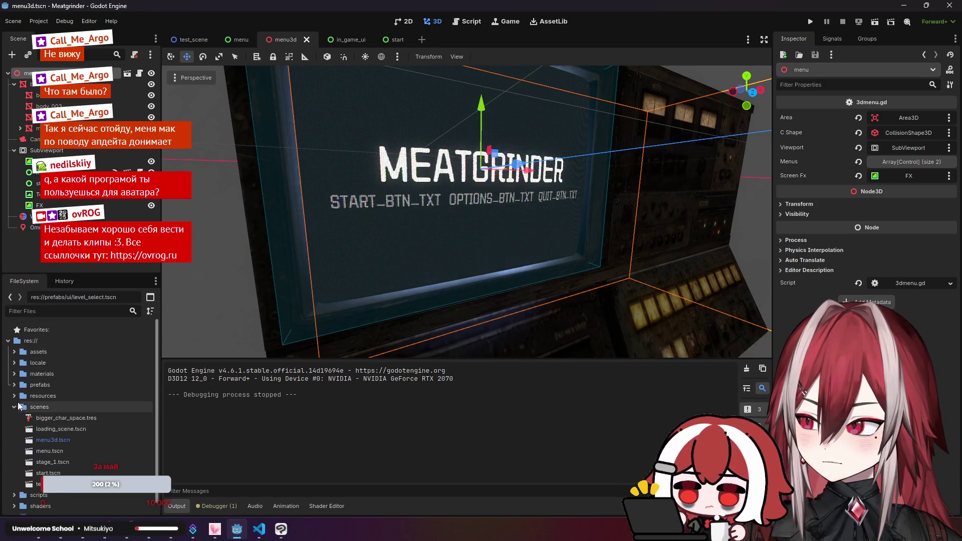
scroll(19, 406, down, 1)
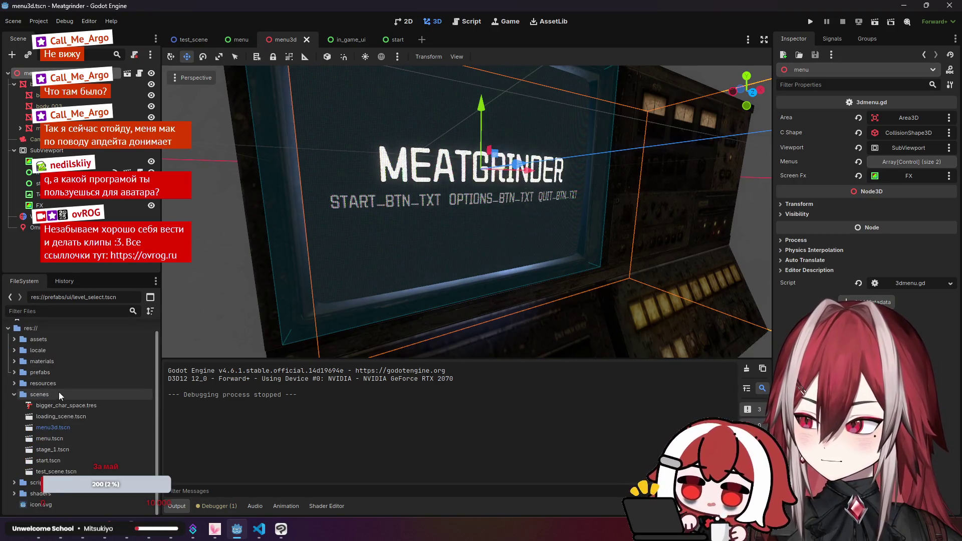
click(67, 440)
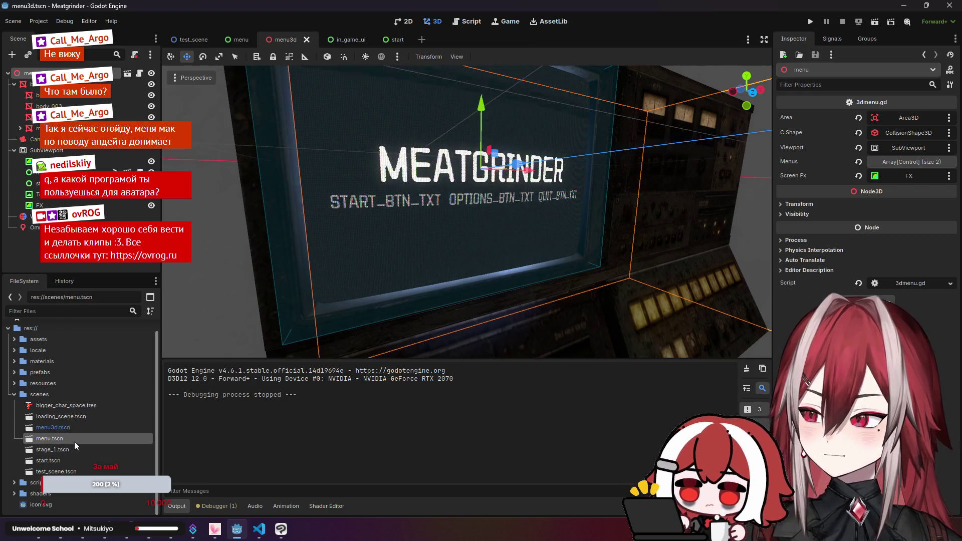
ctrl+click(70, 461)
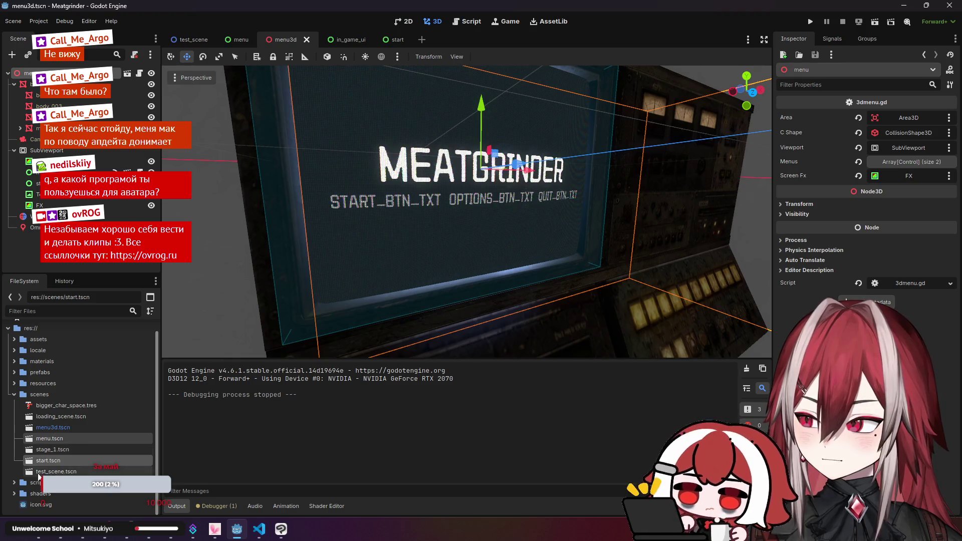
- Create a new folder named main_menu inside prefabs/ui
click(14, 373)
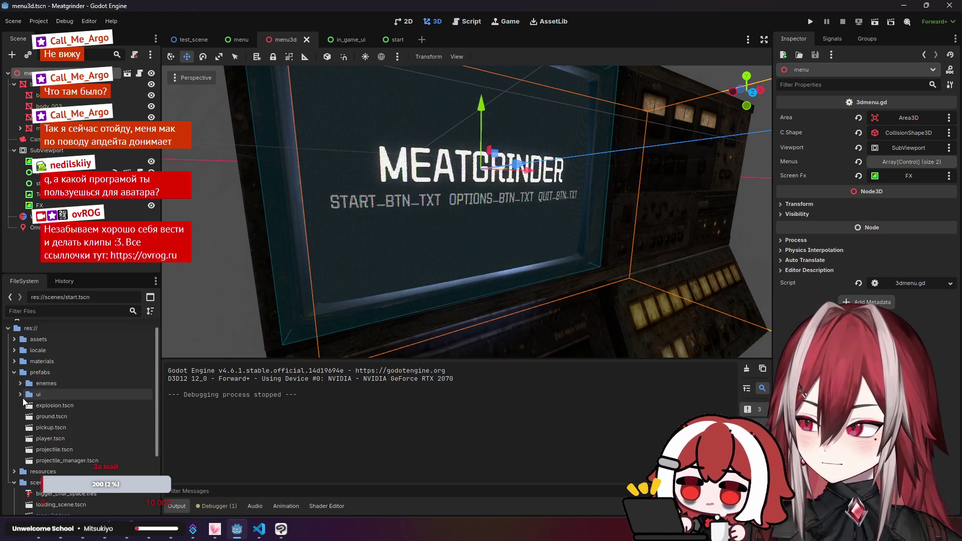
click(20, 394)
right_click(40, 392)
mouse_move(137, 343)
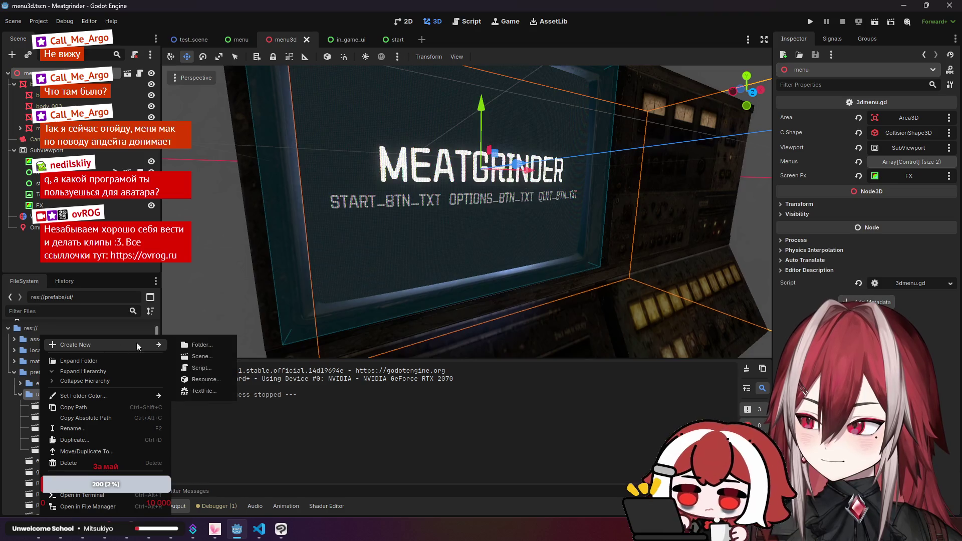
click(208, 345)
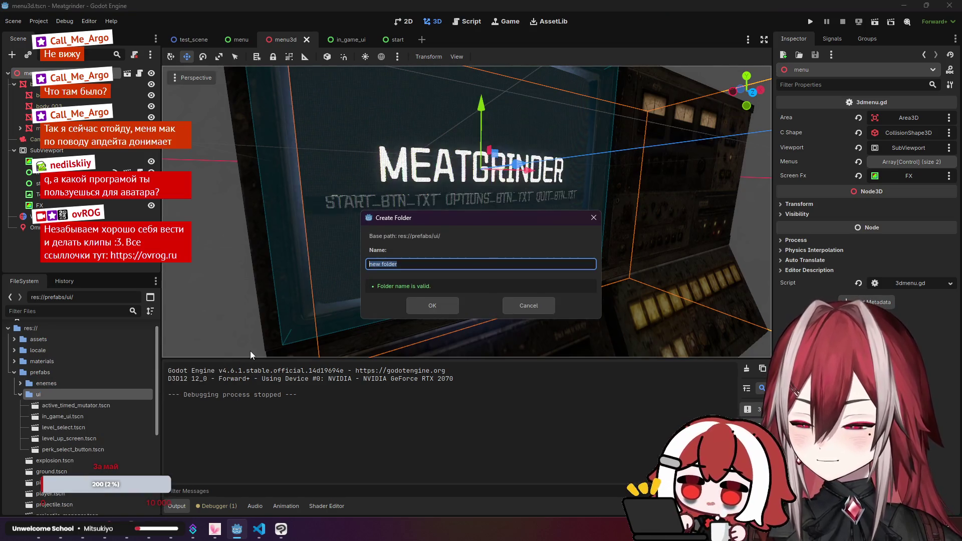
text(Main)
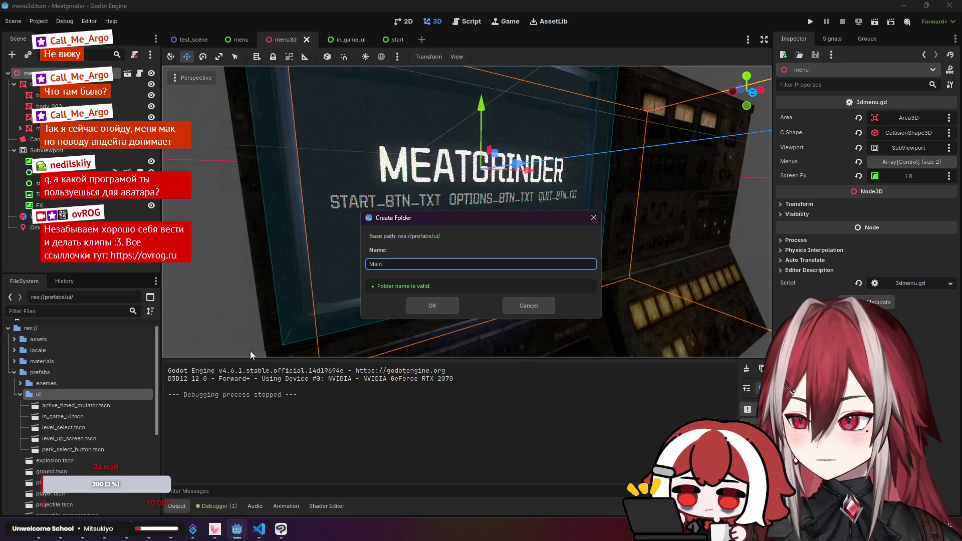
key(BackSpace)
key(BackSpace)
key(BackSpace)
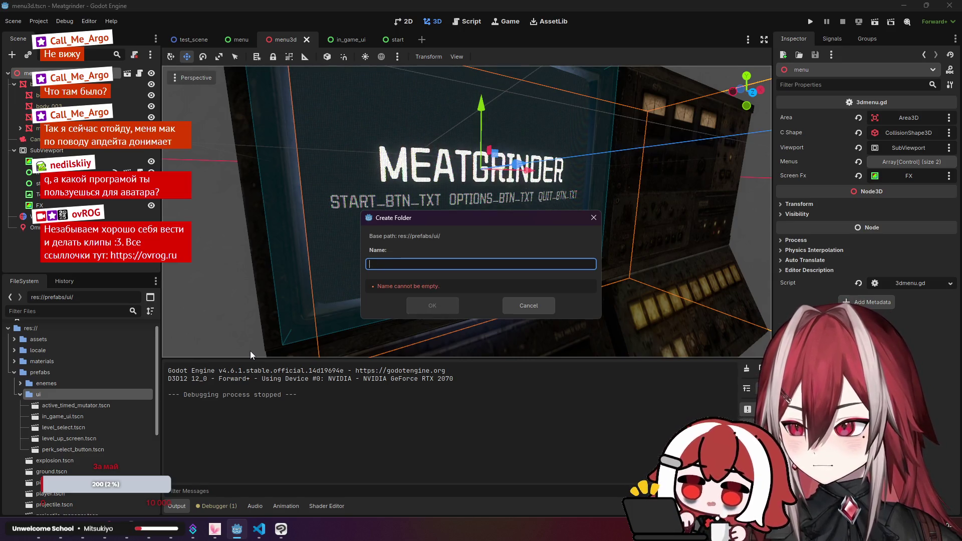
text(main_me)
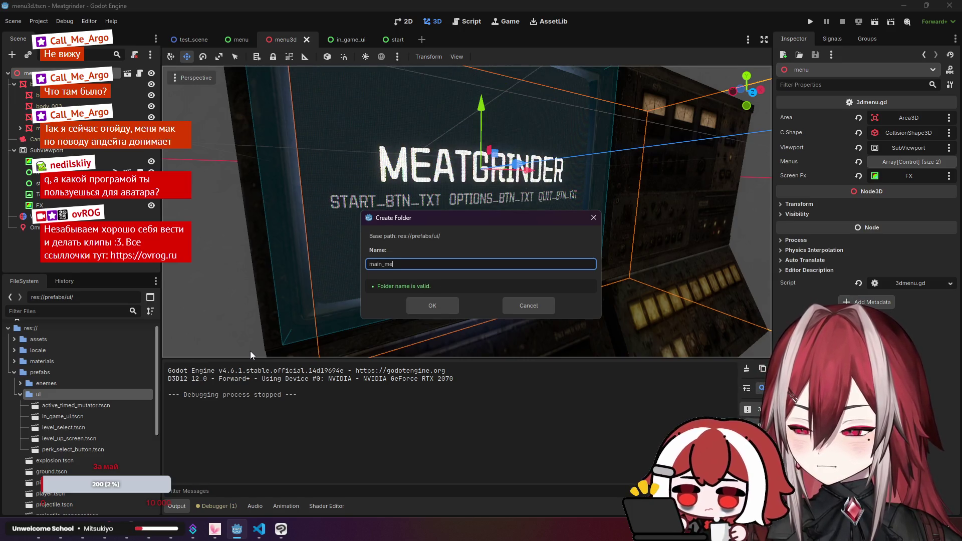
text(nu)
key(Return)
- Move menu.tscn and start.tscn into prefabs/ui/main_menu
scroll(79, 398, down, 2)
scroll(79, 398, down, 5)
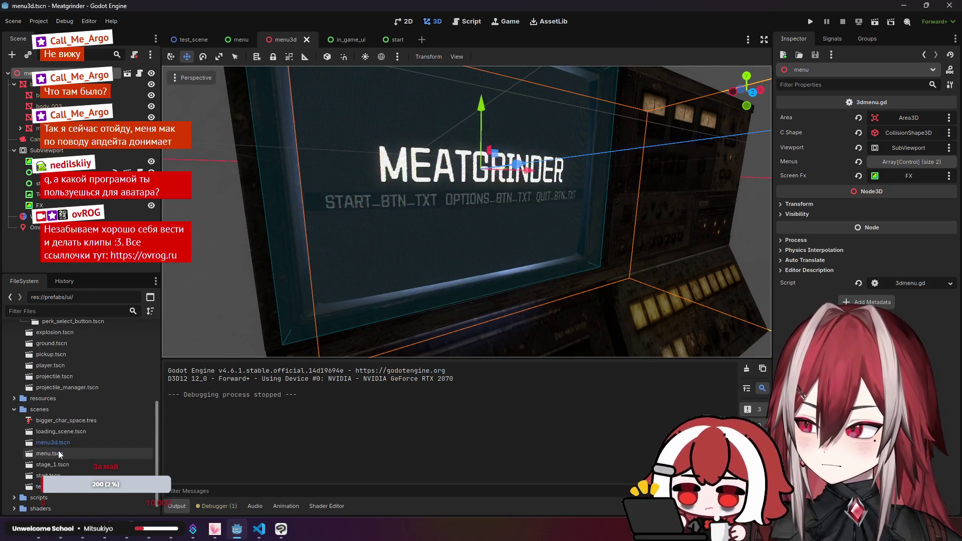
click(55, 474)
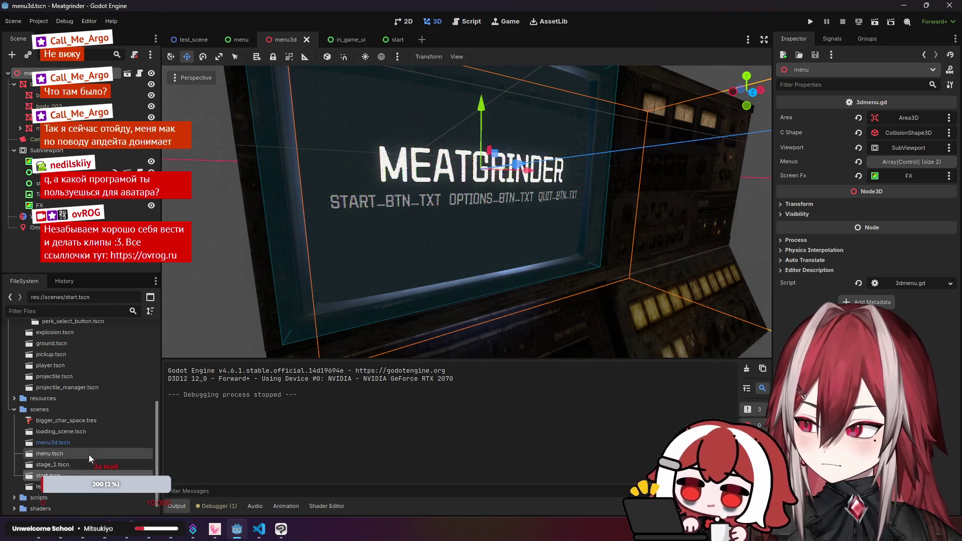
mouse_move(53, 452)
mouse_down()
mouse_move(105, 353)
mouse_move(102, 365)
mouse_up()
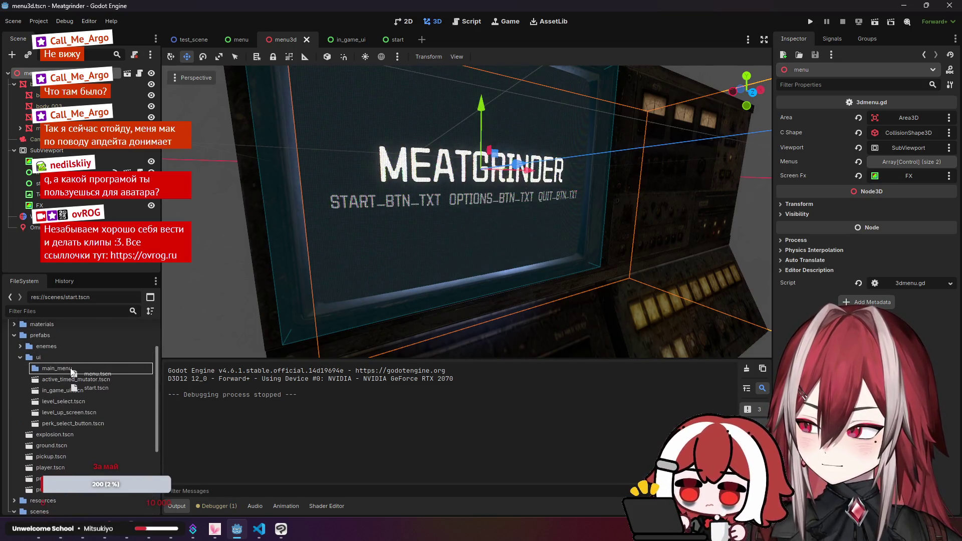
drag(73, 371, 70, 368)
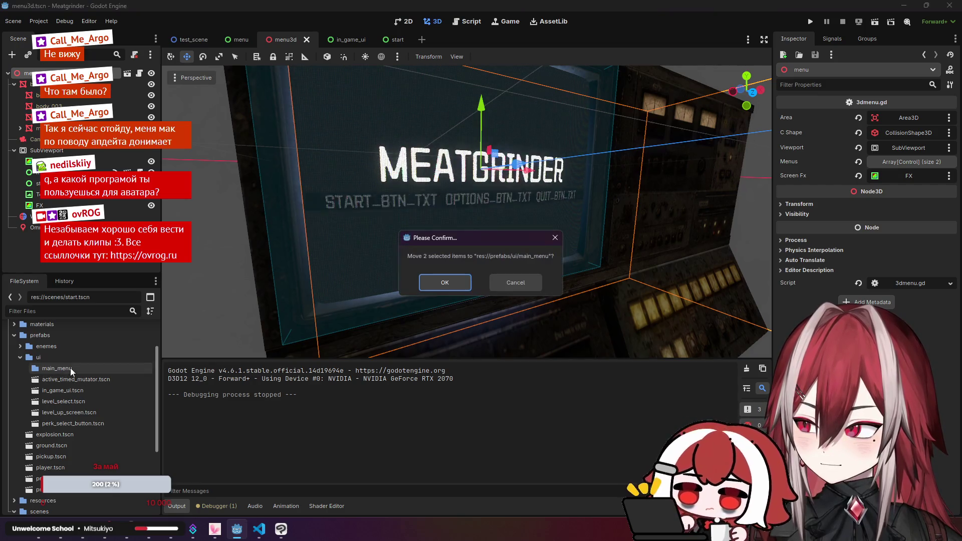
click(431, 285)
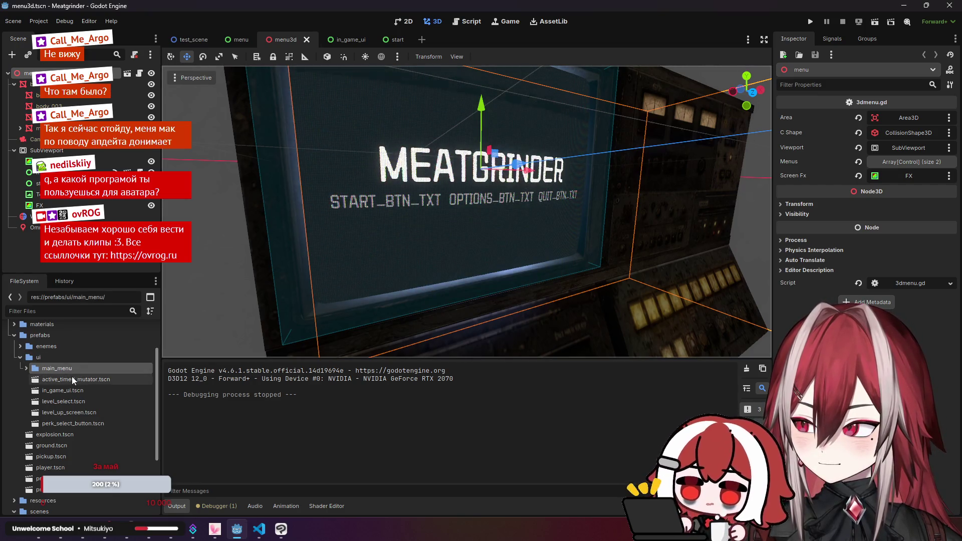
scroll(71, 377, down, 5)
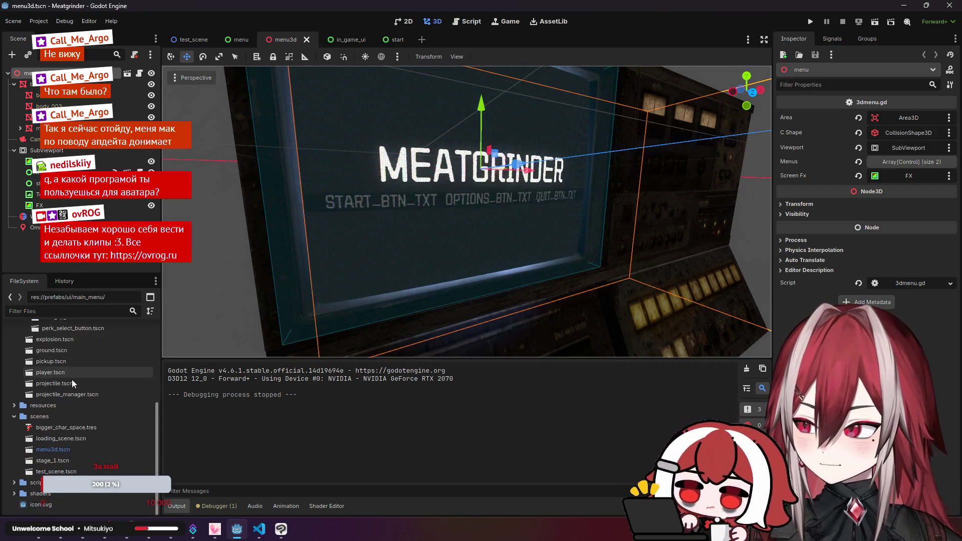
- Find bigger_char_space.tres in scenes, then expand resources to locate its other copy
click(91, 429)
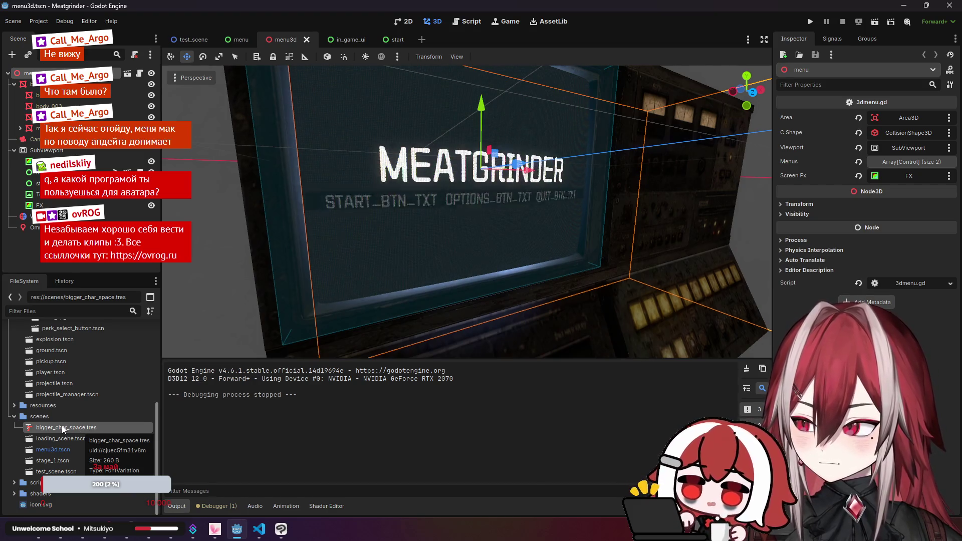
right_click(69, 425)
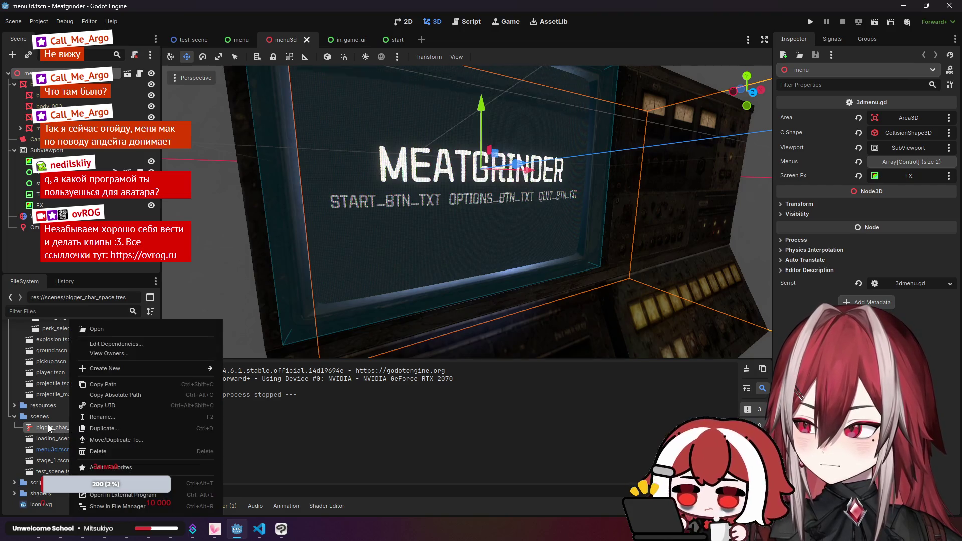
scroll(48, 426, up, 10)
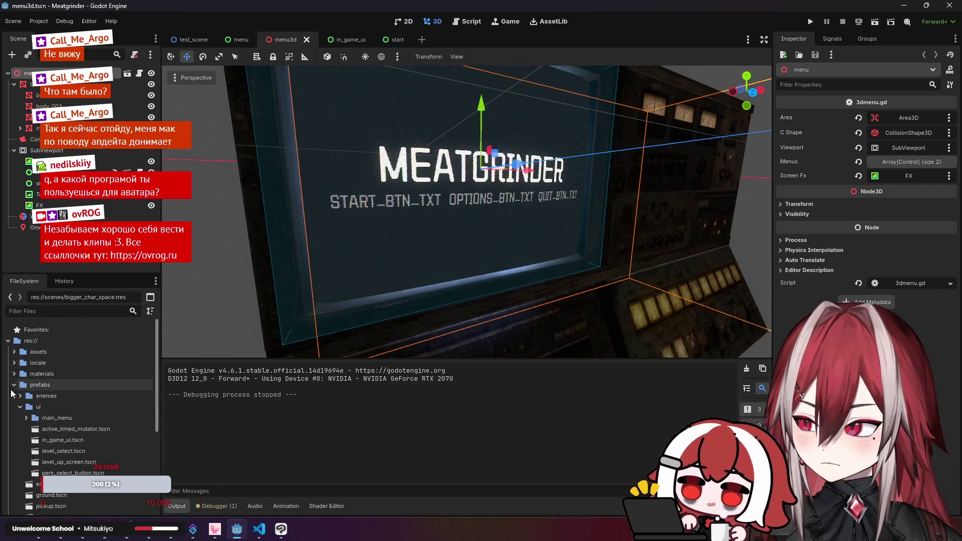
click(14, 386)
click(15, 395)
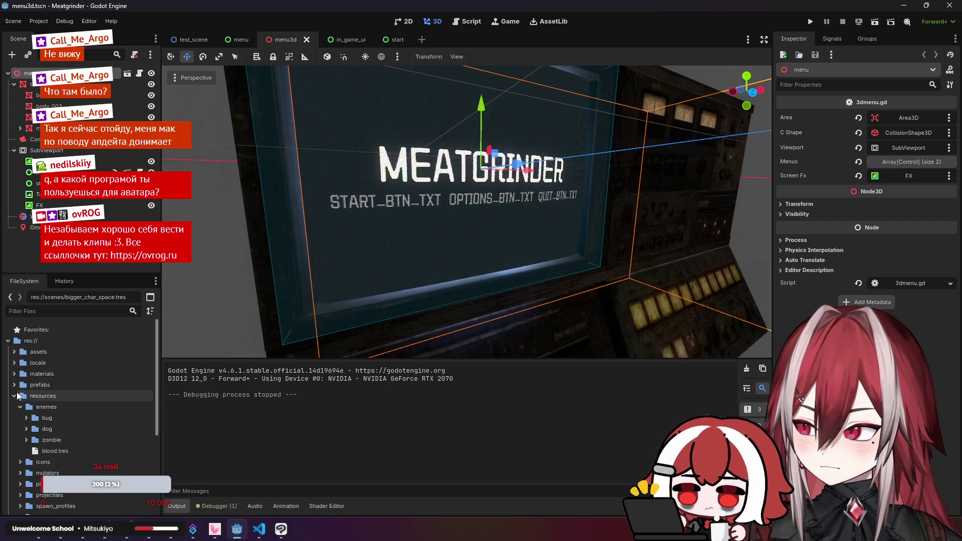
click(20, 407)
scroll(21, 400, down, 2)
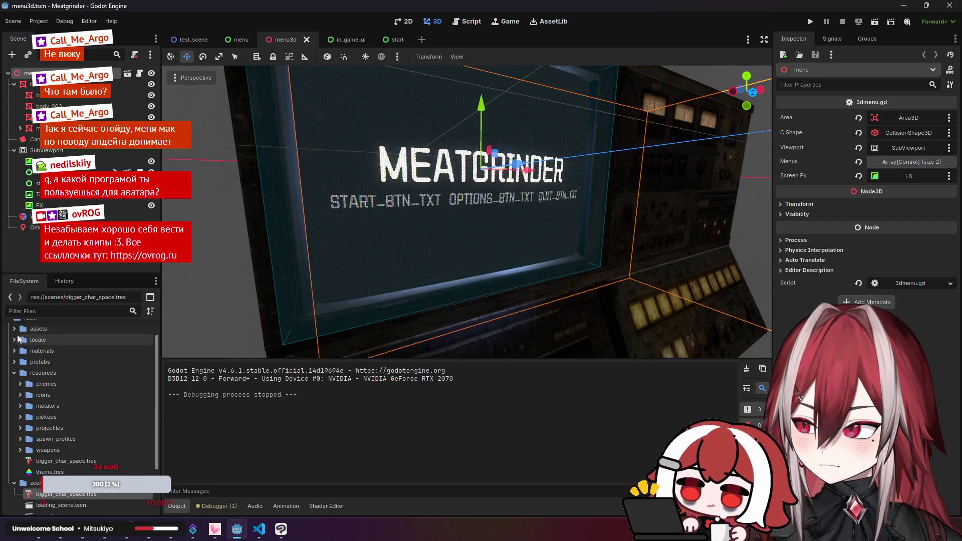
click(30, 329)
scroll(50, 361, up, 2)
scroll(88, 379, down, 3)
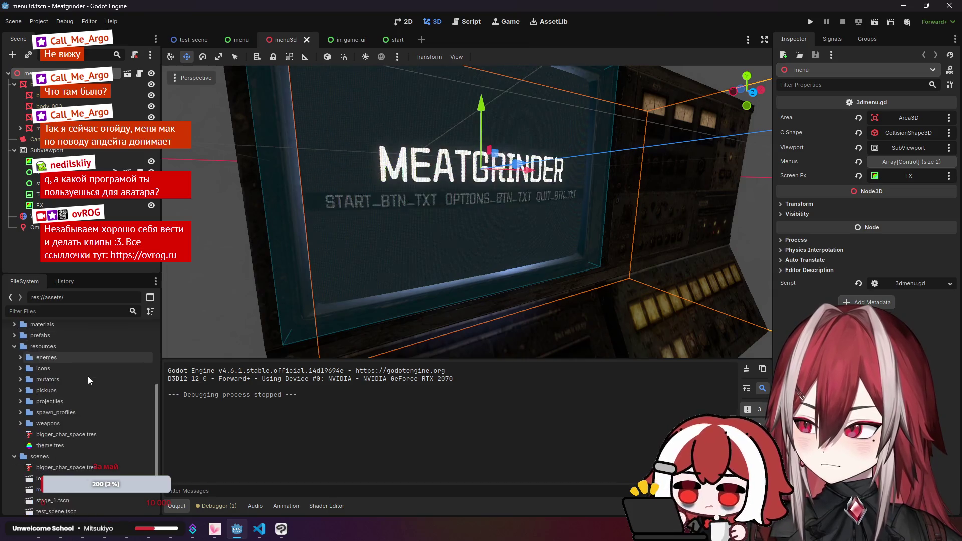
scroll(79, 406, down, 2)
- Compare the scenes and resources copies of bigger_char_space.tres
click(65, 443)
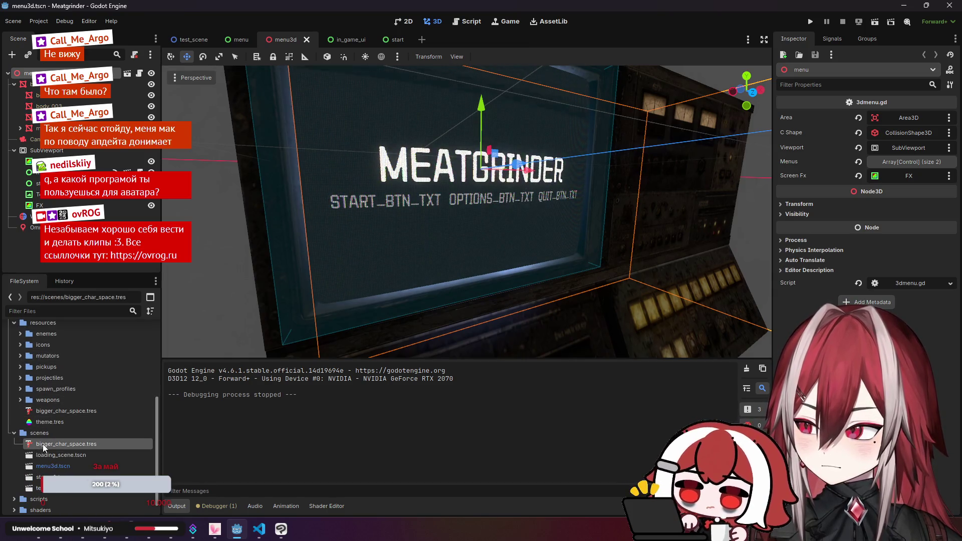
click(61, 413)
click(64, 441)
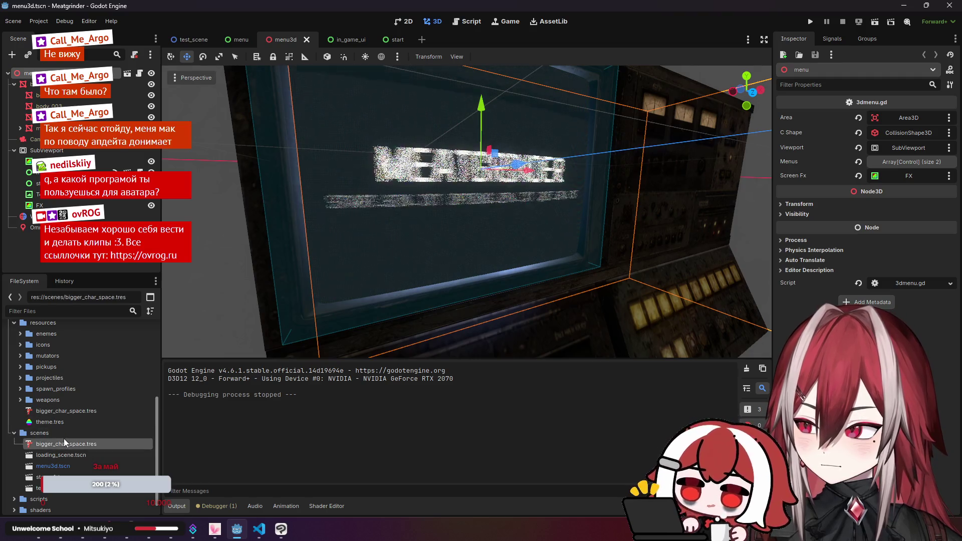
click(59, 412)
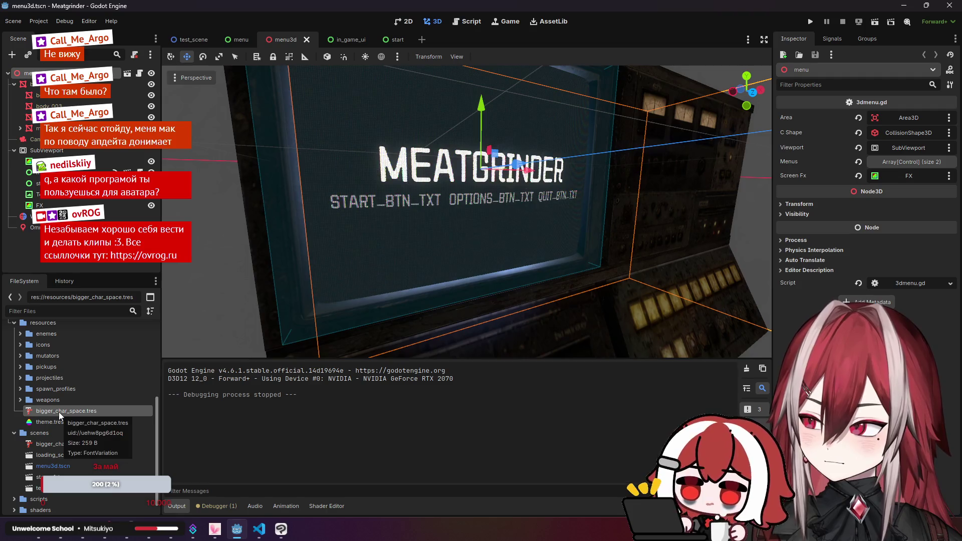
right_click(59, 412)
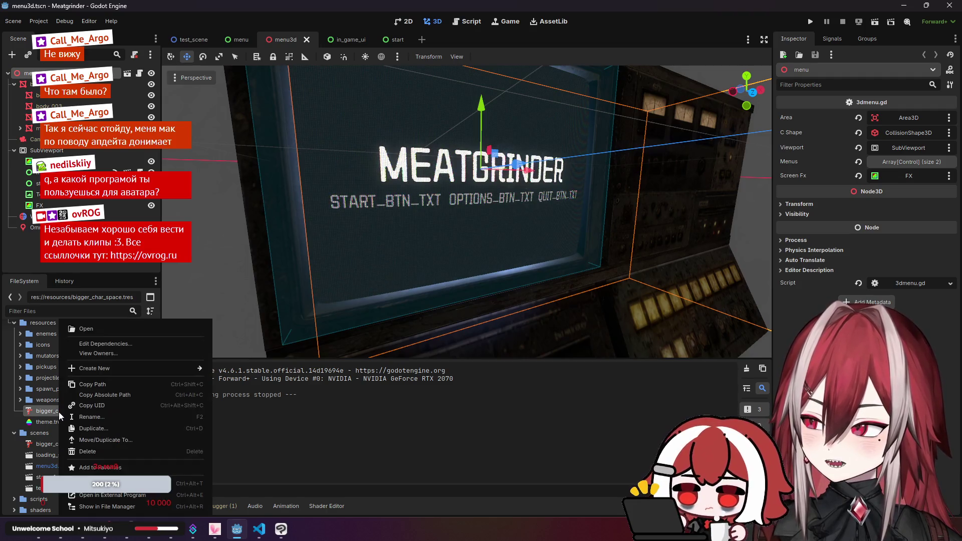
- Delete the duplicate bigger_char_space.tres from the scenes folder
click(49, 443)
right_click(50, 443)
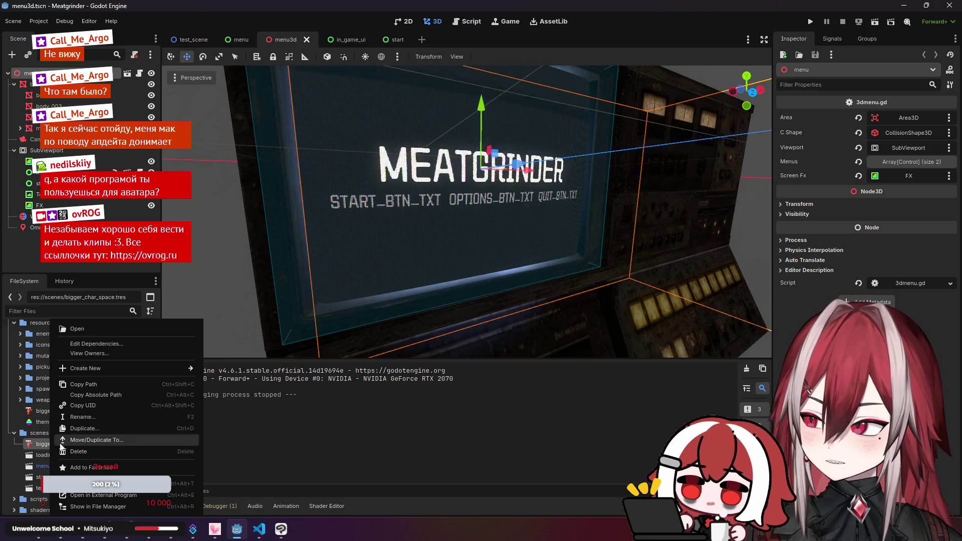
click(79, 446)
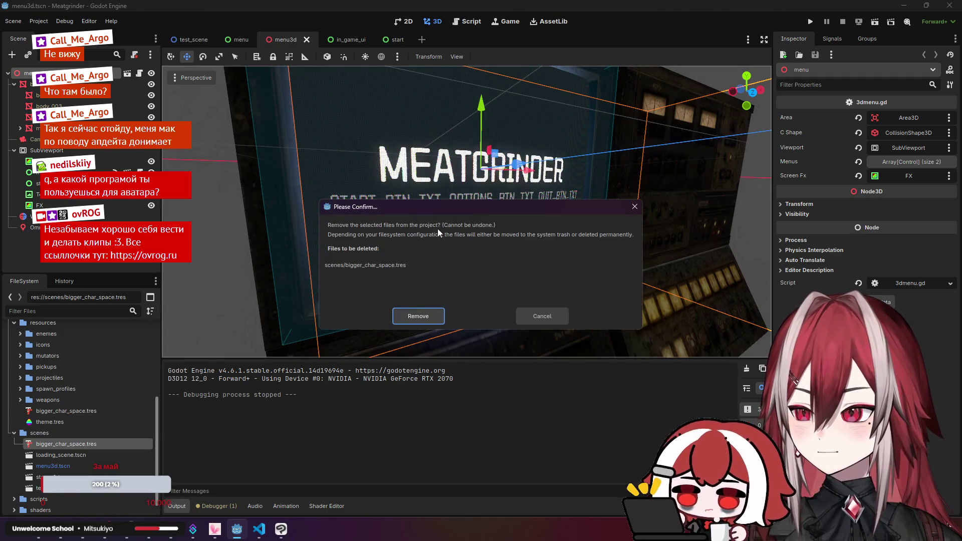
click(438, 319)
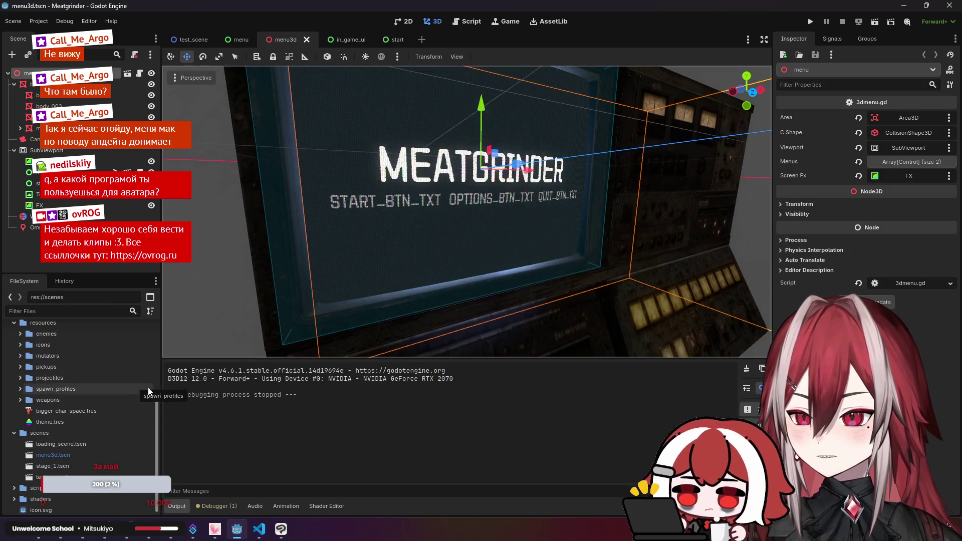
click(18, 434)
scroll(18, 436, up, 3)
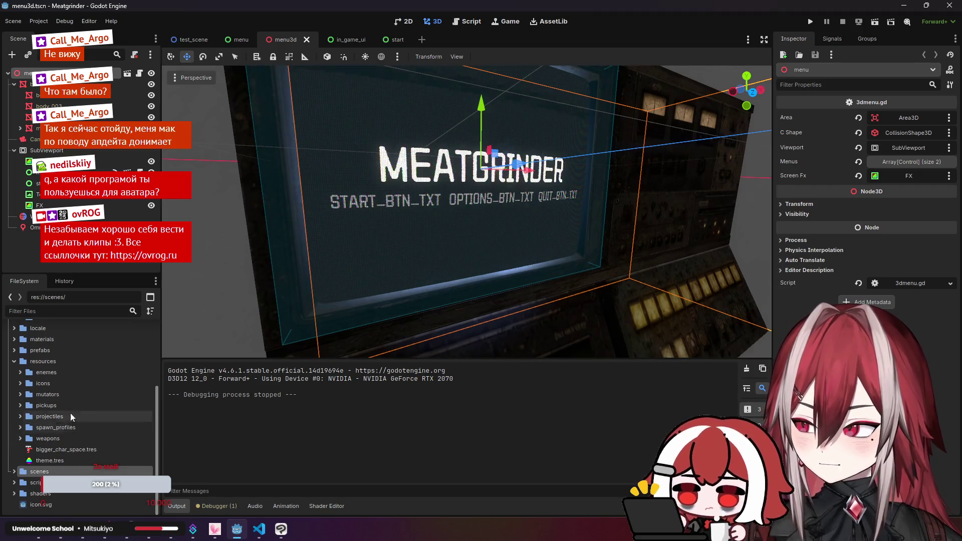
- Open the start scene and check the Normal Scene paths of LevelSelect and LevelSelect2
scroll(55, 400, up, 3)
double_click(38, 352)
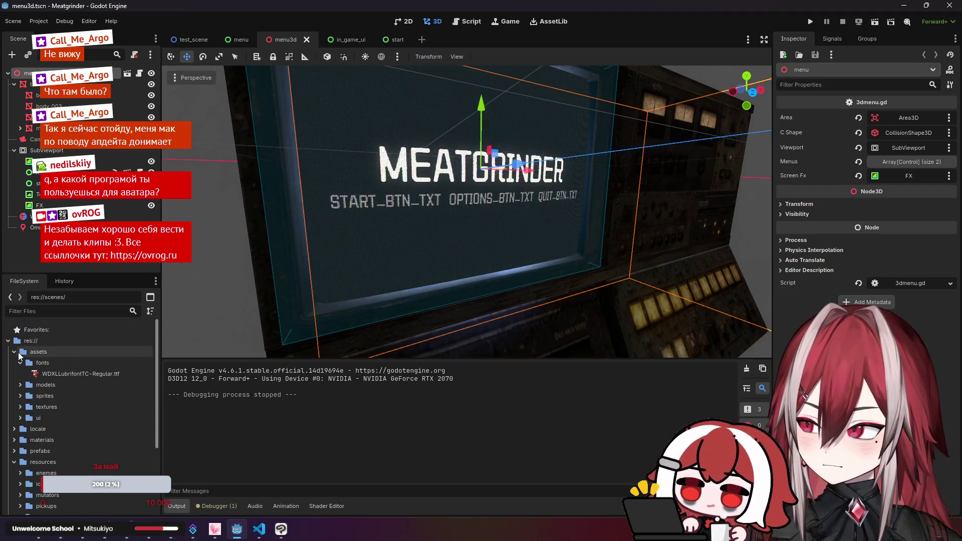
scroll(53, 401, down, 3)
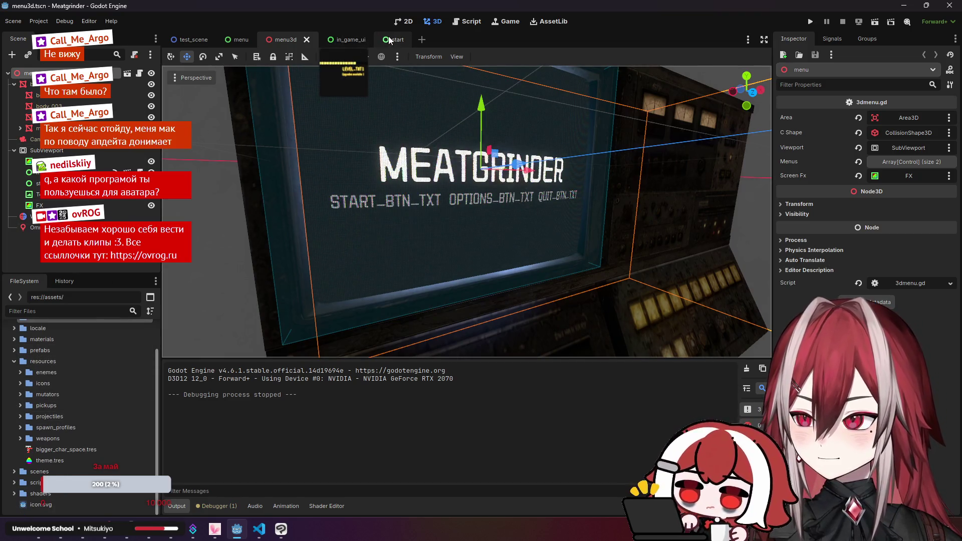
click(396, 39)
click(26, 96)
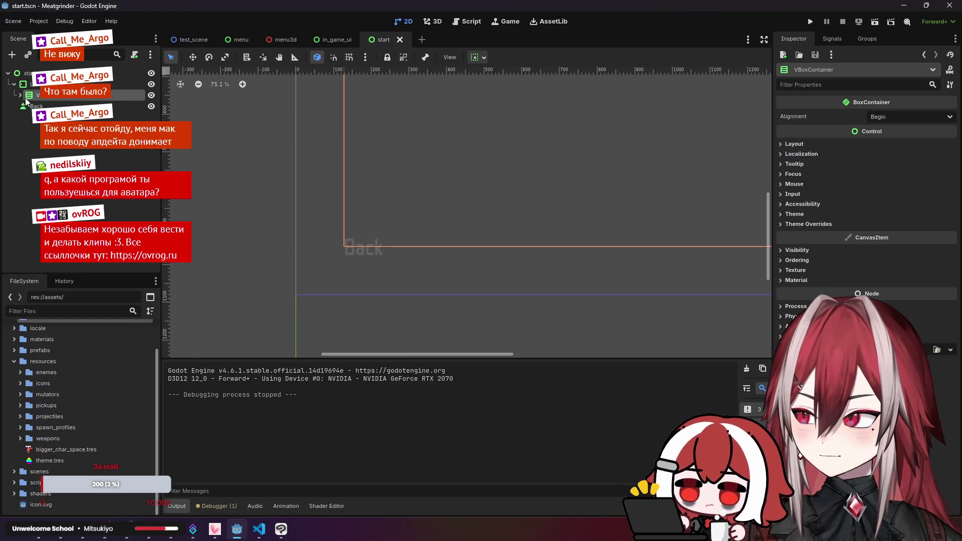
click(37, 106)
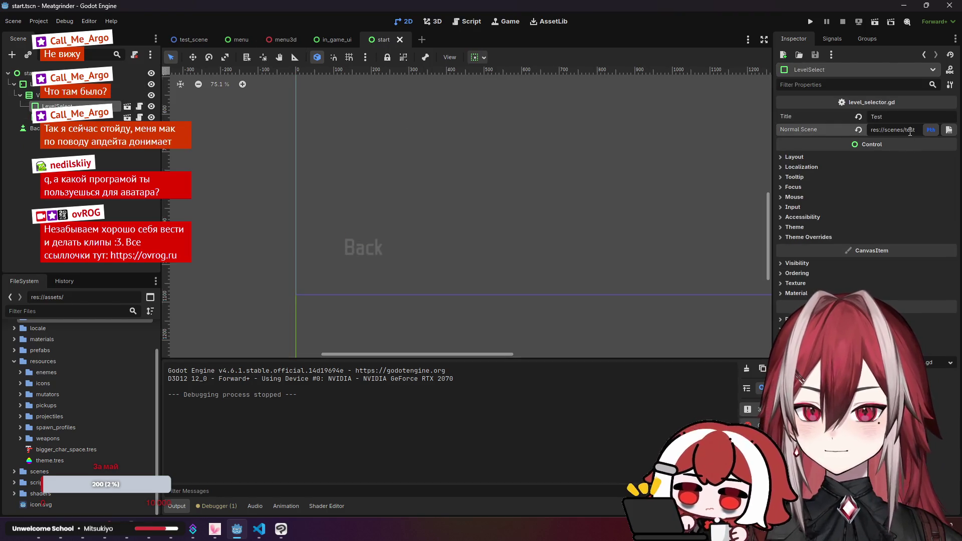
click(949, 130)
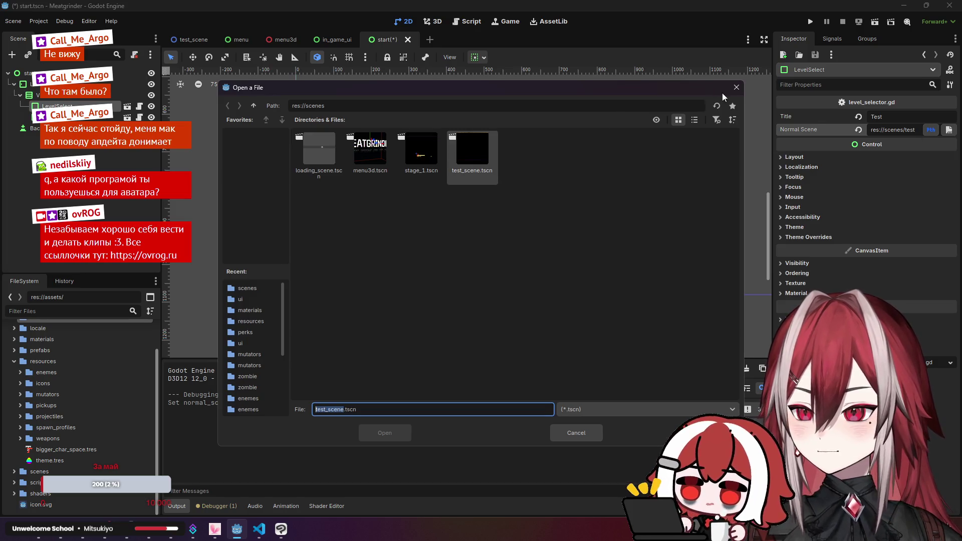
click(736, 88)
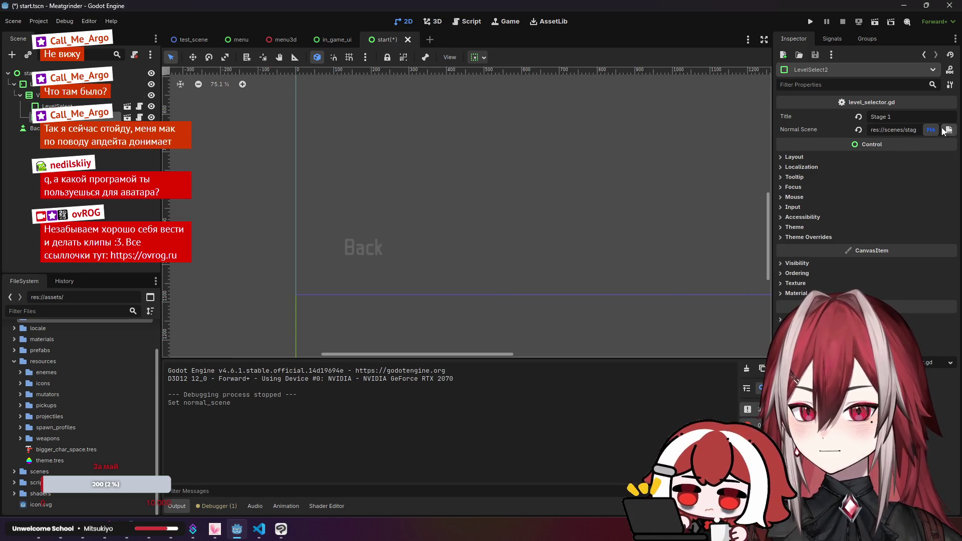
click(945, 130)
click(736, 88)
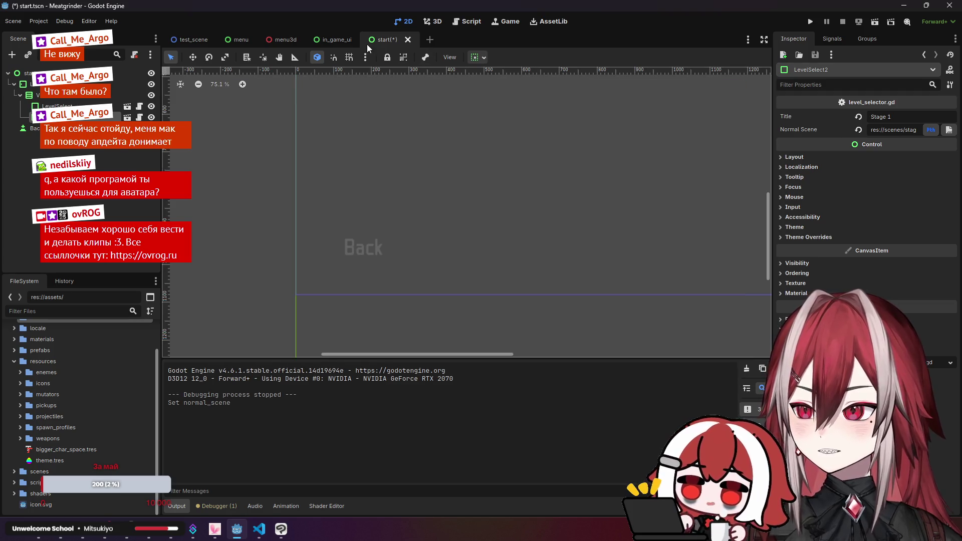
- Save and close the start scene, return to menu3d, then switch to VS Code
click(292, 85)
key(ctrl+s)
click(397, 41)
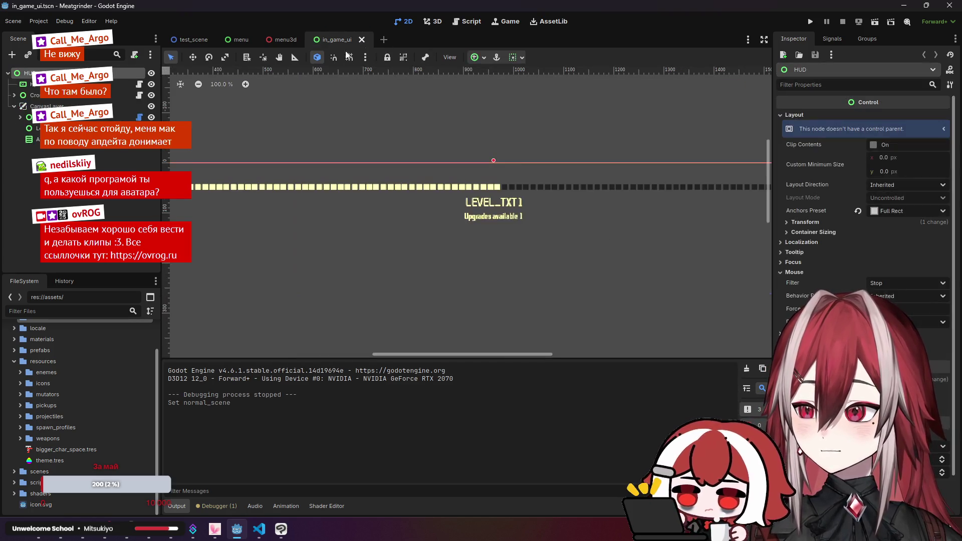
click(278, 39)
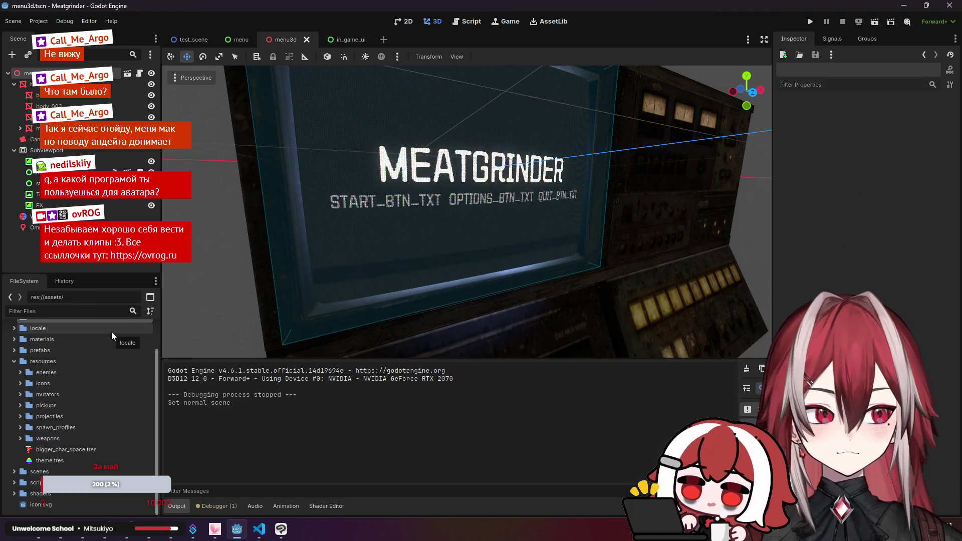
scroll(75, 386, up, 2)
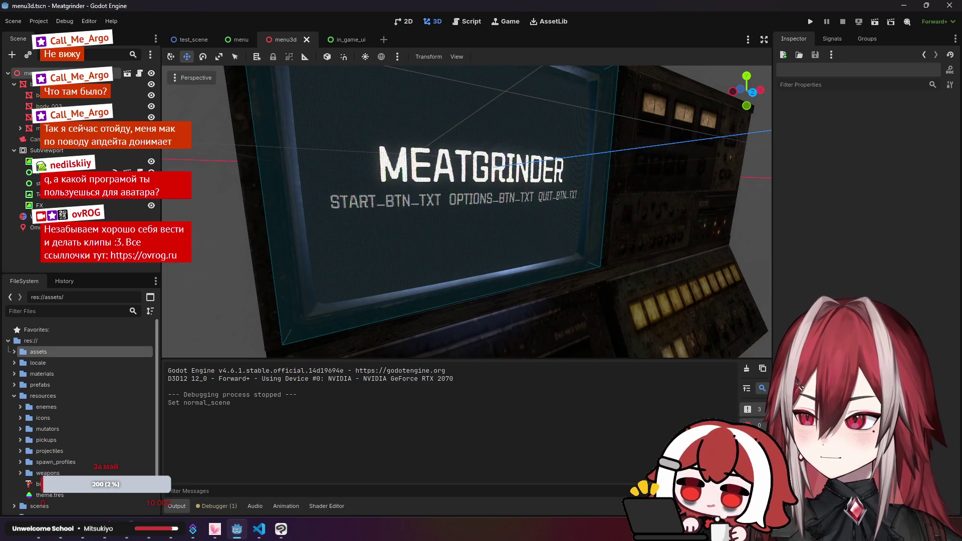
click(259, 528)
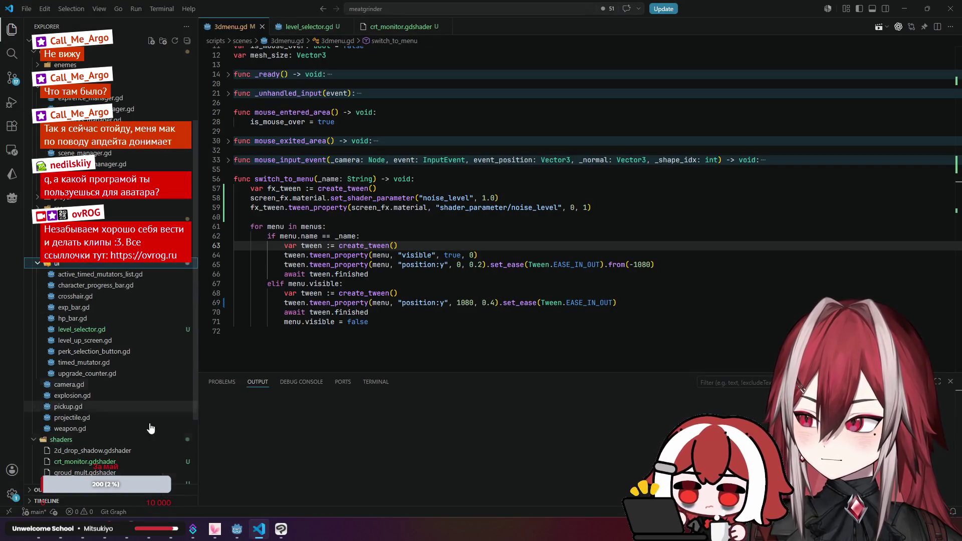
- Back in Godot, expand the scripts folder down to scripts/ui
key(alt+Tab)
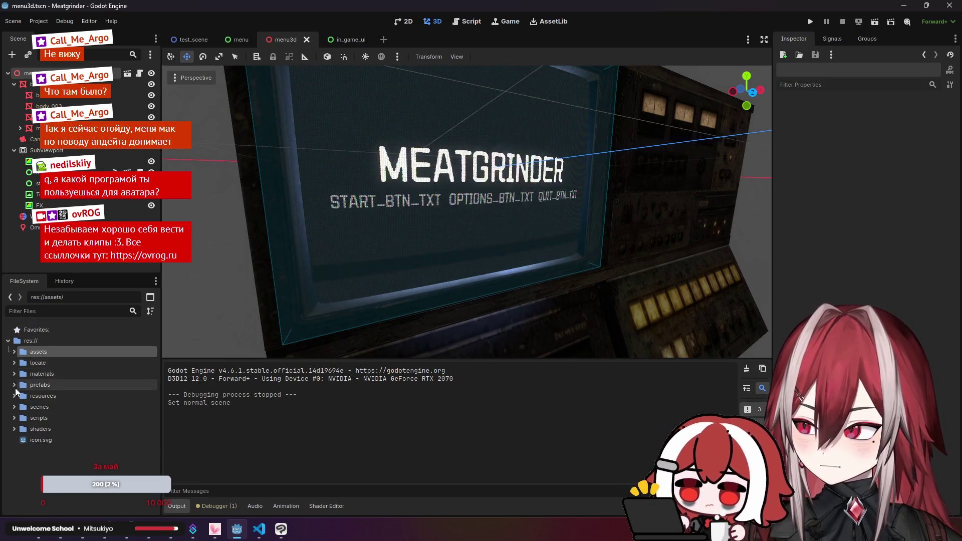
click(14, 418)
scroll(44, 395, down, 3)
scroll(44, 396, down, 1)
click(23, 417)
click(20, 416)
click(20, 428)
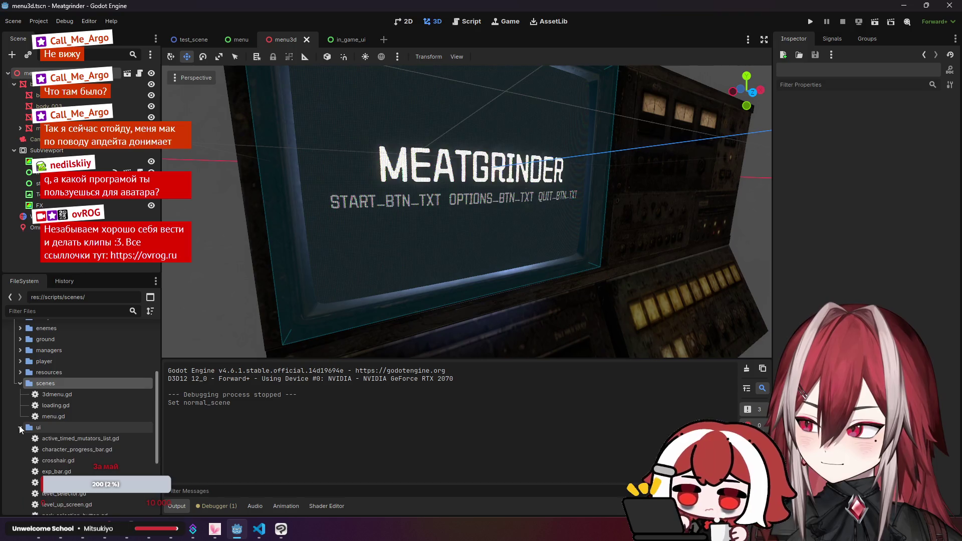
scroll(60, 425, down, 3)
- Create a main_menu folder inside scripts/ui
right_click(54, 383)
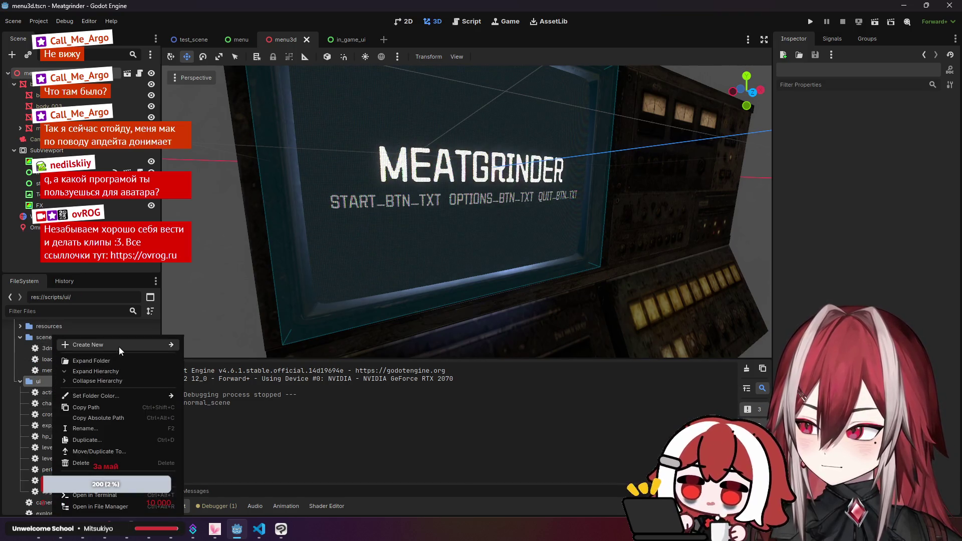
mouse_move(133, 344)
click(226, 344)
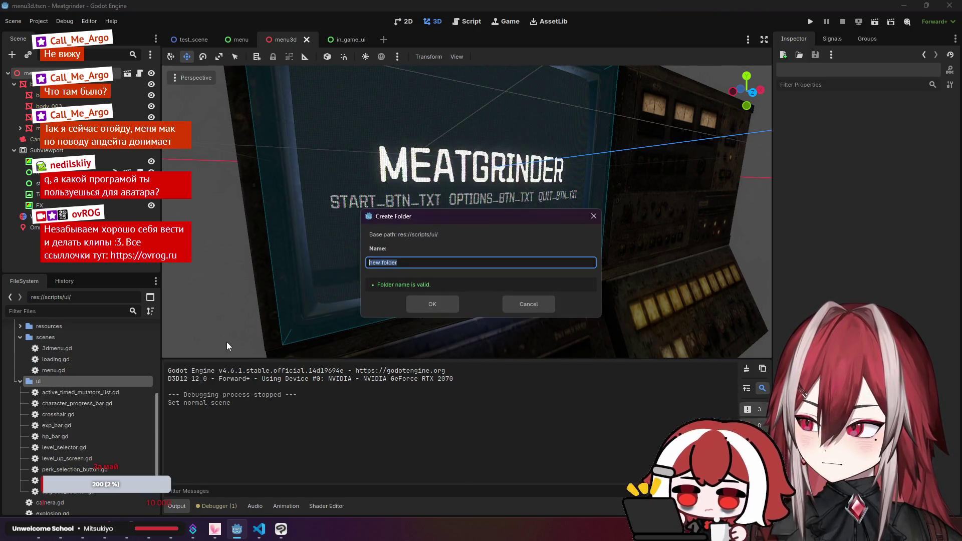
text(main_menu)
key(Return)
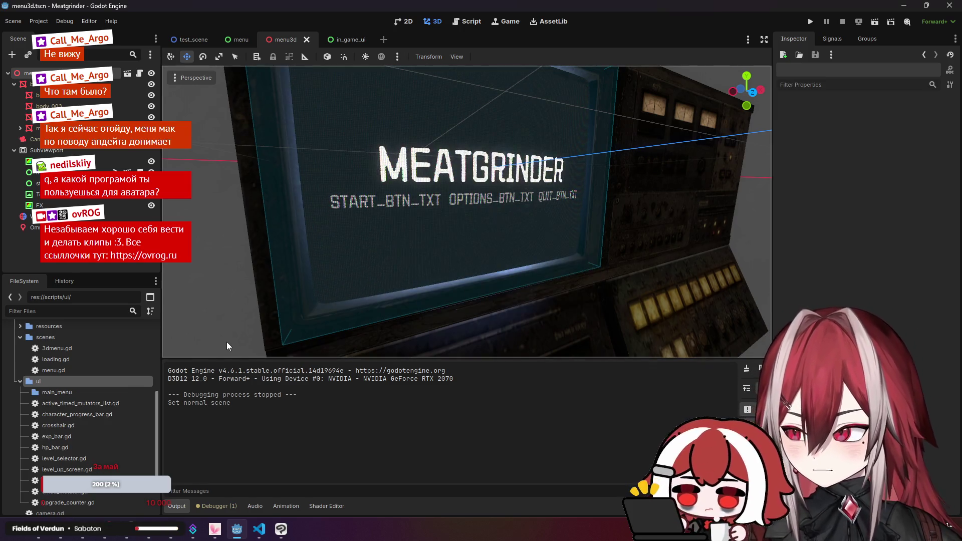
- Move menu.gd into scripts/ui/main_menu and clear the Output log
click(60, 371)
drag(56, 373, 70, 391)
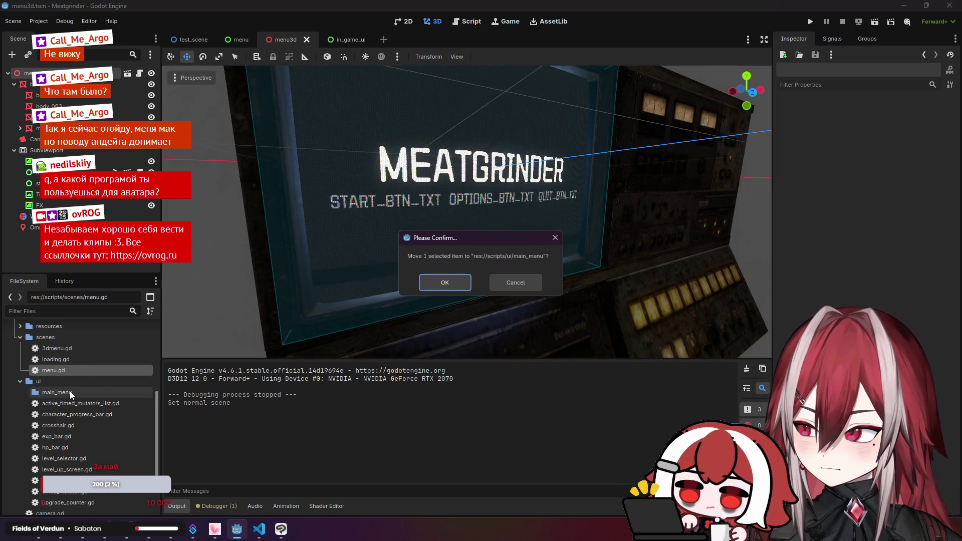
click(427, 285)
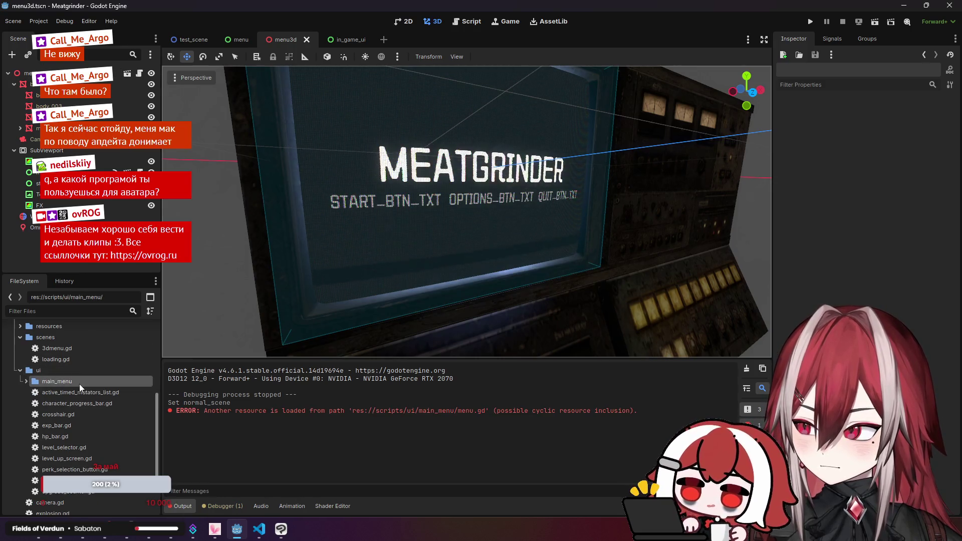
scroll(79, 384, down, 1)
click(743, 367)
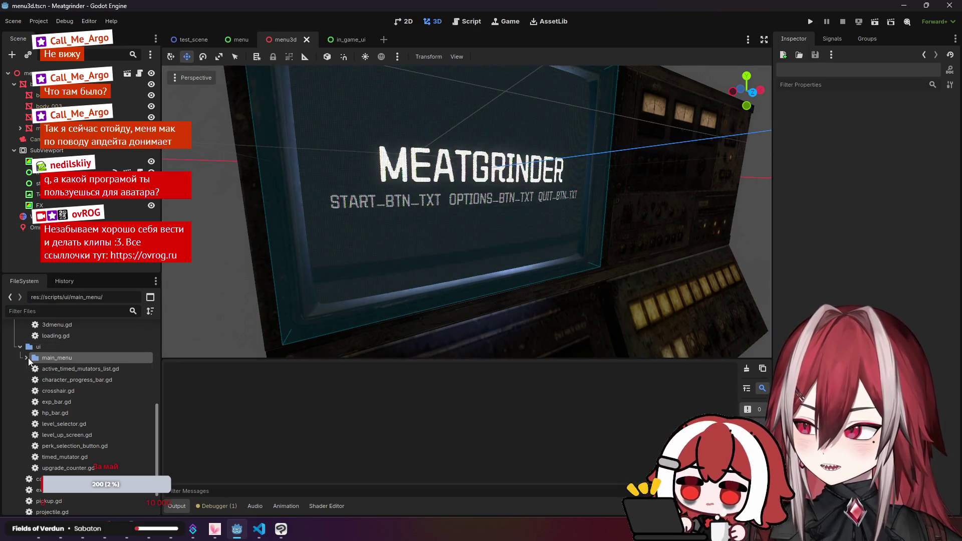
- Show the main_menu folder in Godot and in VS Code's explorer under ui
double_click(73, 358)
scroll(91, 367, down, 1)
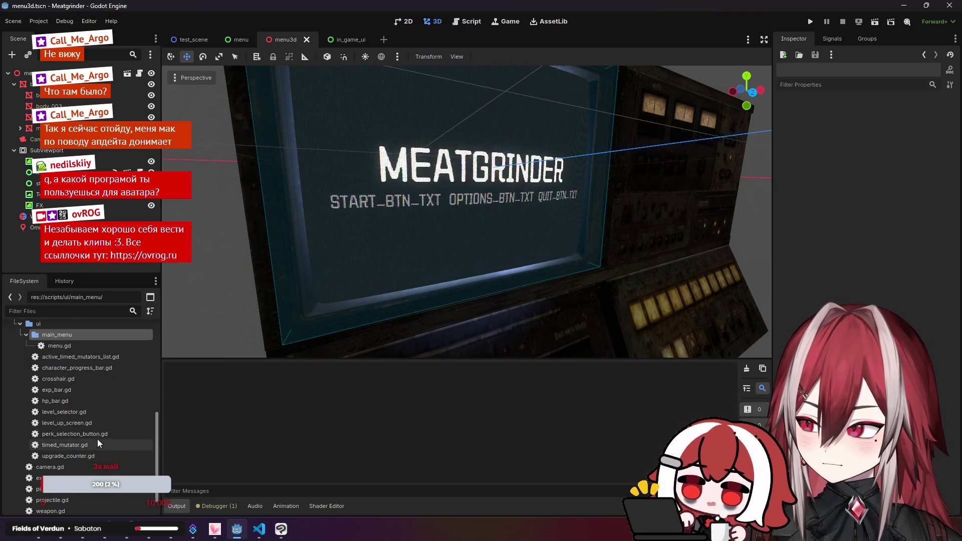
key(alt+Tab)
scroll(78, 278, down, 3)
click(77, 279)
click(86, 291)
- Create levels_list.gd in scripts/ui/main_menu and open menu.gd split to the right
right_click(103, 294)
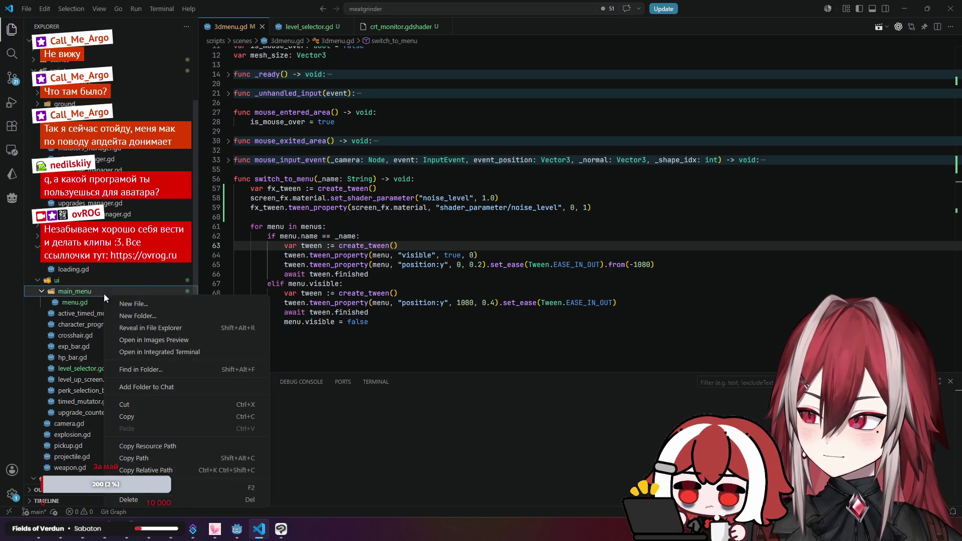
click(155, 306)
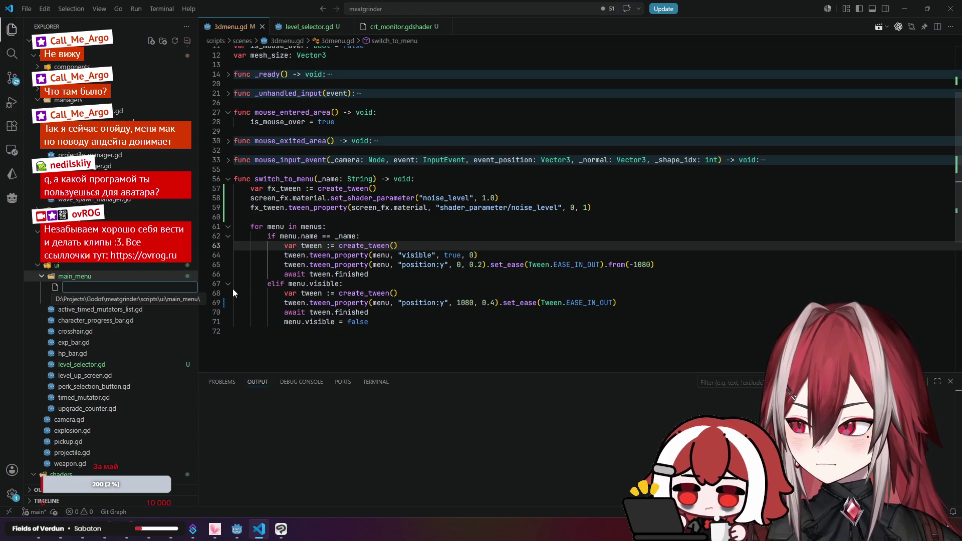
text(le)
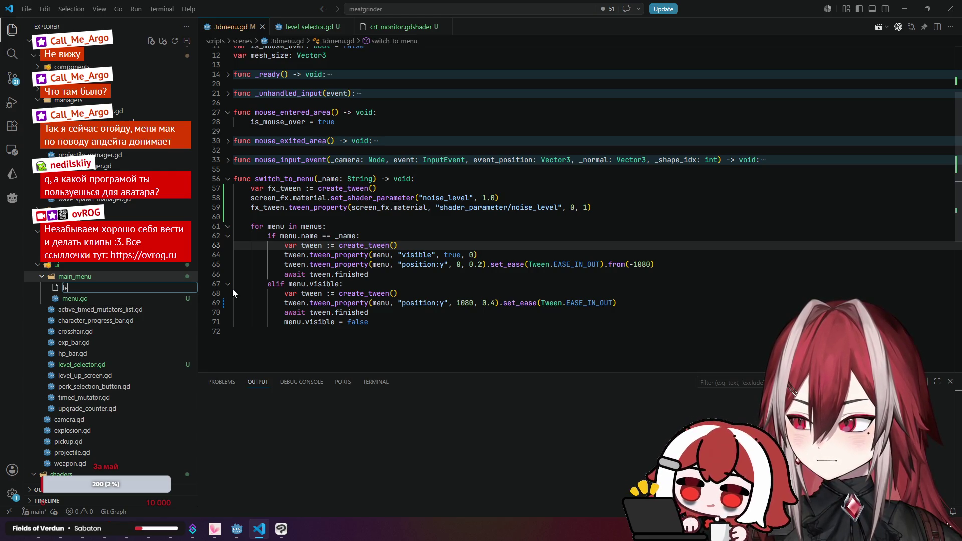
text(vels_list)
key(Return)
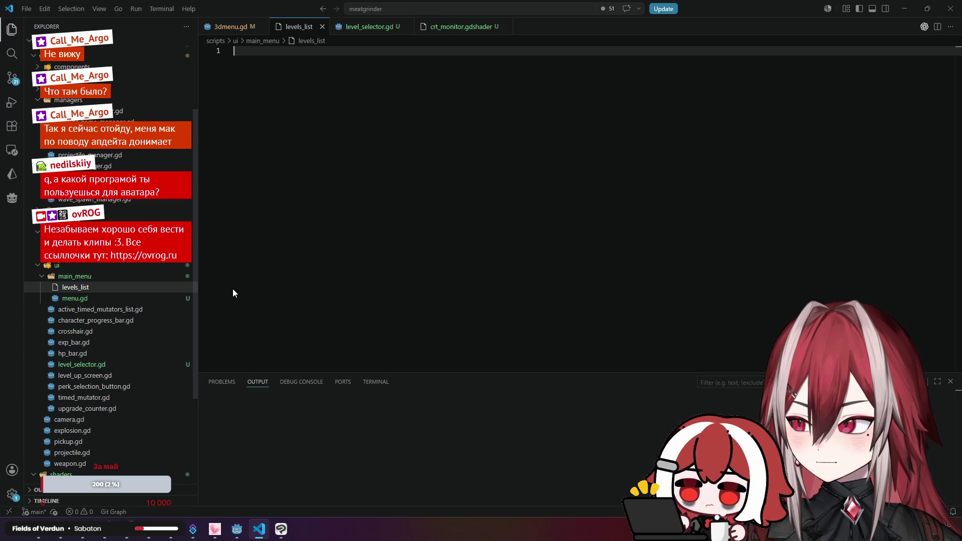
right_click(119, 287)
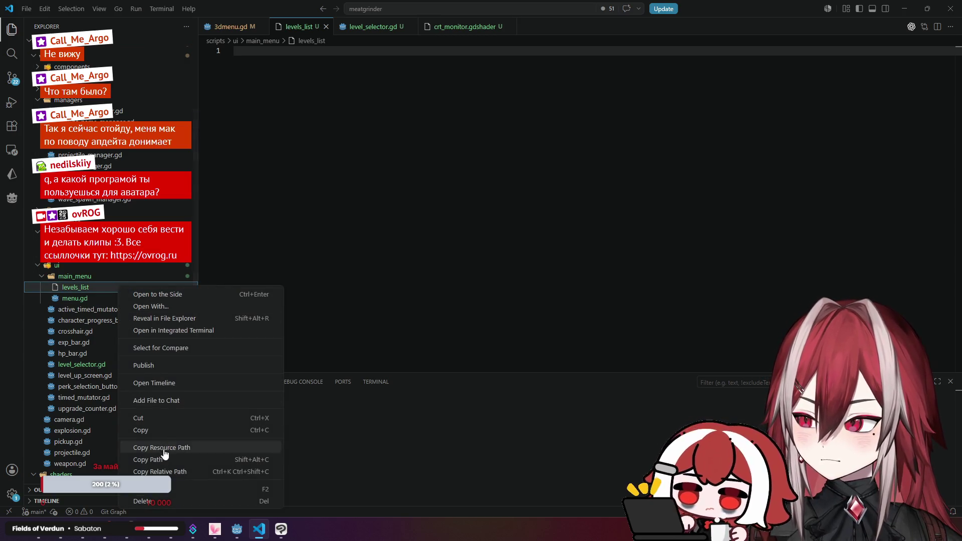
click(146, 489)
key(End)
text(.)
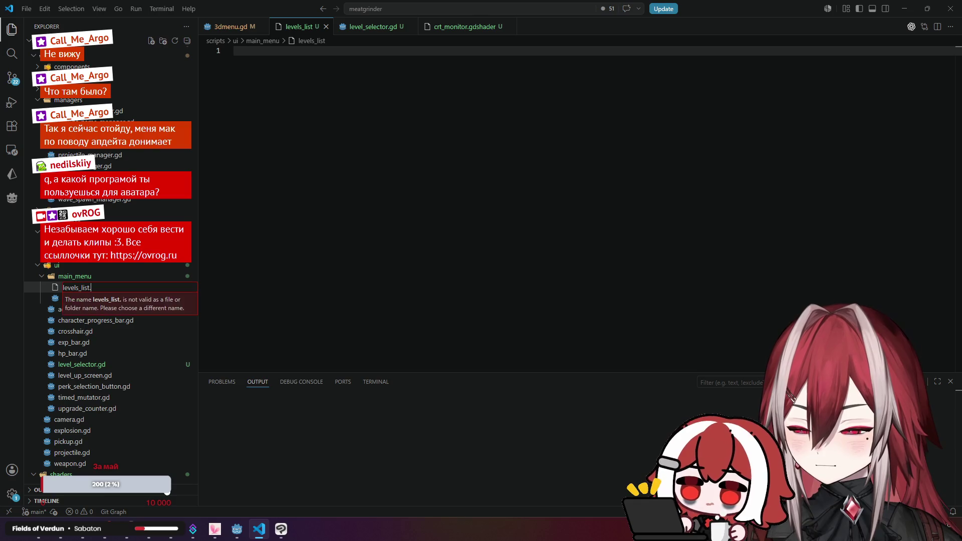
text(gd)
key(Return)
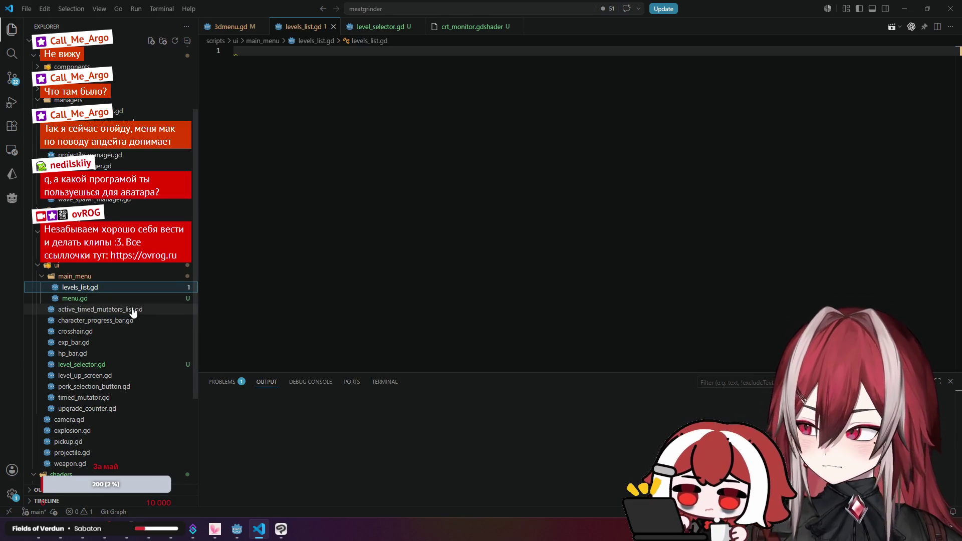
click(138, 299)
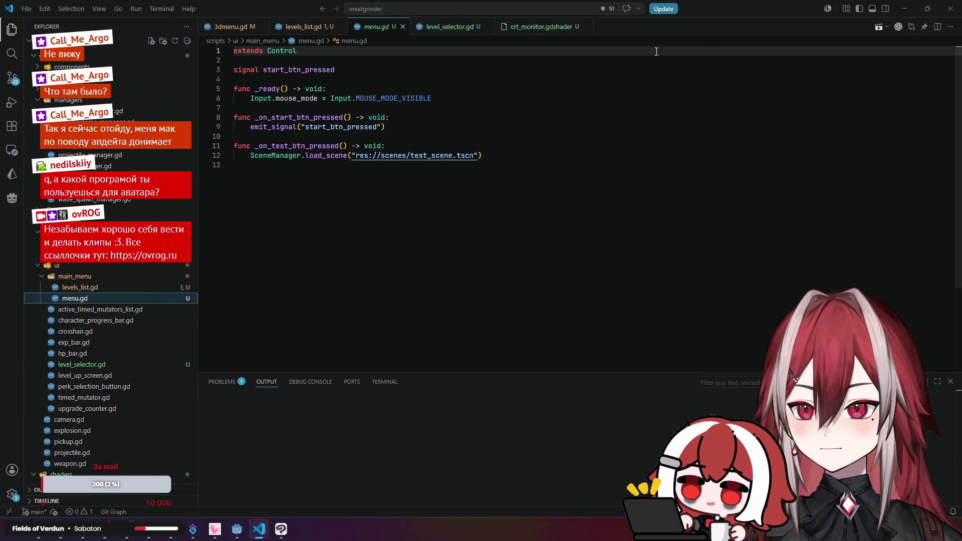
click(935, 28)
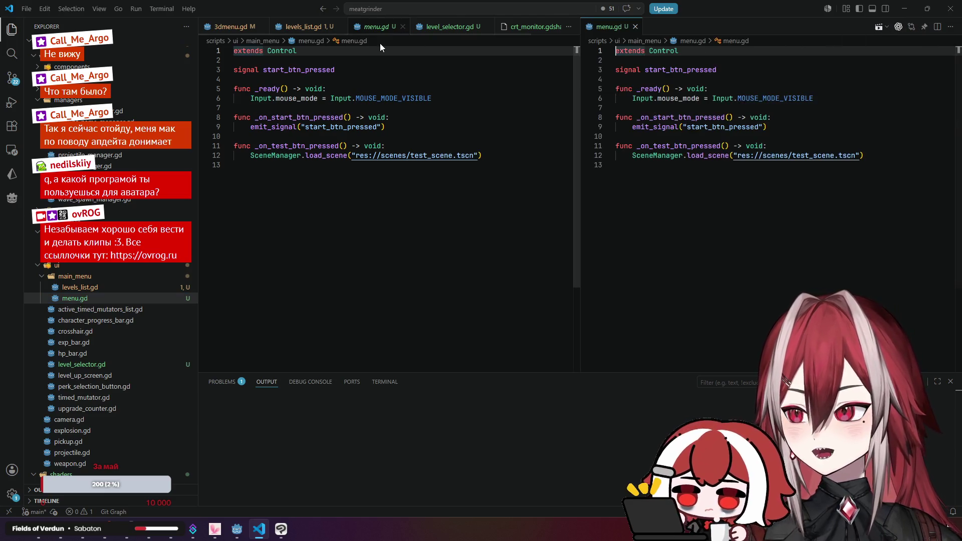
- Open levels_list.gd and start it with extends Control
click(402, 28)
click(376, 28)
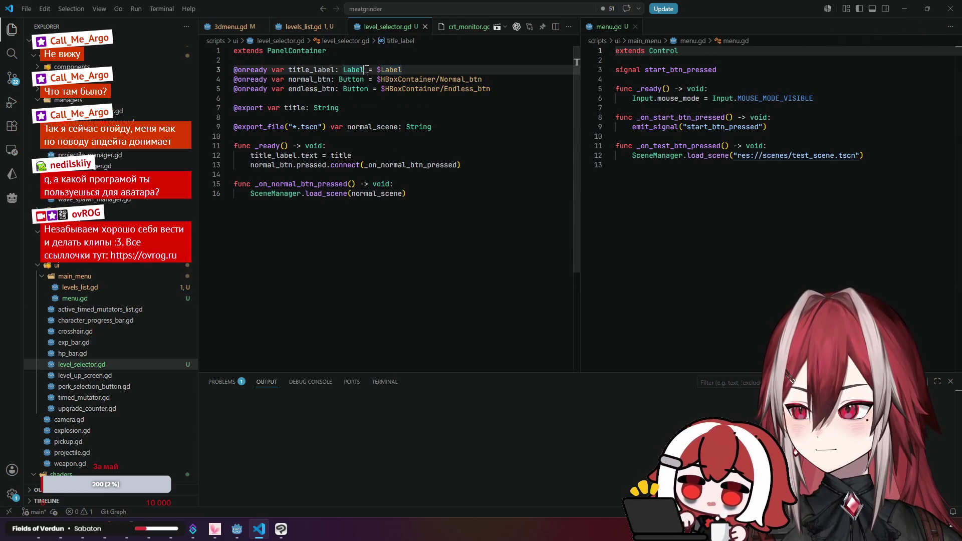
click(108, 299)
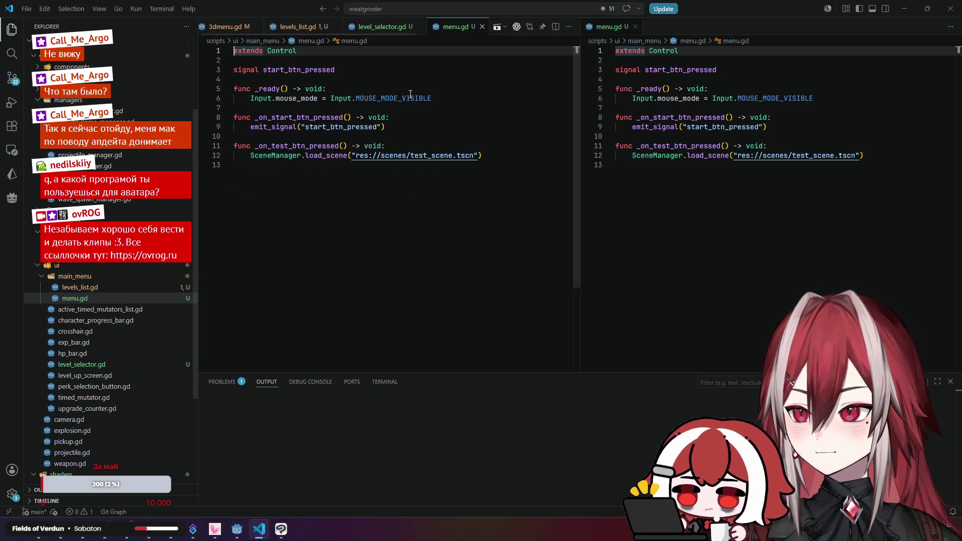
click(112, 288)
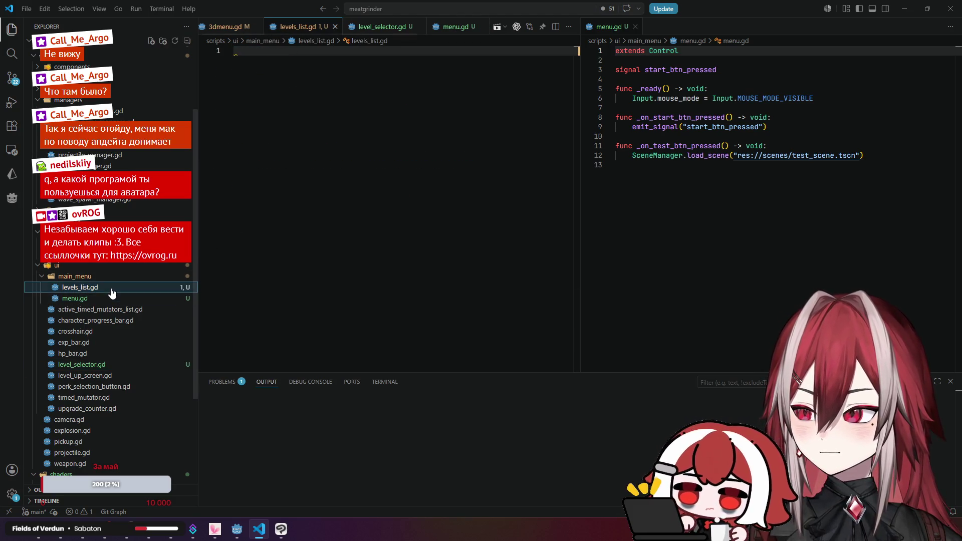
click(434, 92)
key(Return)
key(BackSpace)
text(extend)
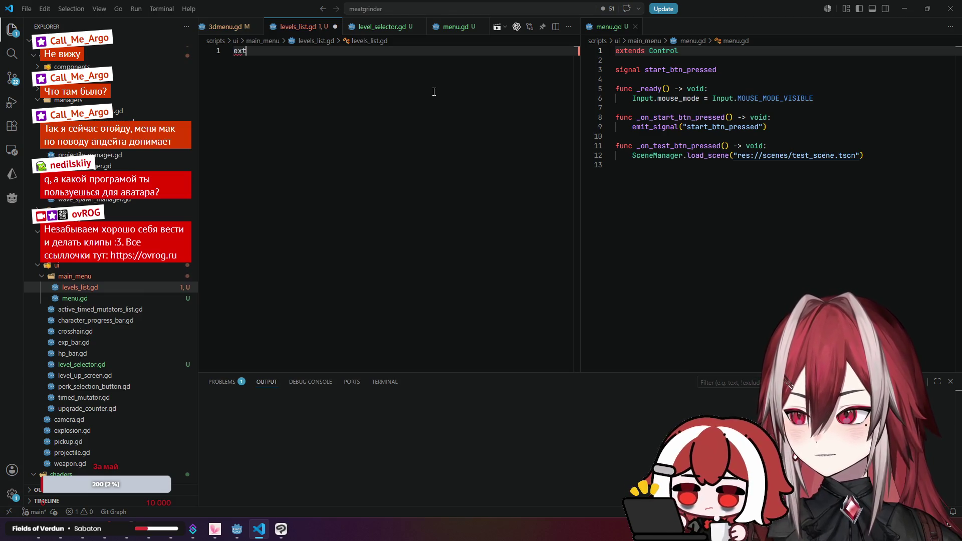
text(s Control)
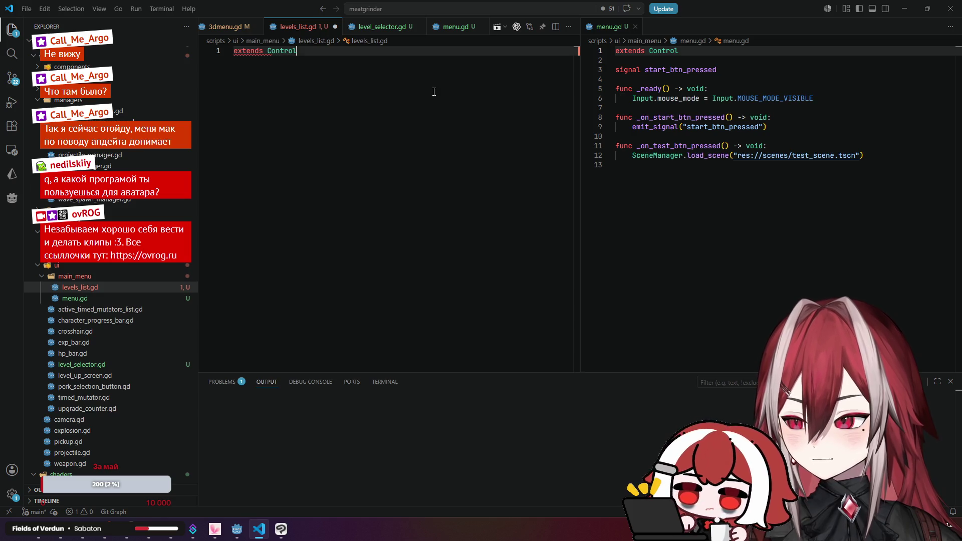
key(Return)
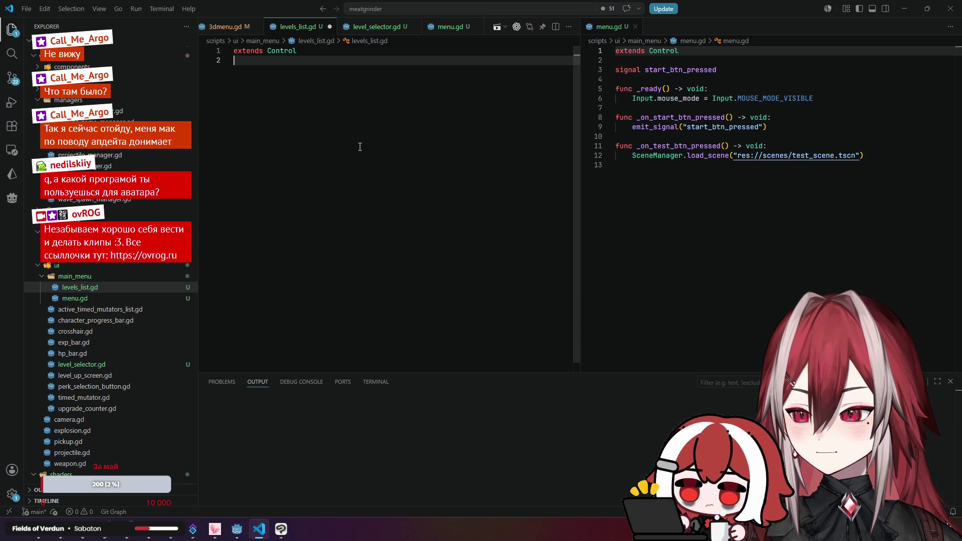
- Declare signal back_btn_pressed in levels_list.gd
key(Return)
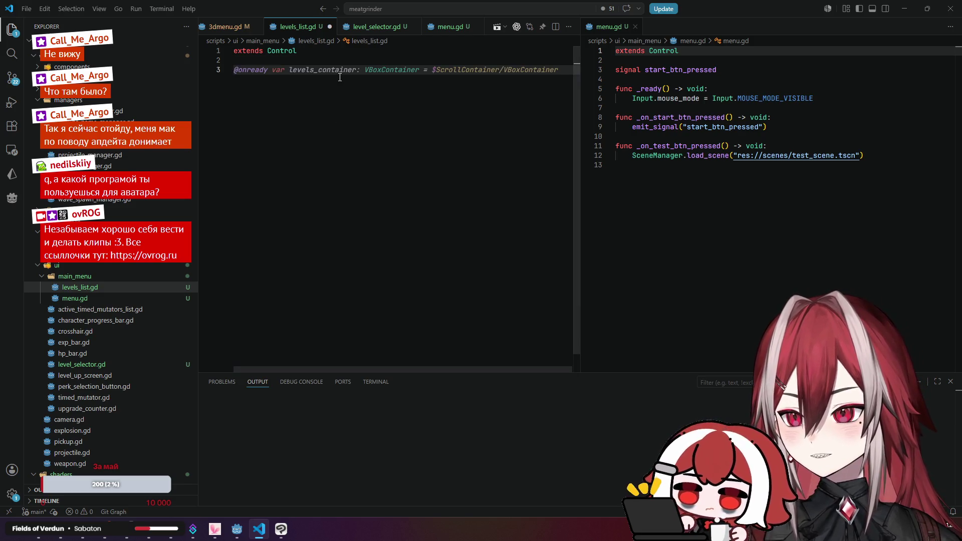
text(signal)
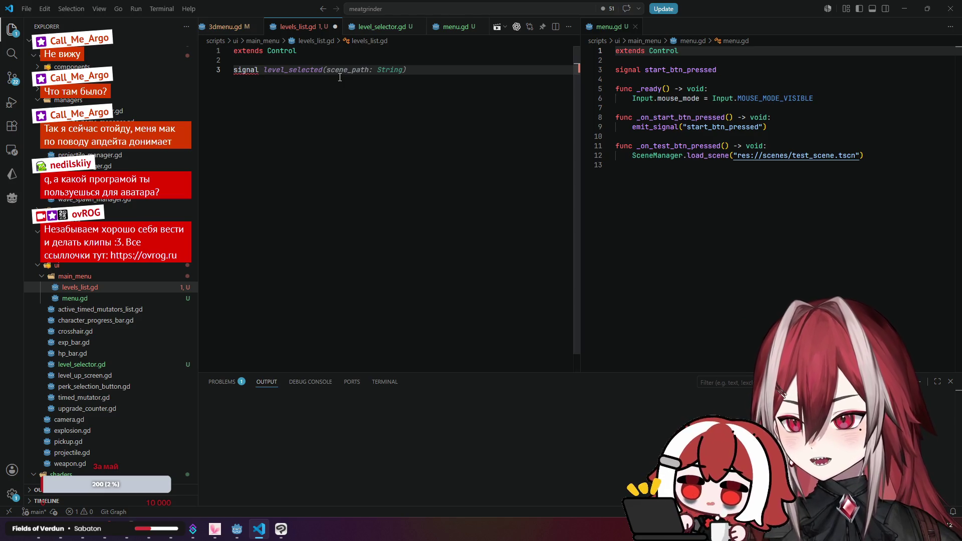
text(back_btn_pressed)
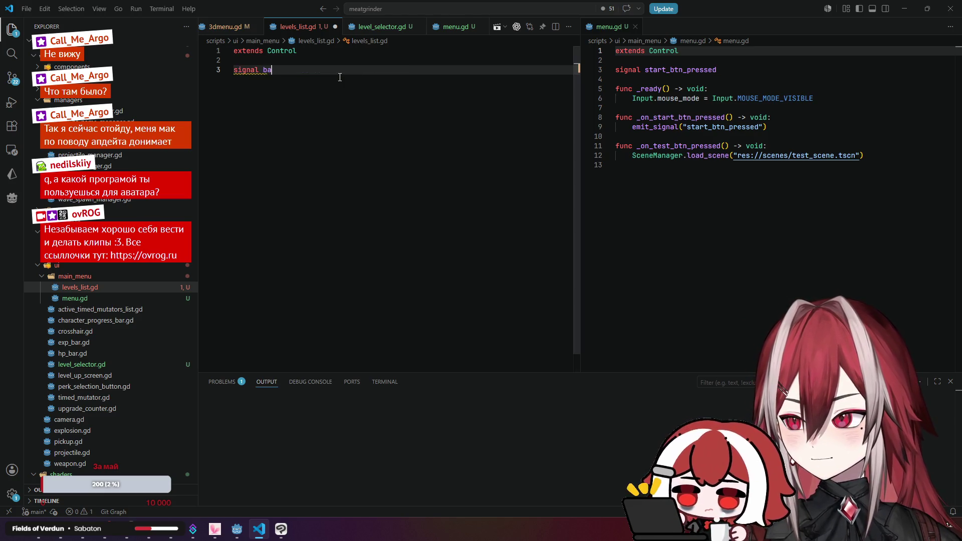
key(Return)
key(Return)
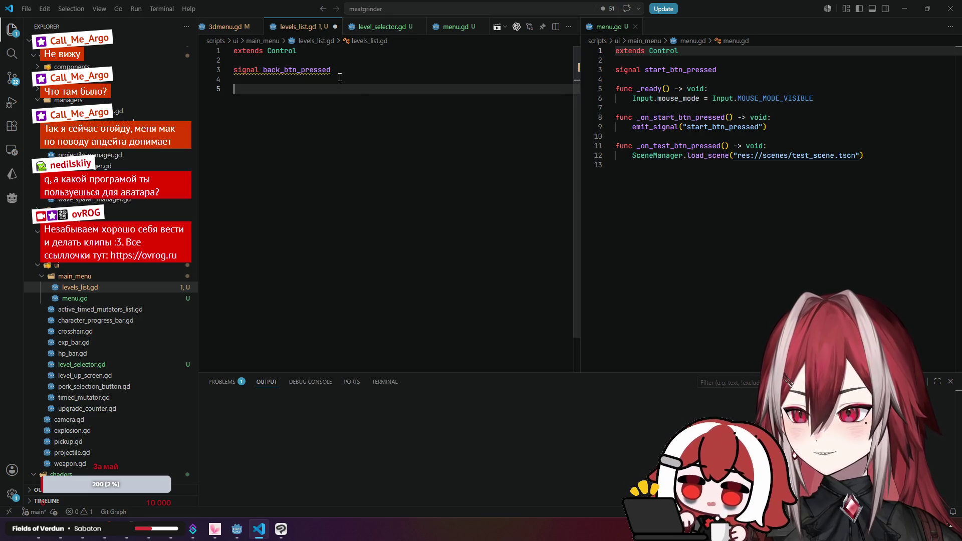
- Add an _on_back_btn_pressed function that emits back_btn_pressed, then return to Godot
key(Tab)
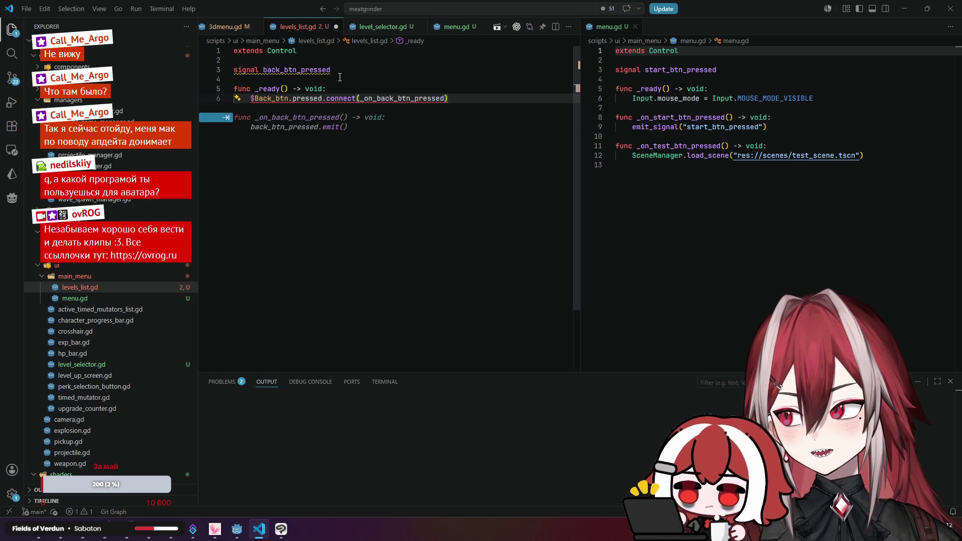
key(ctrl+z)
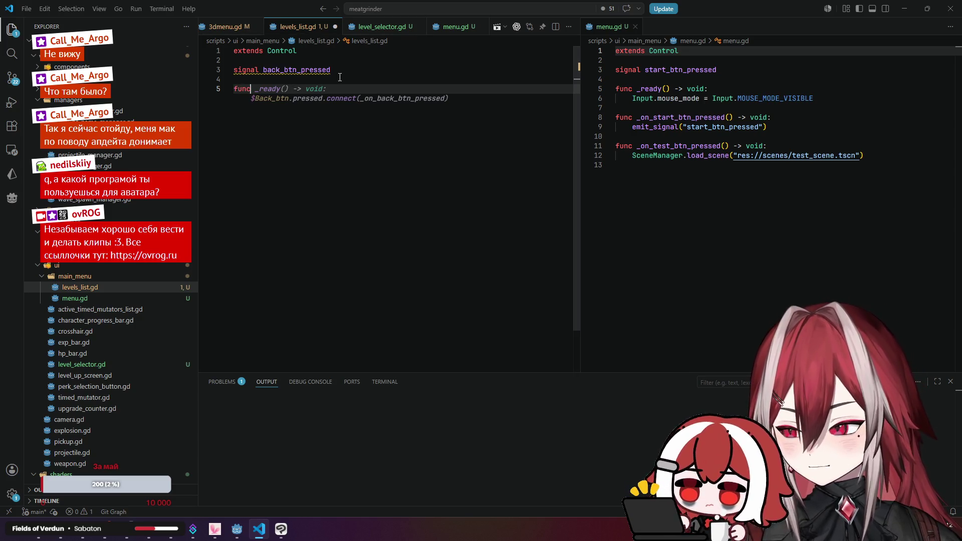
text(_on)
key(Tab)
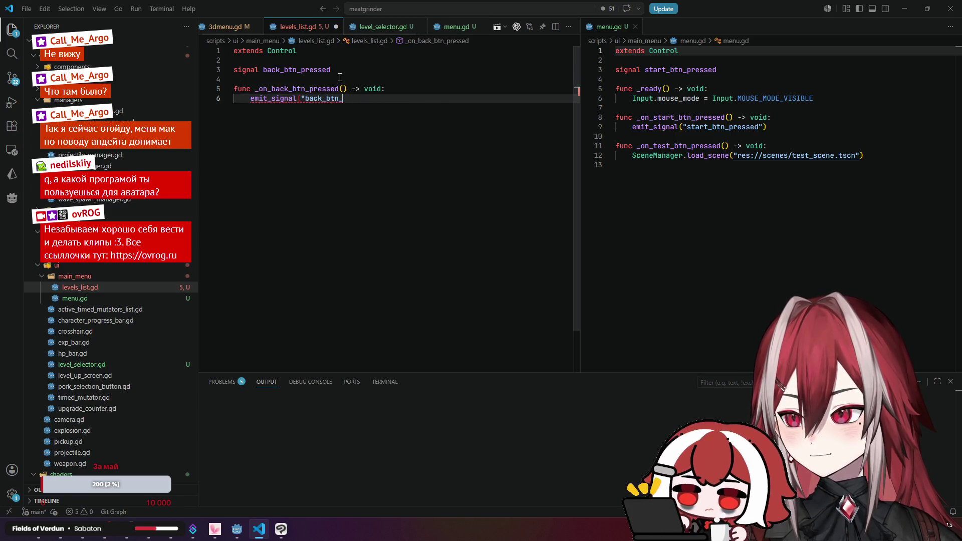
click(474, 70)
click(396, 89)
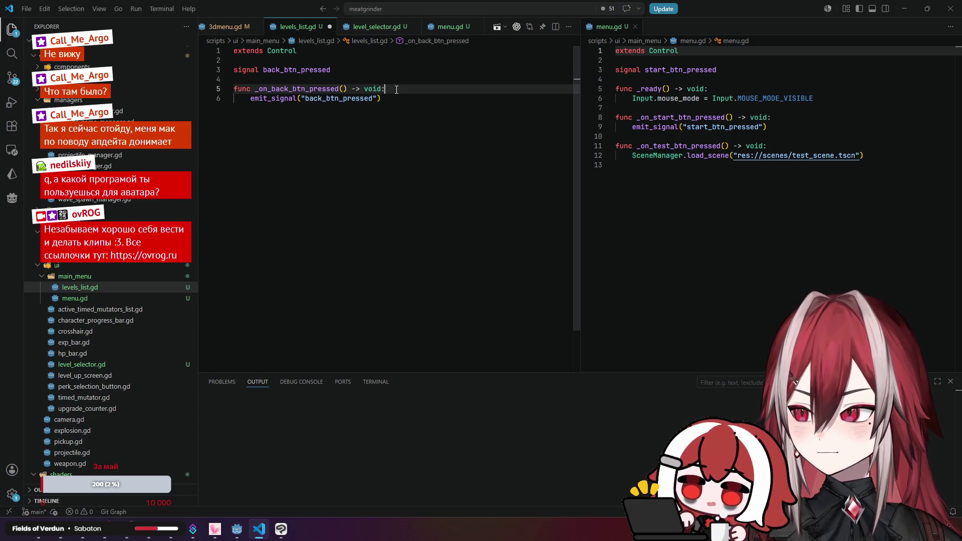
key(alt+Tab)
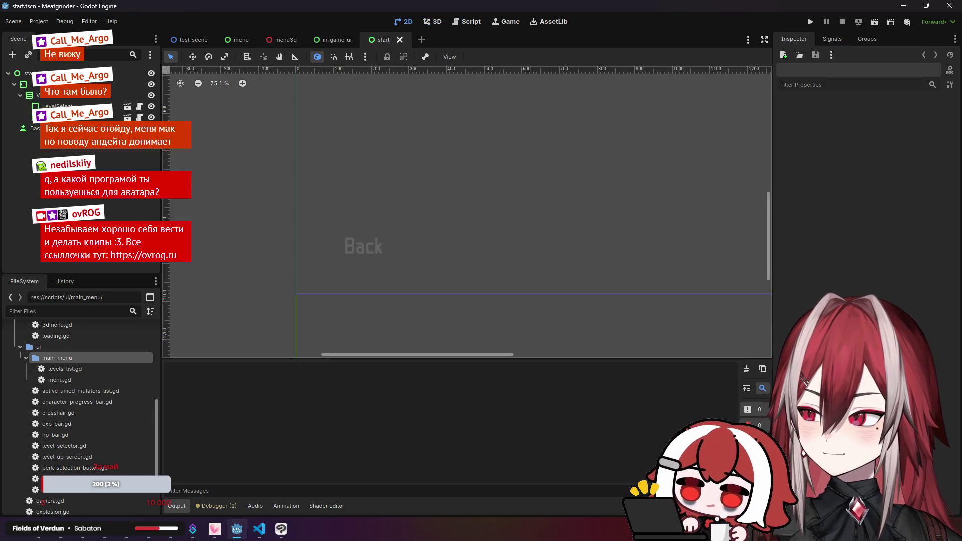
- Rename the levels_list.gd script to start.gd
drag(74, 371, 75, 73)
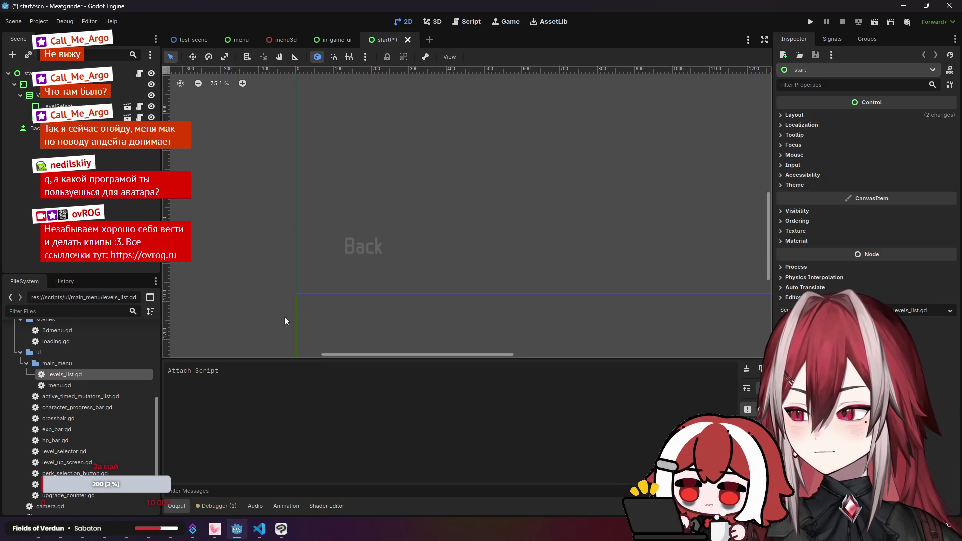
double_click(95, 375)
right_click(125, 290)
click(165, 265)
text(start)
key(Return)
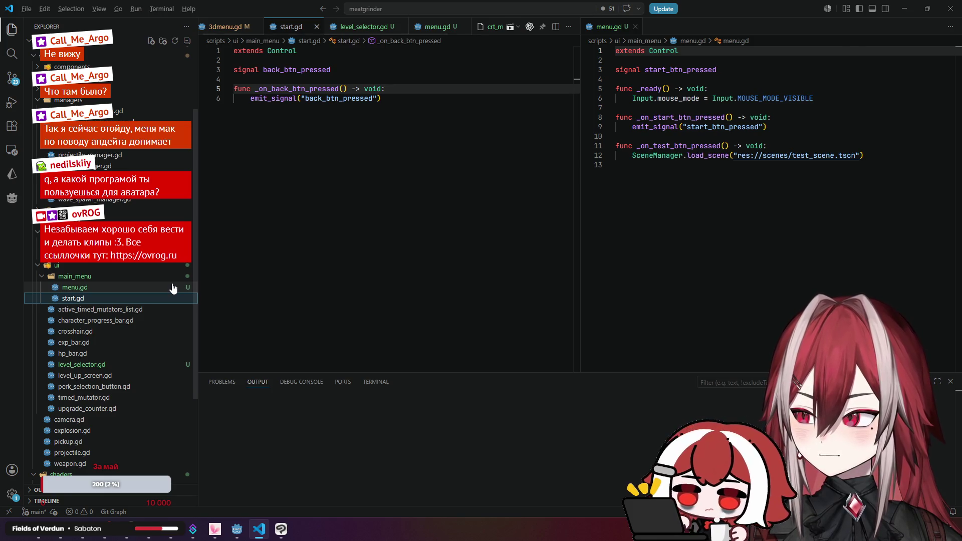
- Replace the start root node's old script with start.gd
key(alt+Tab)
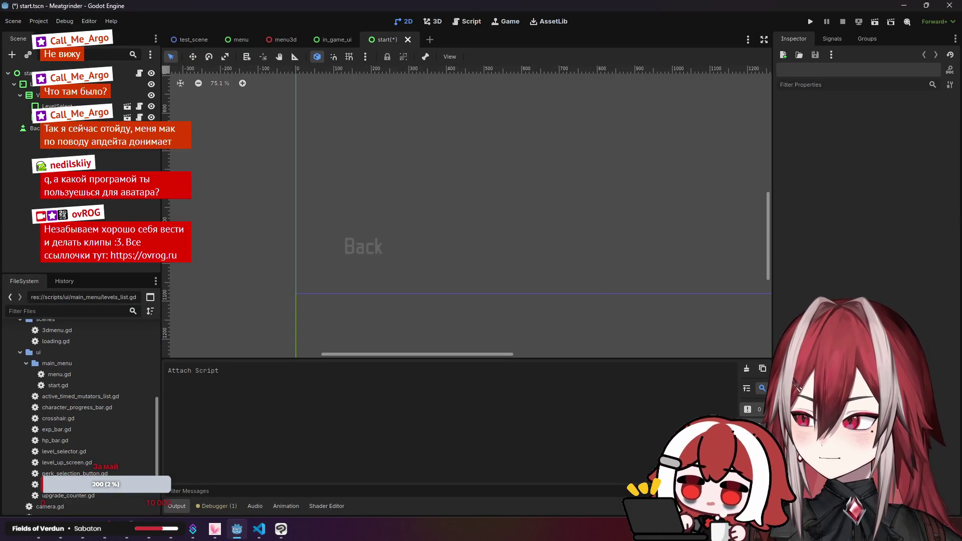
click(75, 73)
click(950, 310)
click(897, 351)
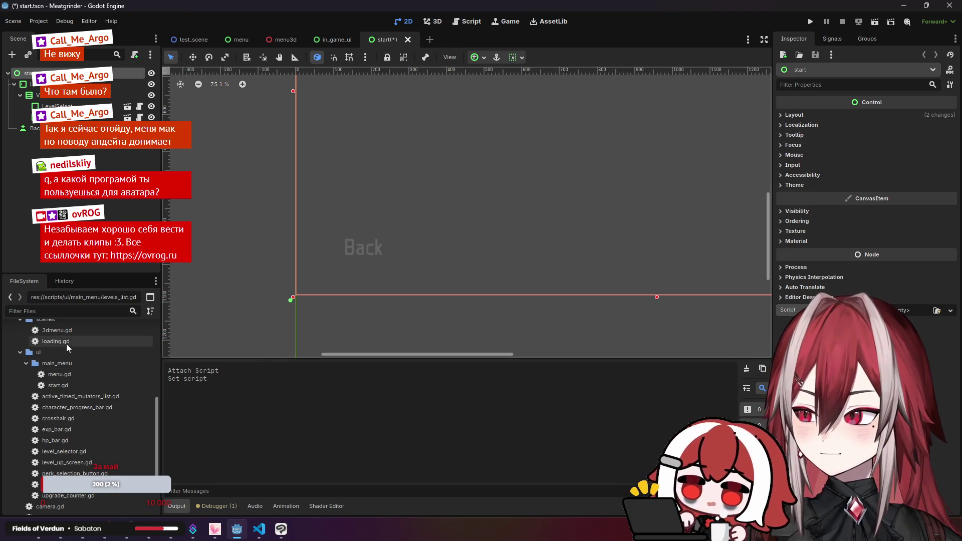
drag(64, 393, 90, 333)
drag(75, 80, 75, 73)
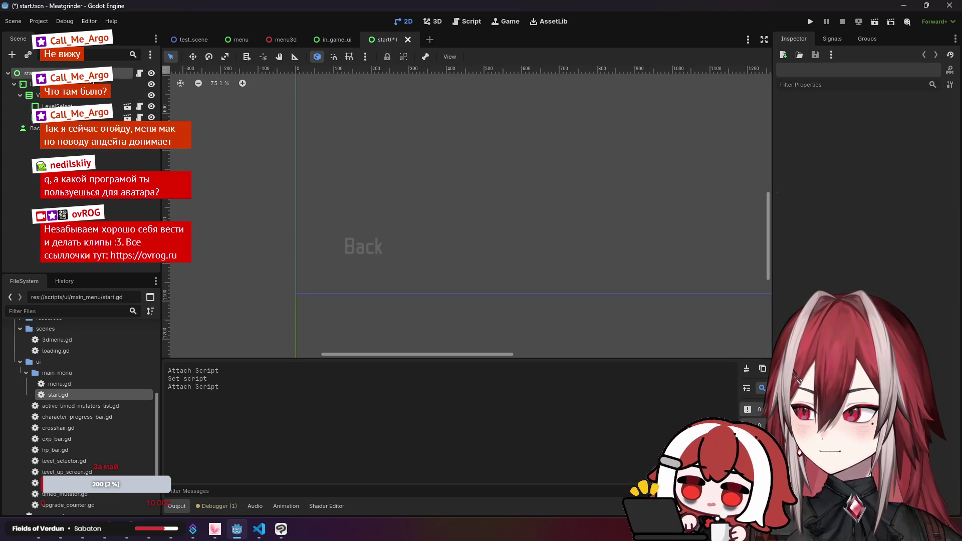
- Try connecting back_btn_pressed to the Back node, then cancel the connection
click(833, 38)
click(848, 85)
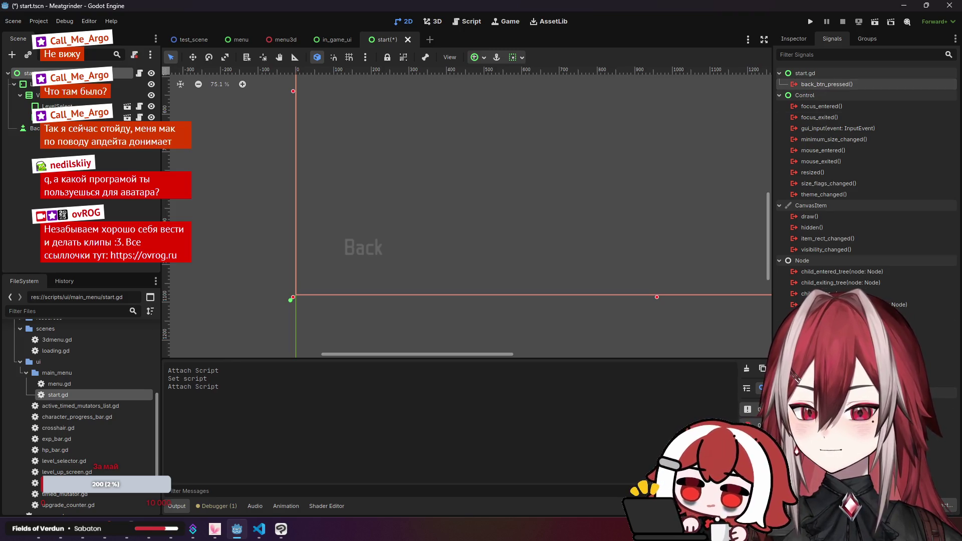
click(942, 506)
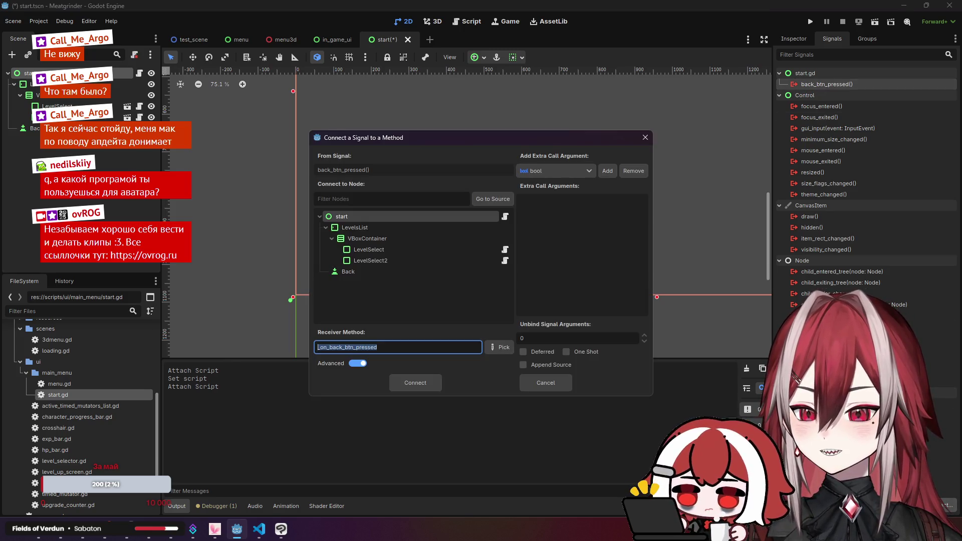
click(356, 270)
click(499, 348)
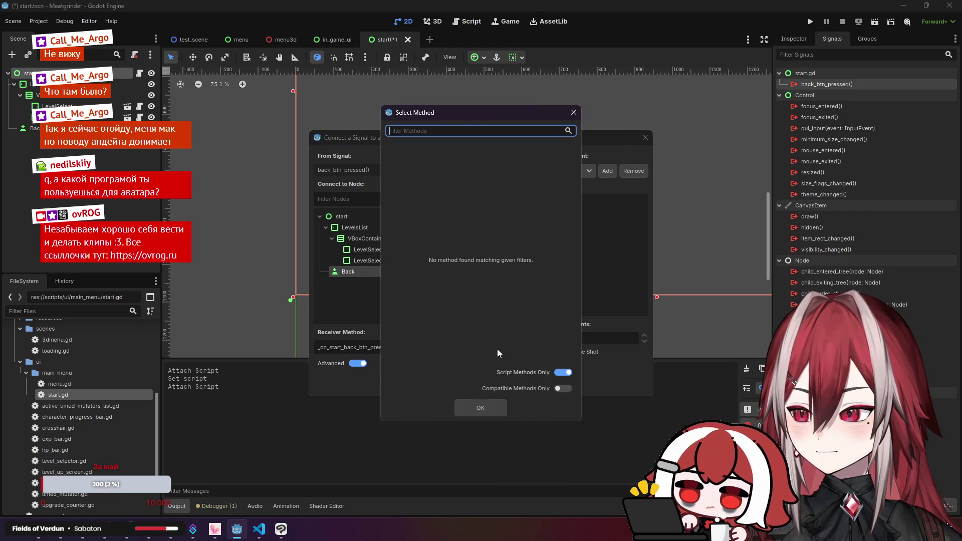
click(560, 374)
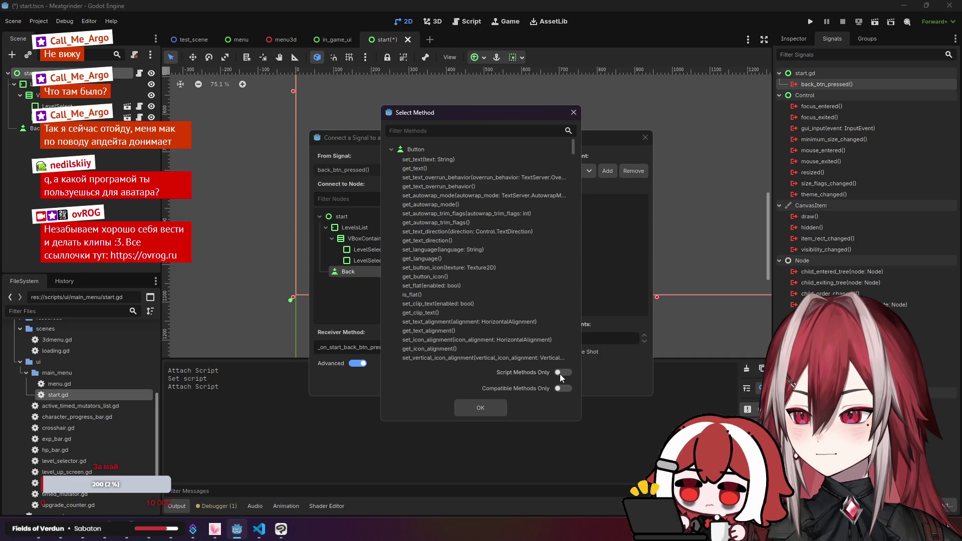
click(560, 374)
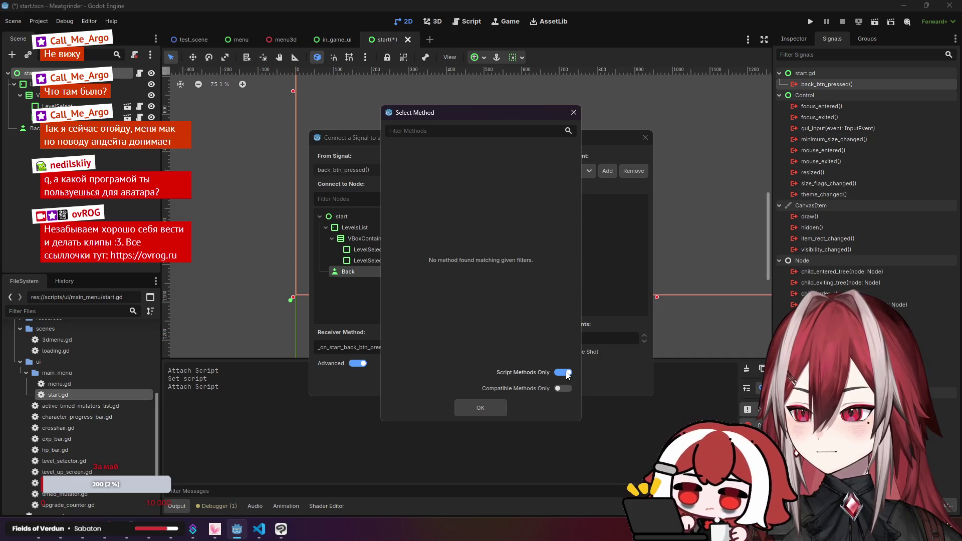
drag(533, 114, 436, 112)
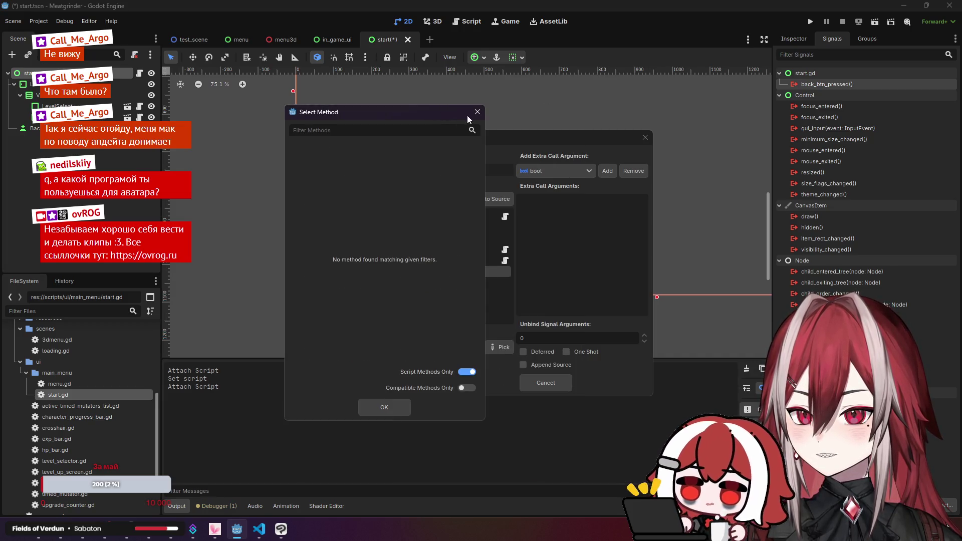
click(476, 111)
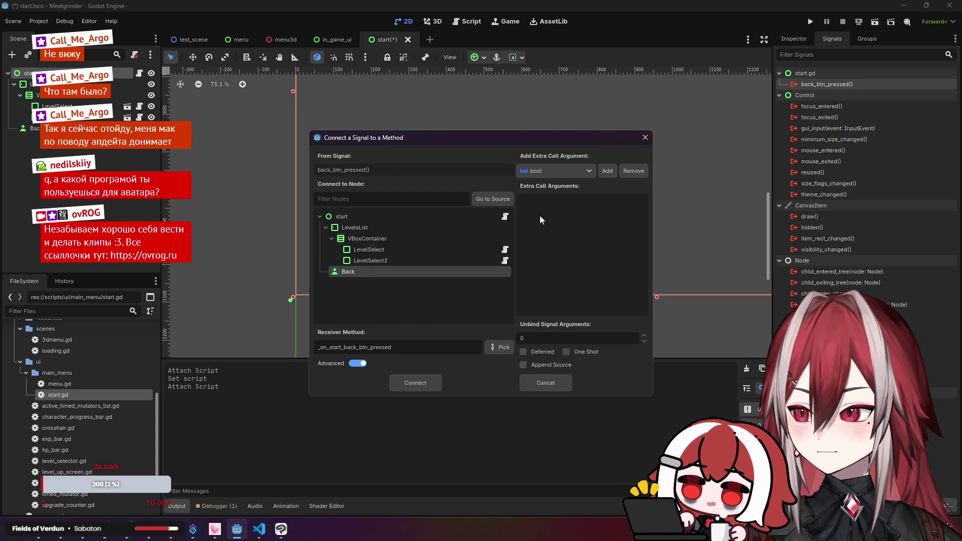
click(645, 138)
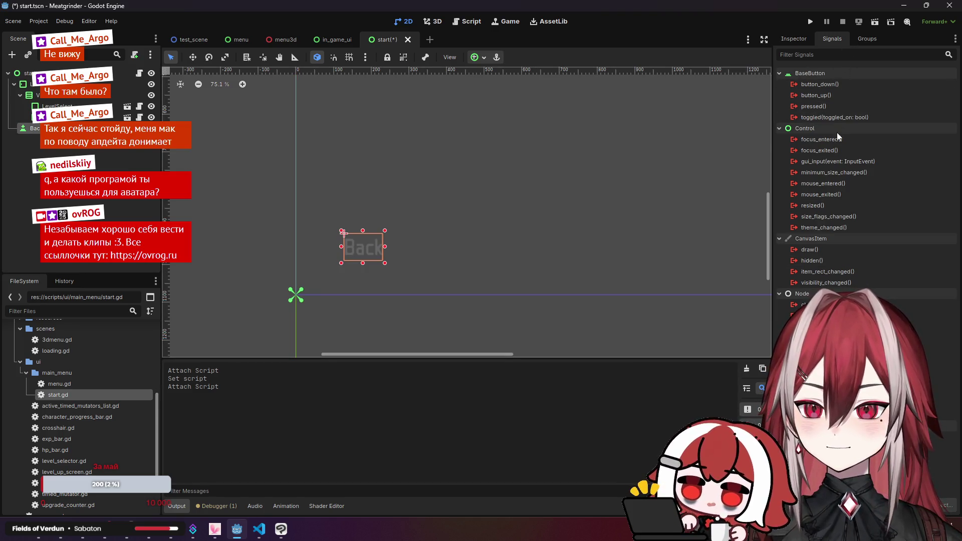
- Connect the Back button's pressed signal to _on_back_btn_pressed and save start.tscn
click(834, 105)
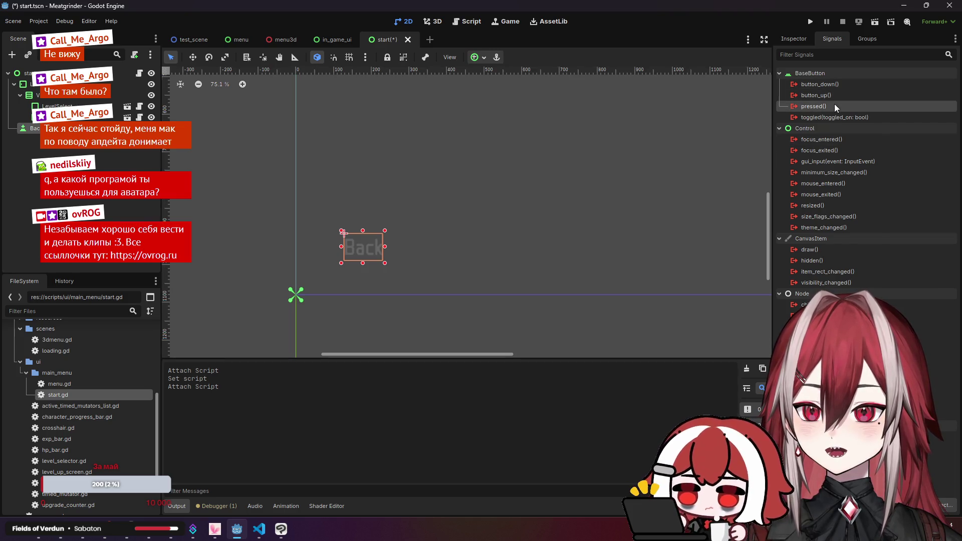
click(933, 505)
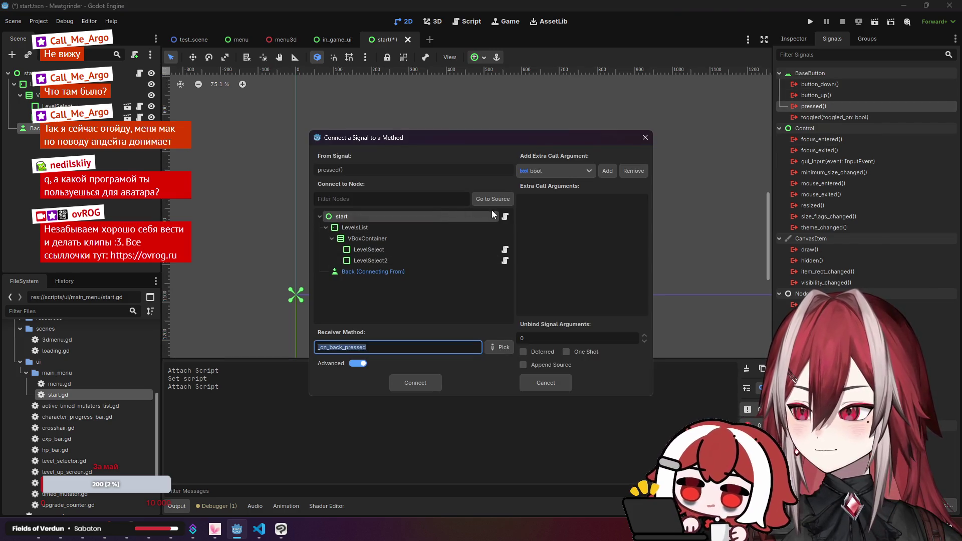
click(505, 349)
click(429, 161)
click(489, 408)
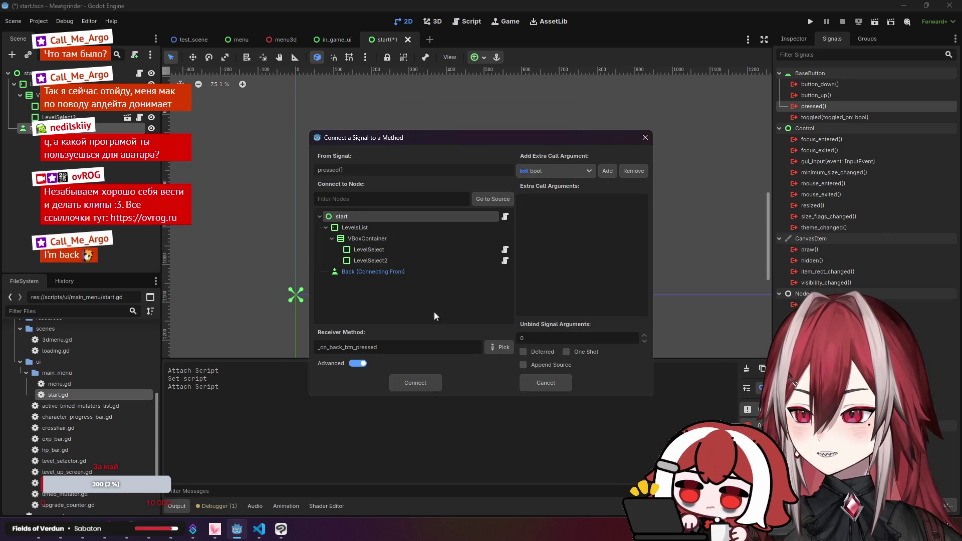
click(439, 386)
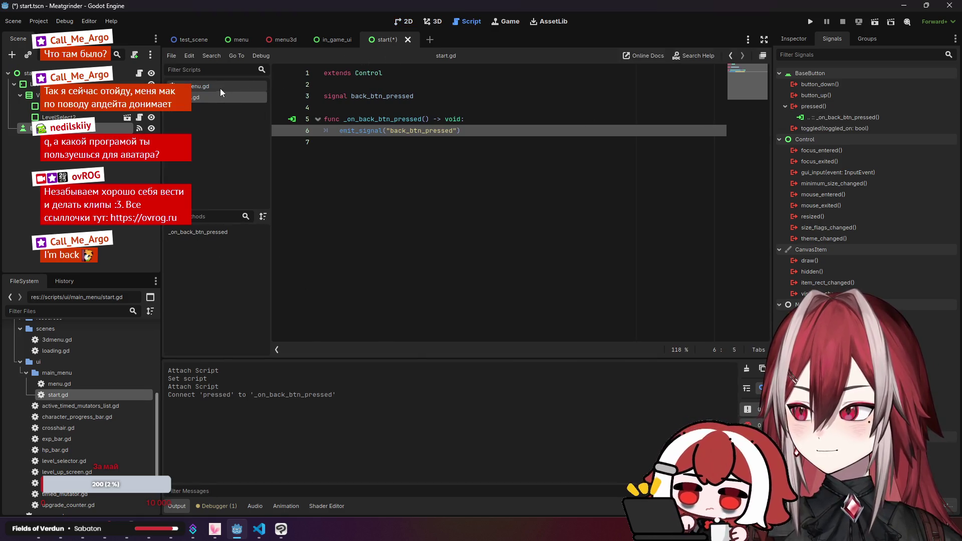
click(408, 21)
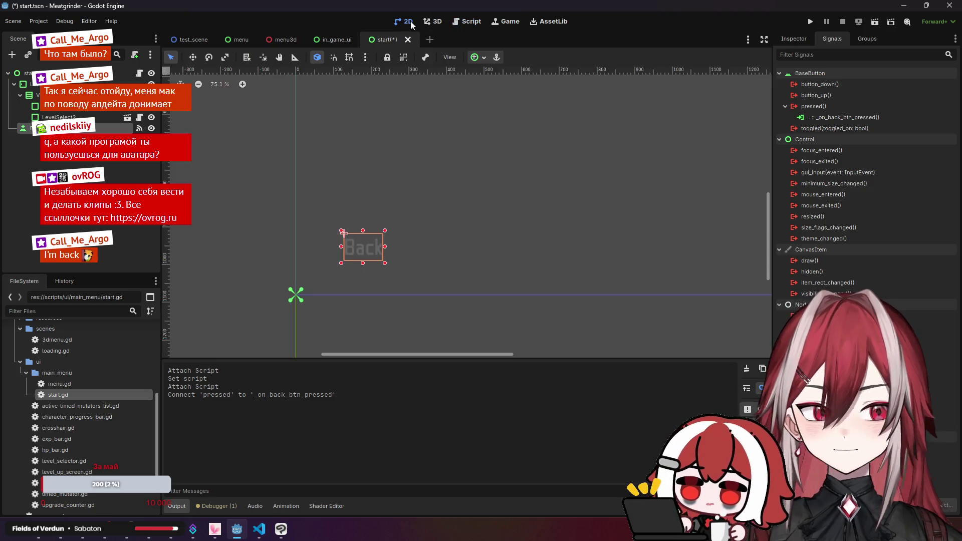
key(ctrl+s)
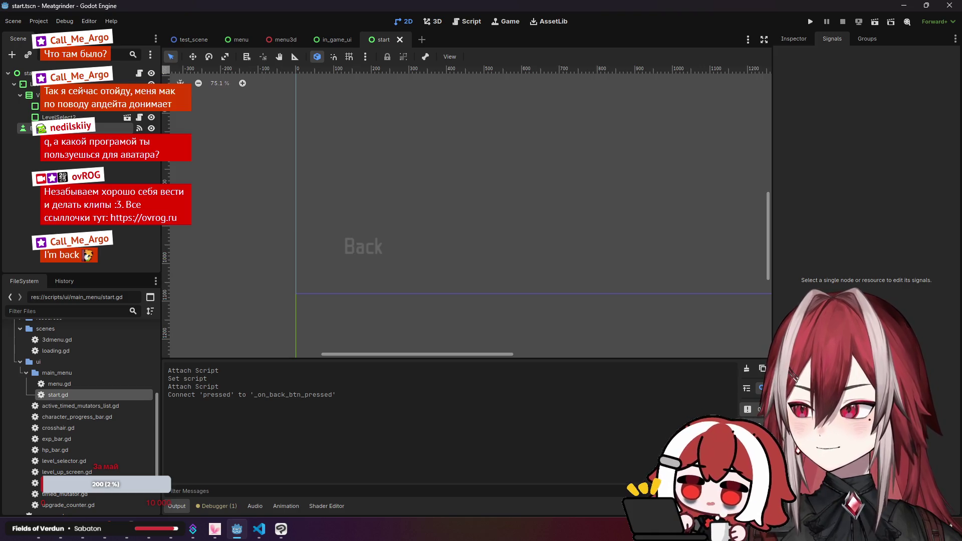
click(283, 39)
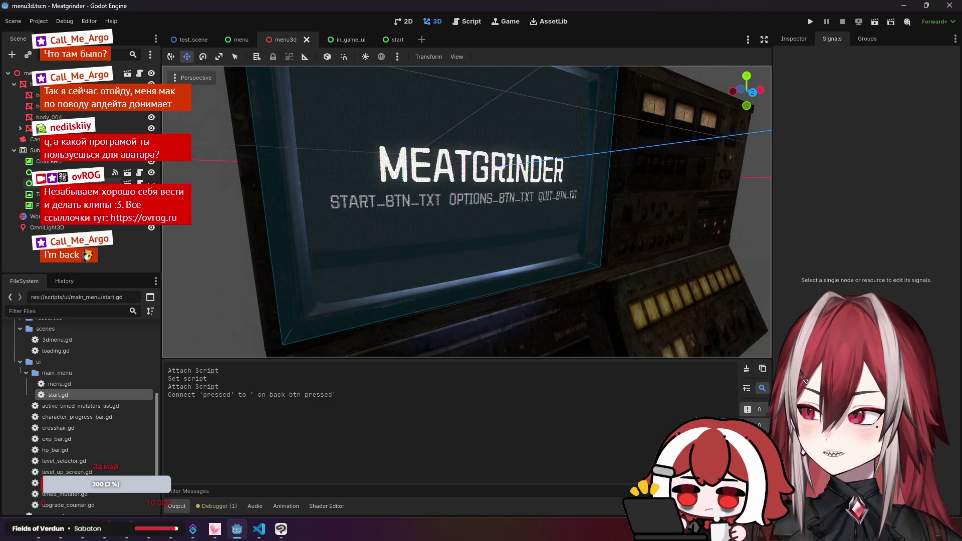
- Choose switch_to_menu as the receiver for the start node's back_btn_pressed signal
click(50, 183)
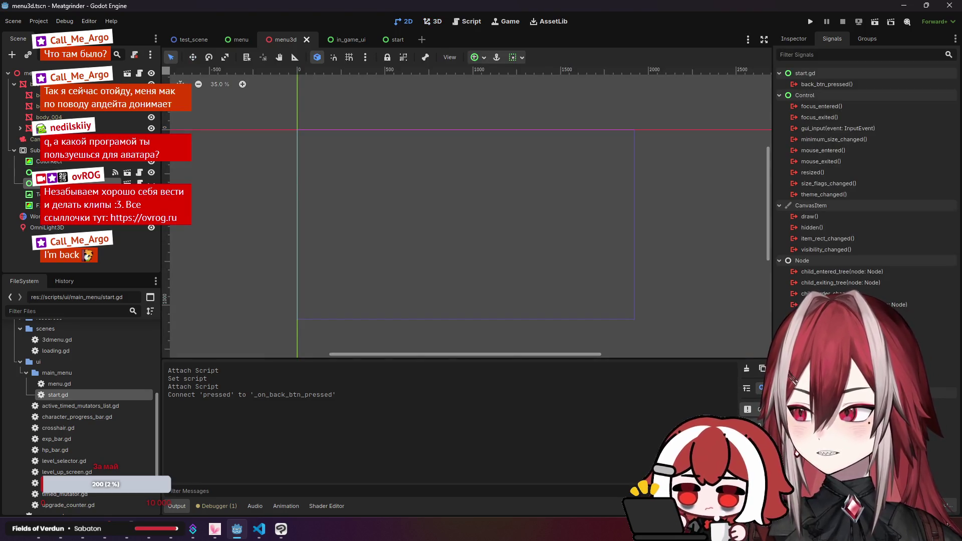
click(871, 83)
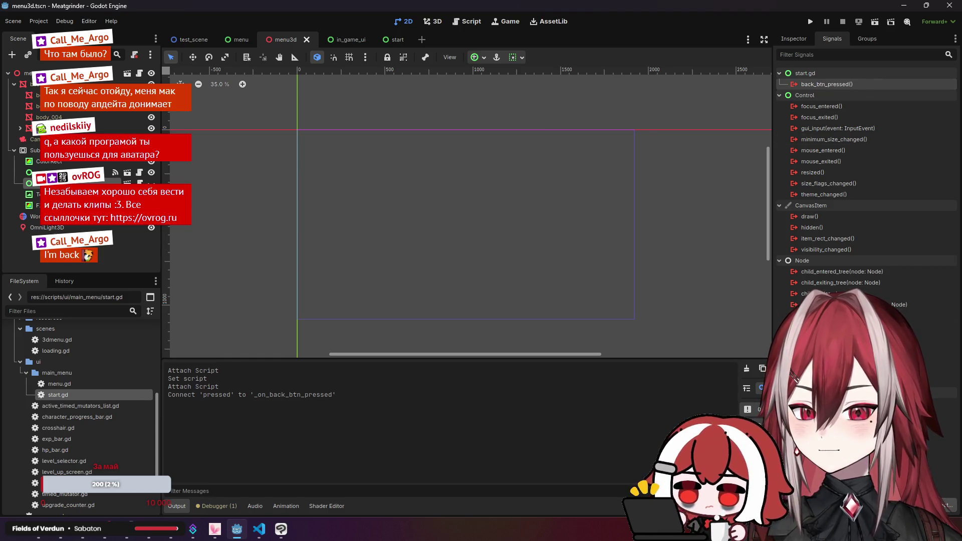
click(945, 505)
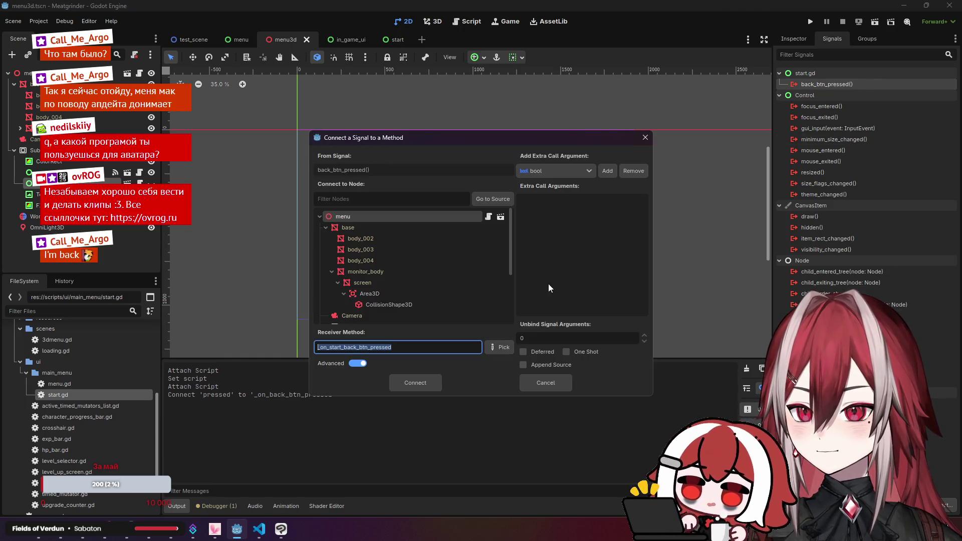
click(474, 218)
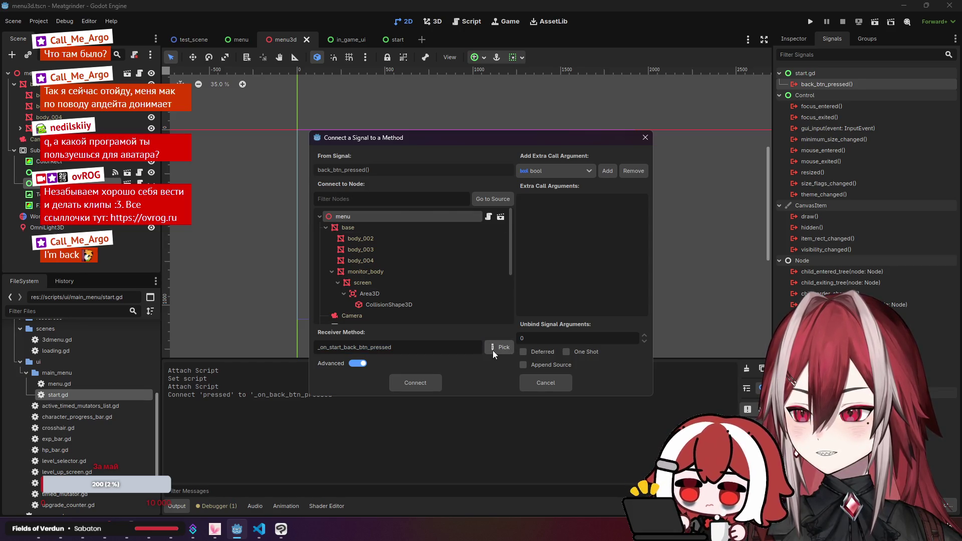
click(492, 350)
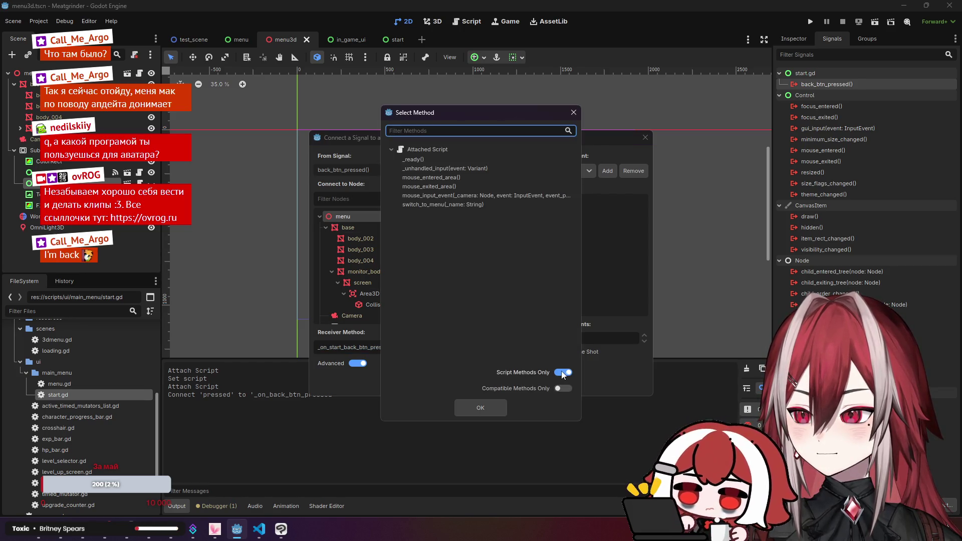
click(440, 205)
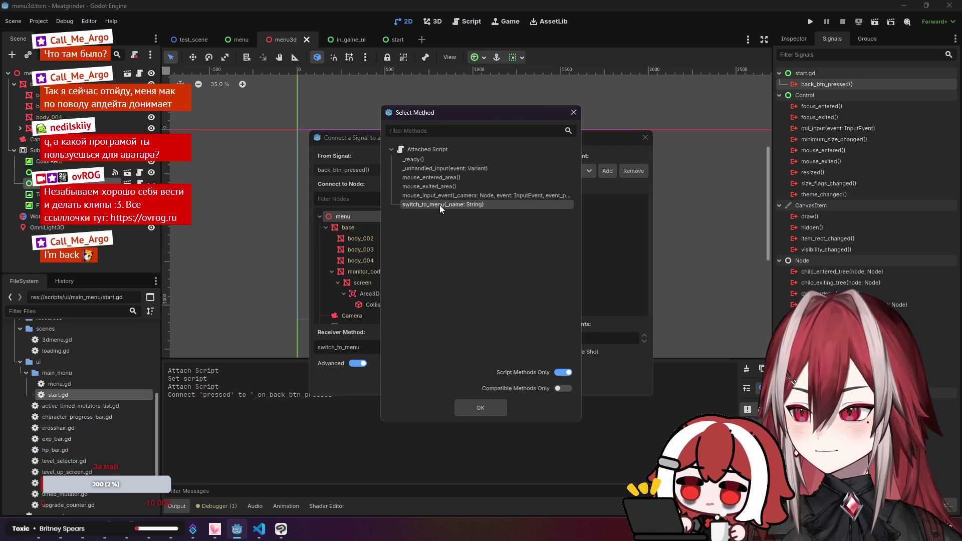
click(496, 406)
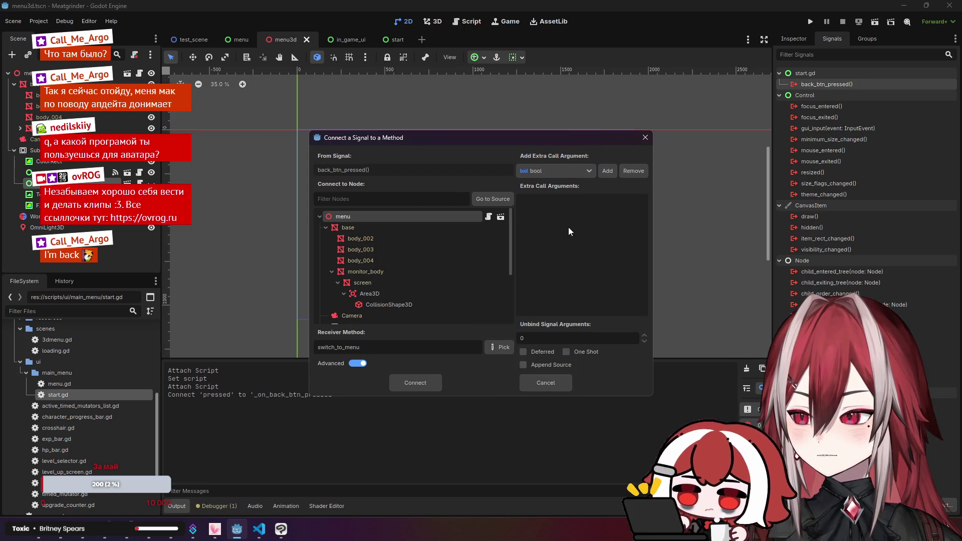
- Bind a String argument 'menu', connect the signal, and save menu3d
click(590, 172)
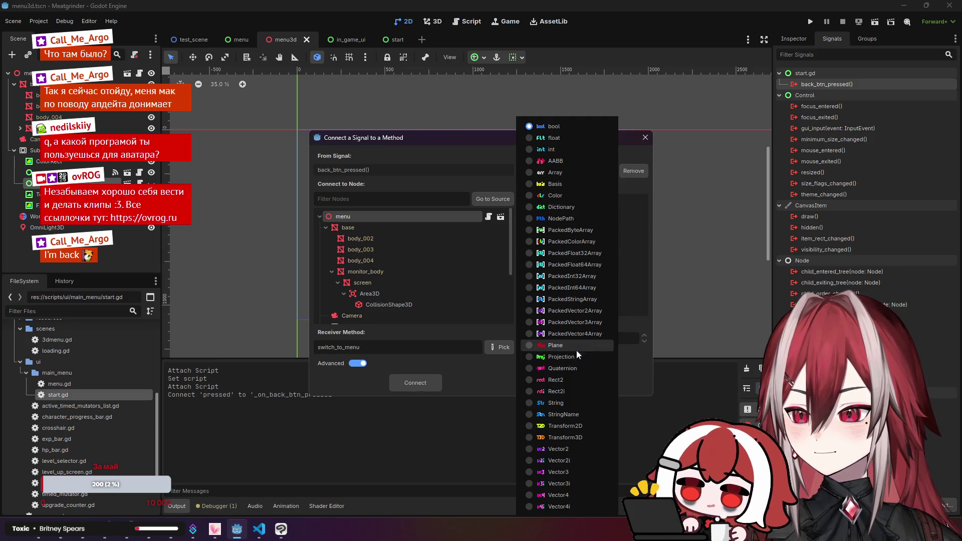
click(574, 400)
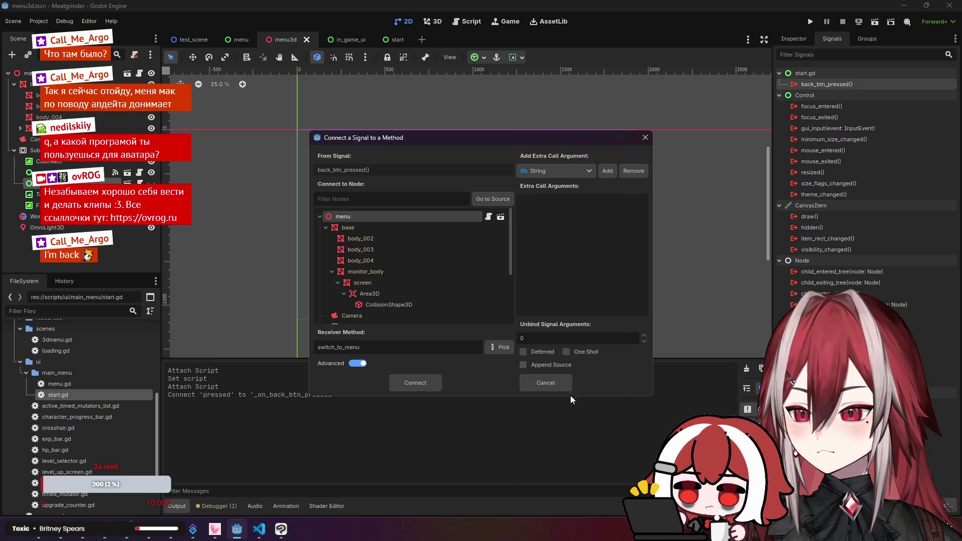
click(606, 172)
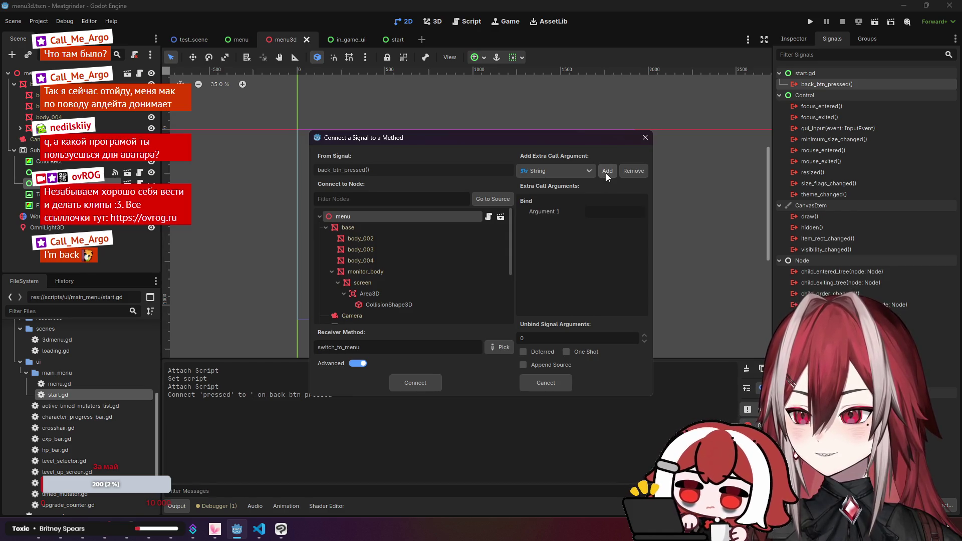
click(604, 213)
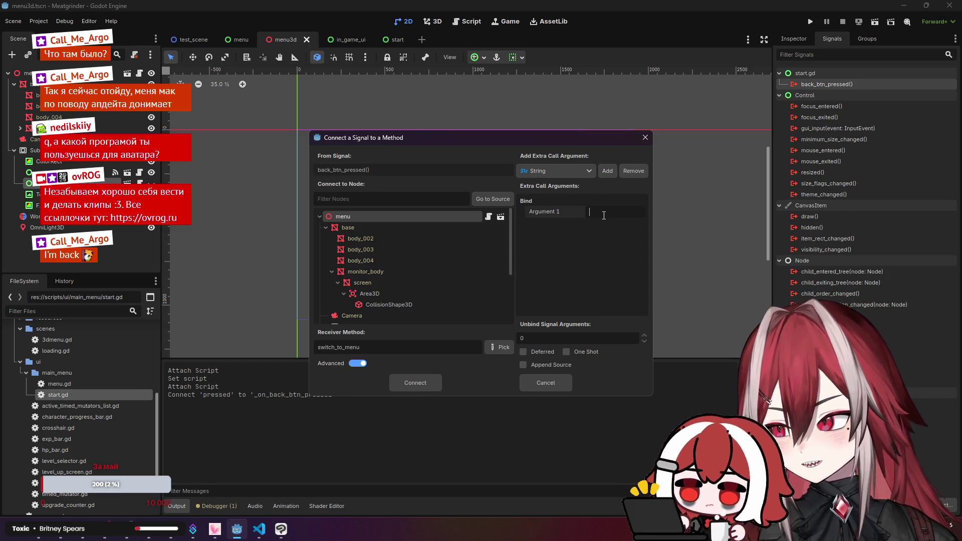
text(menu)
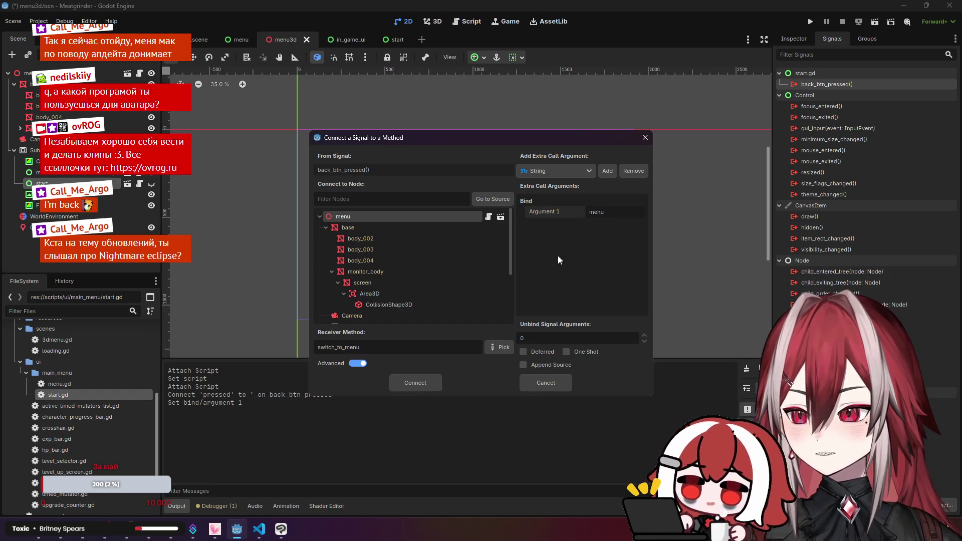
click(429, 383)
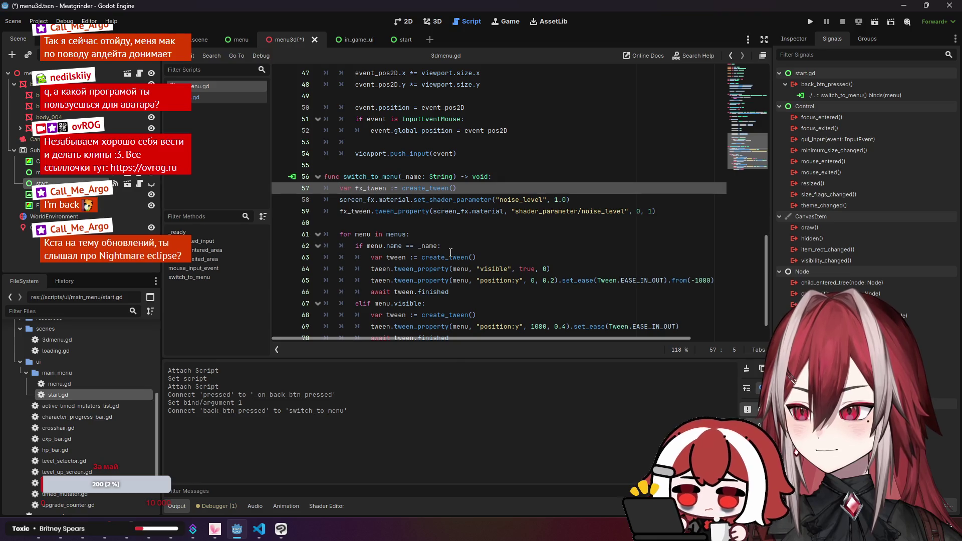
key(ctrl+s)
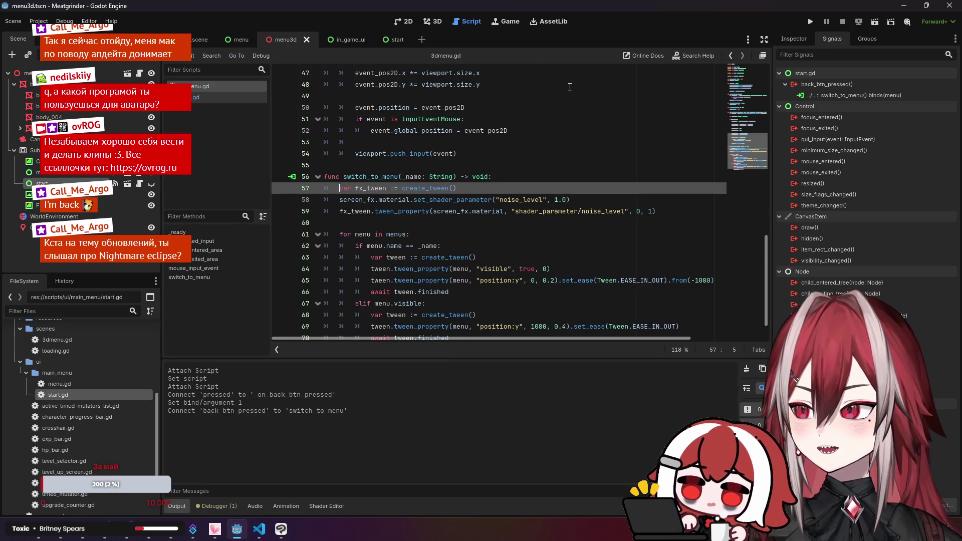
click(407, 21)
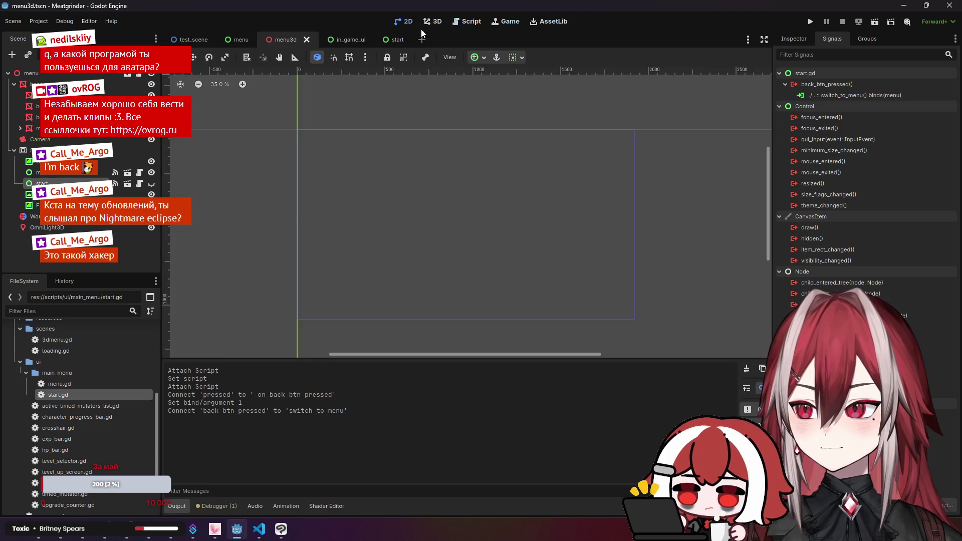
- Run the scene, go Start then Back twice, and close the game window
click(434, 21)
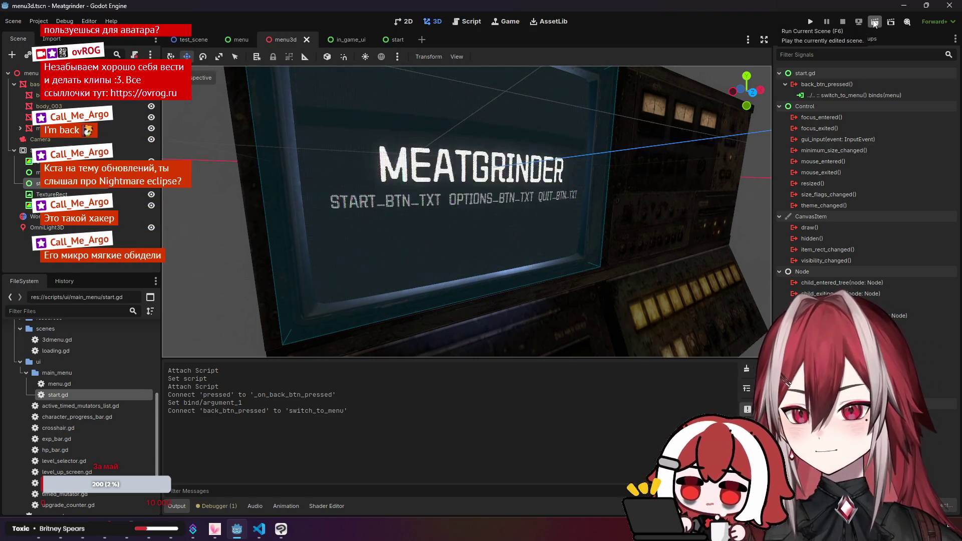
click(810, 22)
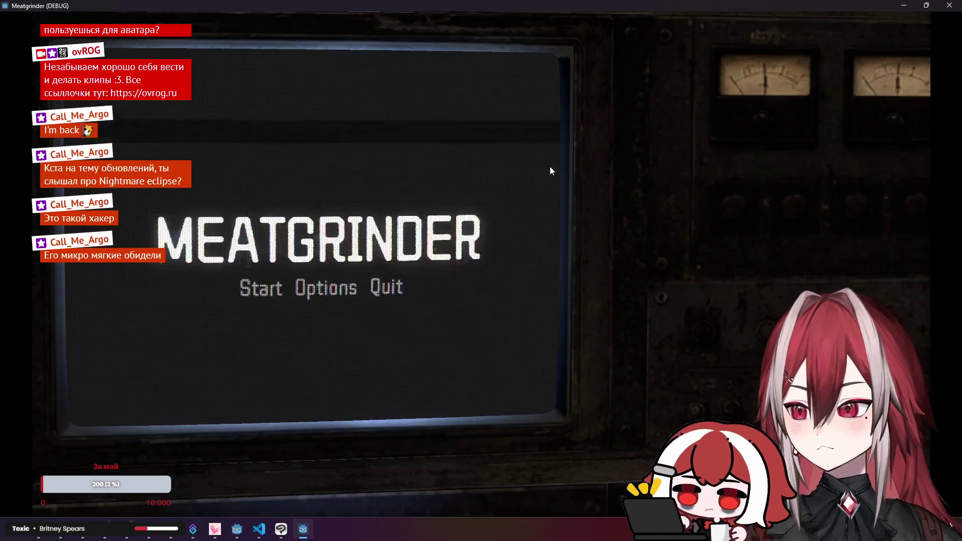
click(256, 290)
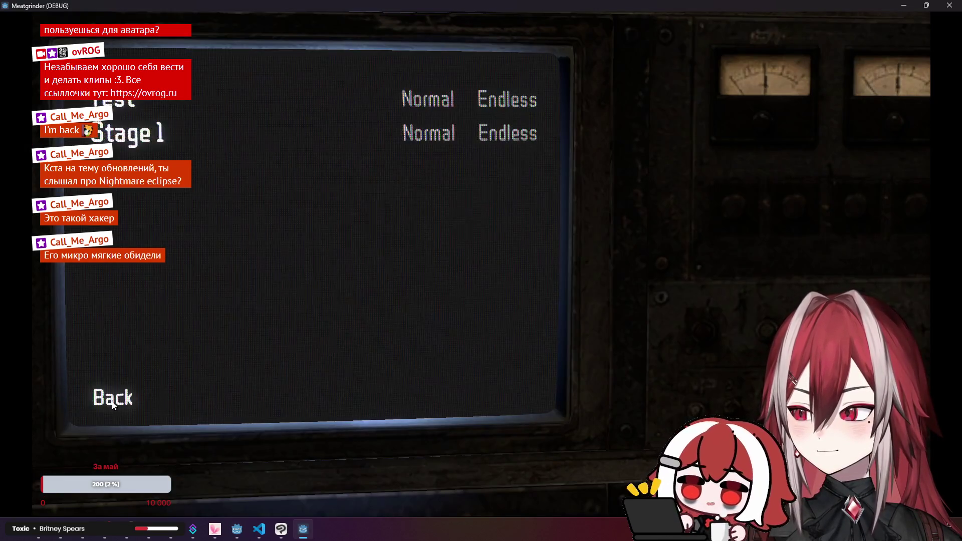
click(113, 401)
click(252, 299)
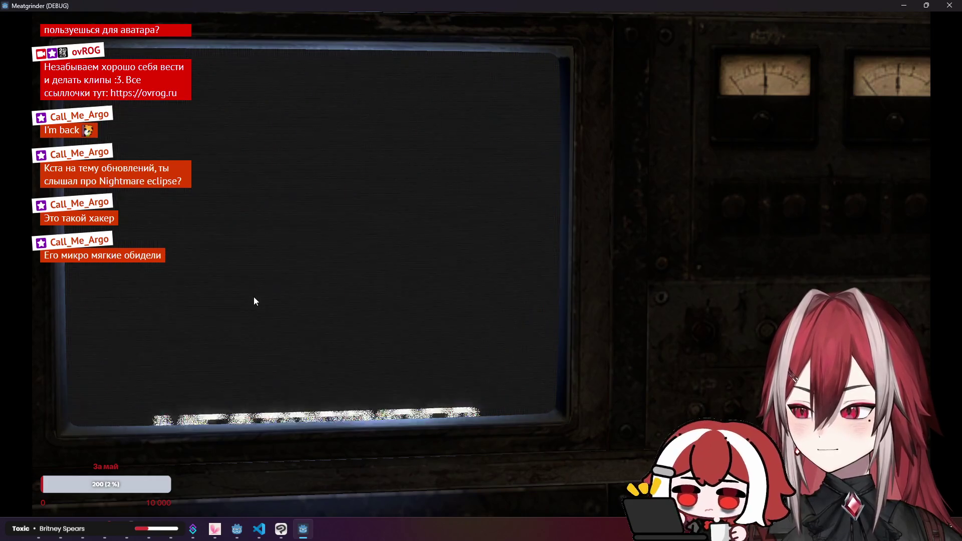
click(115, 395)
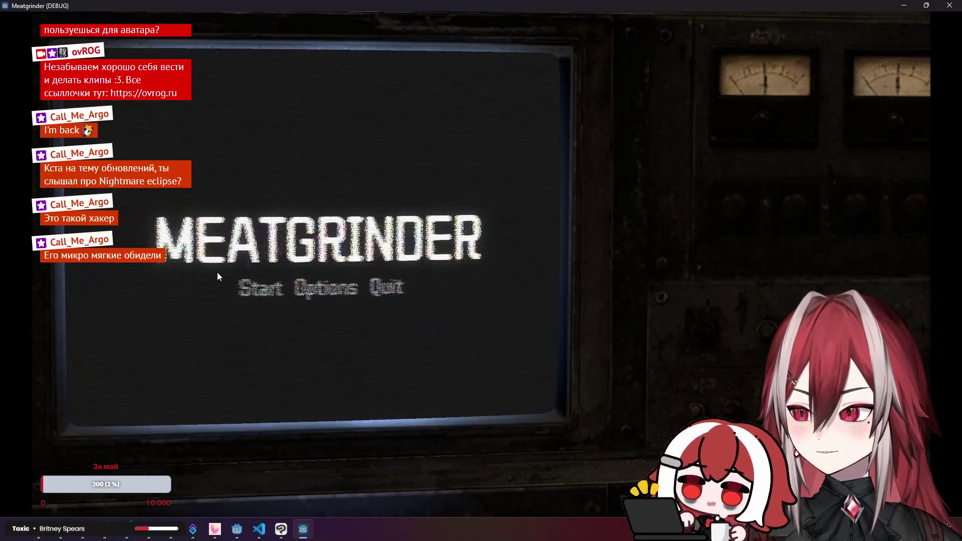
click(949, 6)
click(259, 529)
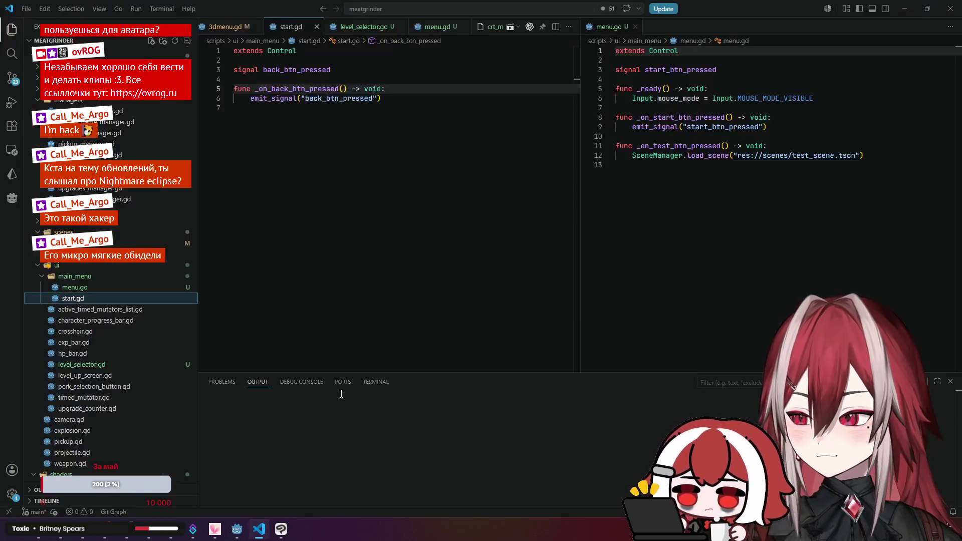
- Shorten the menu exit tween on line 69 from 0.4 to 0.2 and save 3dmenu.gd
click(221, 31)
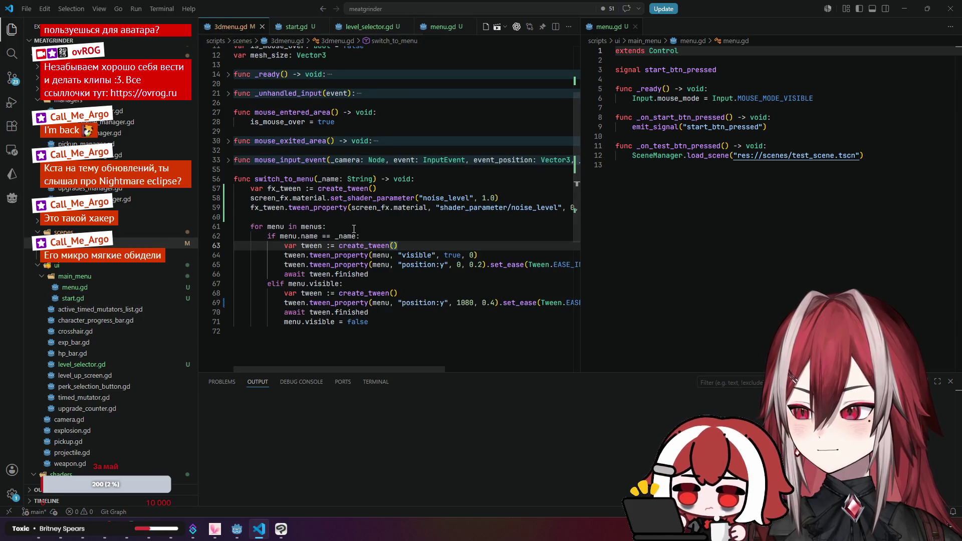
scroll(353, 229, down, 1)
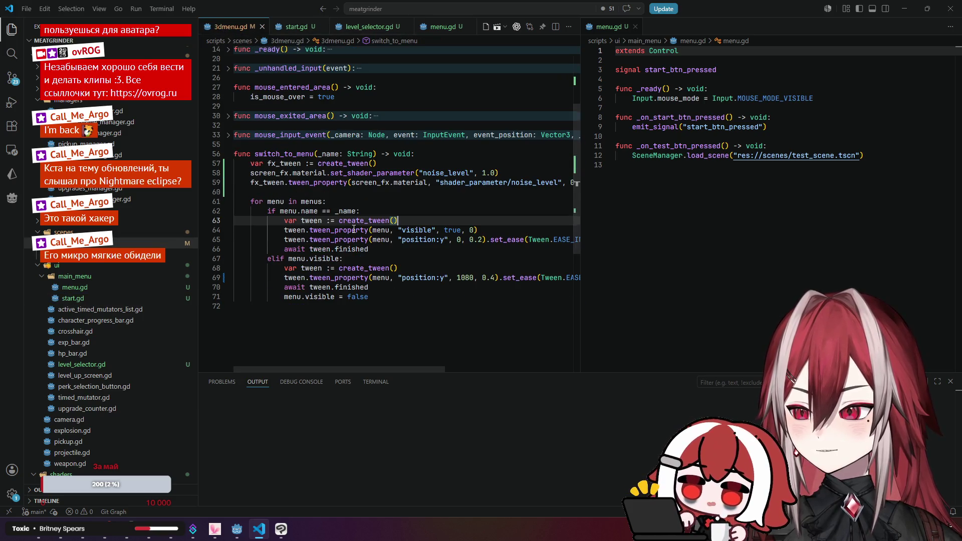
click(492, 278)
key(BackSpace)
text(2)
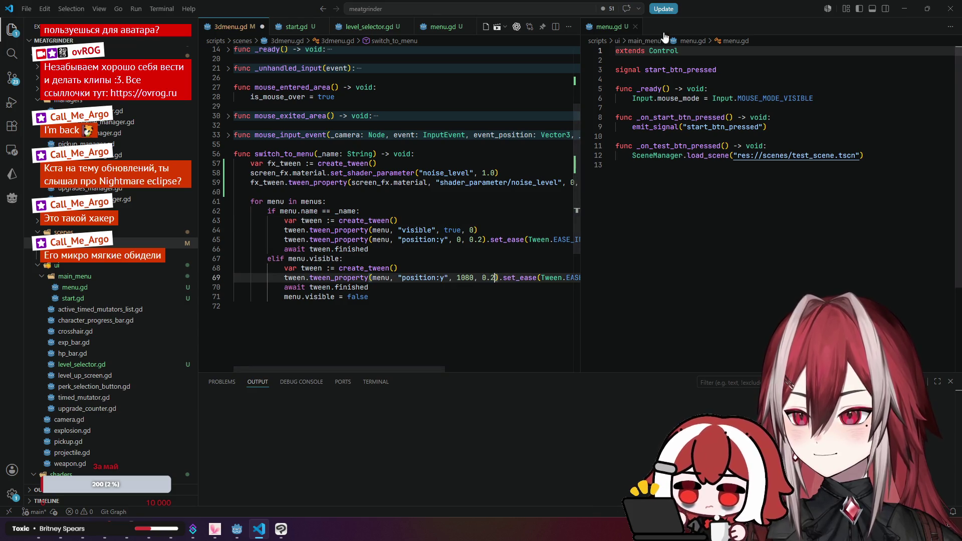
click(635, 27)
click(509, 221)
key(ctrl+s)
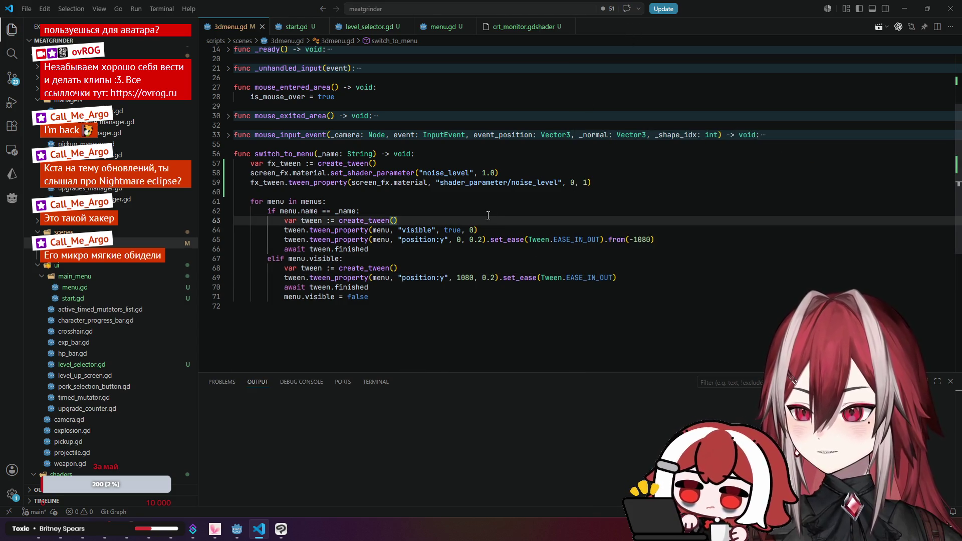
key(Up)
- Rerun the scene to test the faster Start/Back transition, then close the game
click(237, 529)
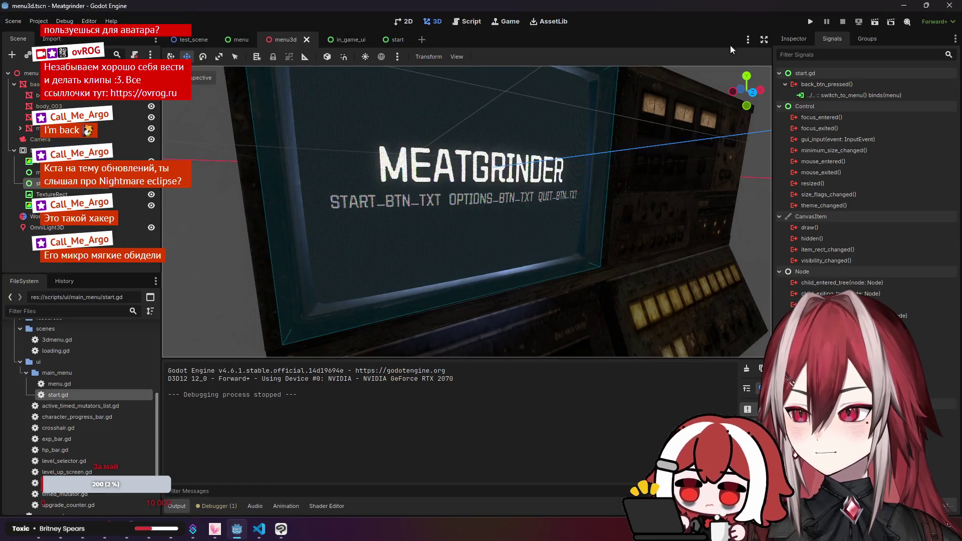
click(805, 21)
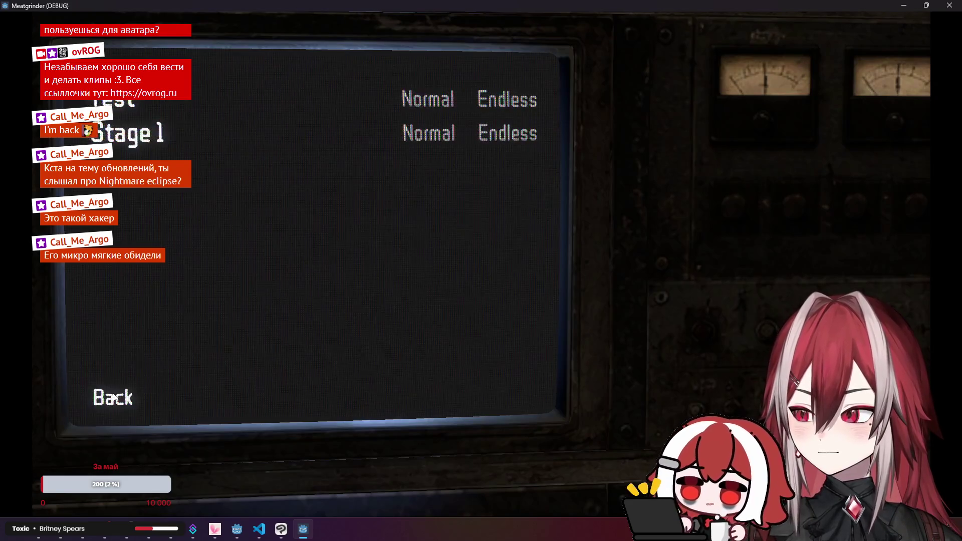
click(113, 395)
click(252, 297)
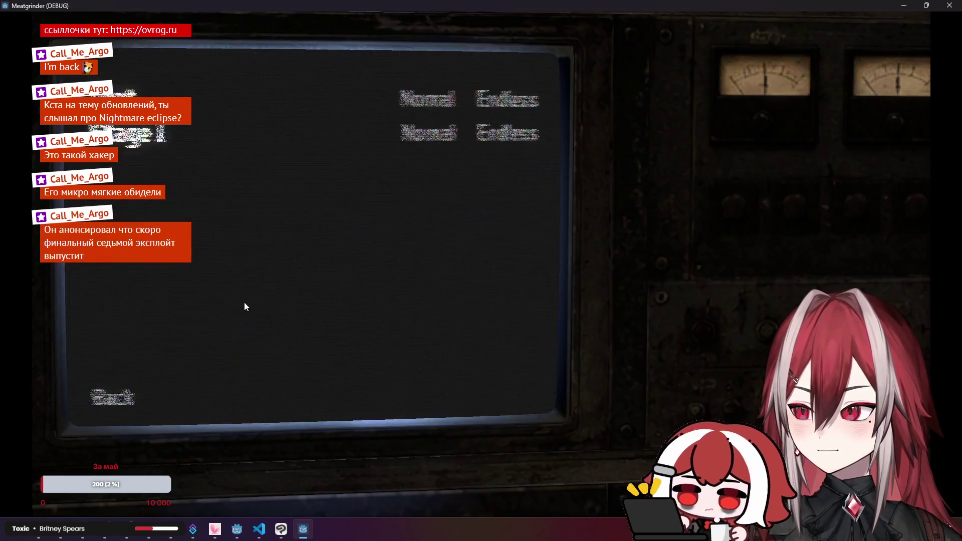
click(133, 400)
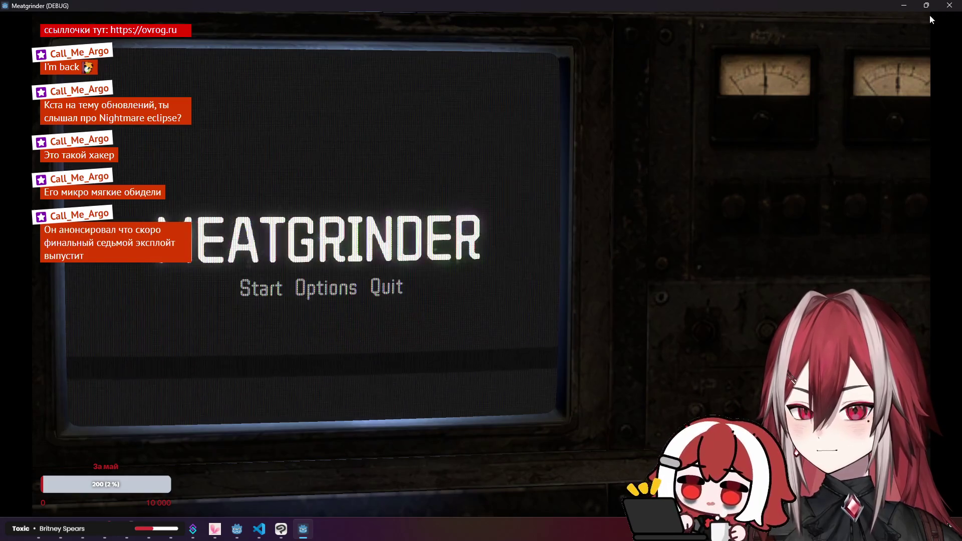
click(949, 5)
click(259, 528)
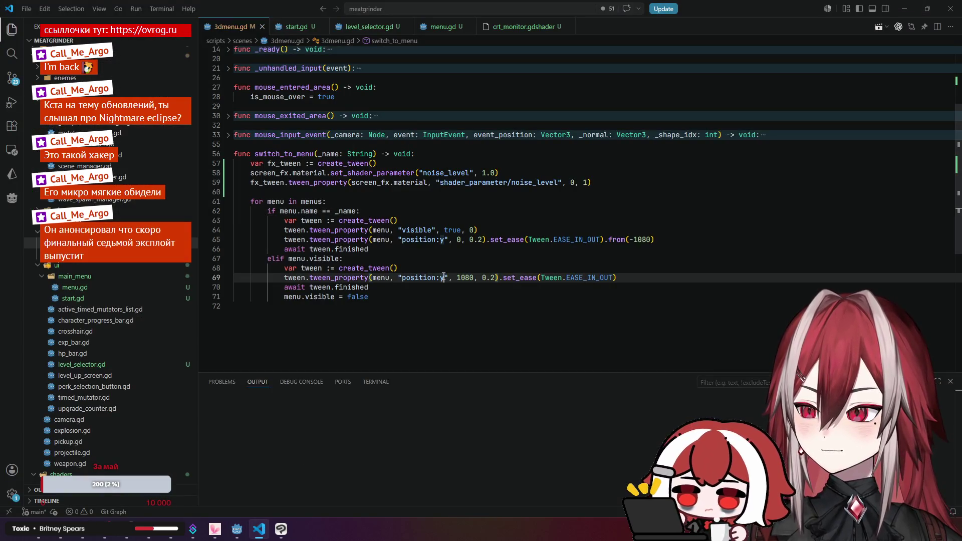
- Inspect _name, menu.name and the tween variable in switch_to_menu, lines 62–69
click(423, 248)
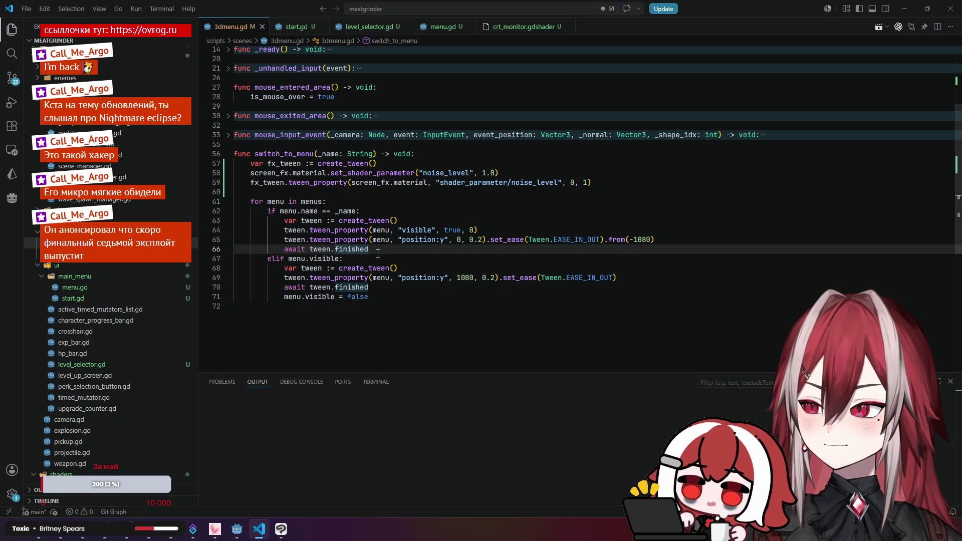
click(343, 211)
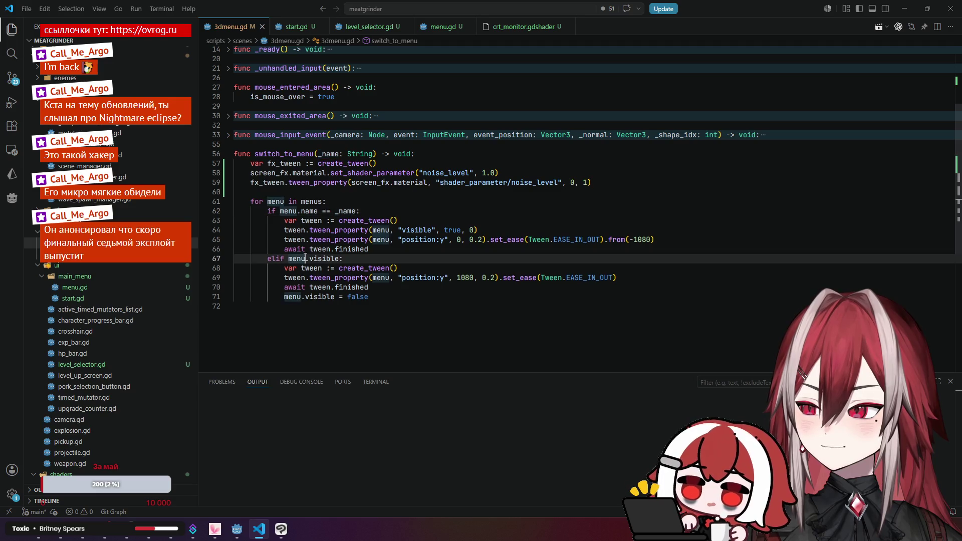
click(309, 211)
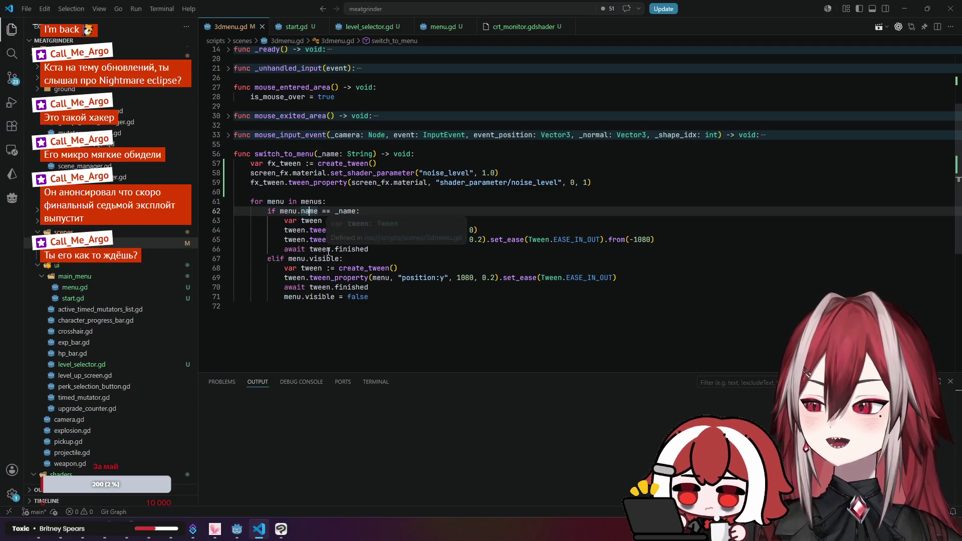
click(297, 278)
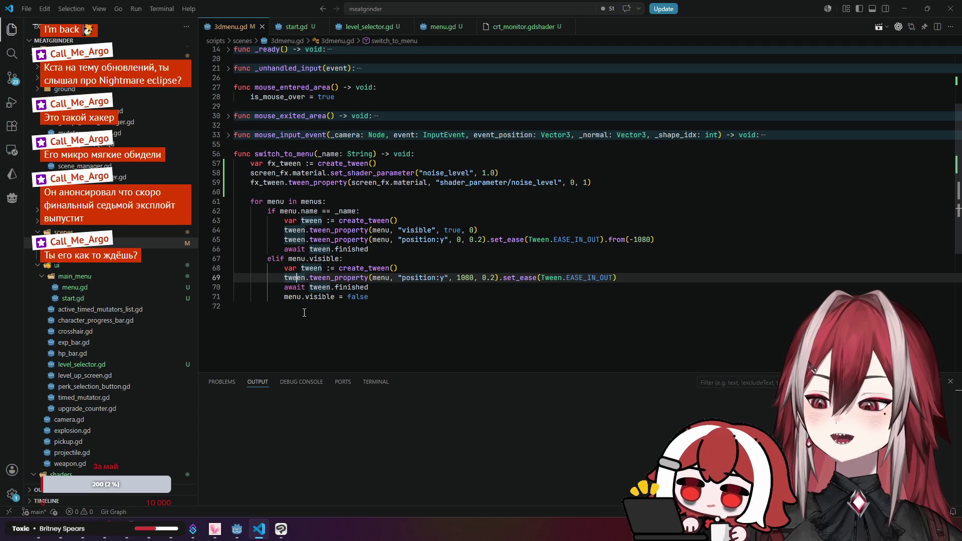
click(374, 245)
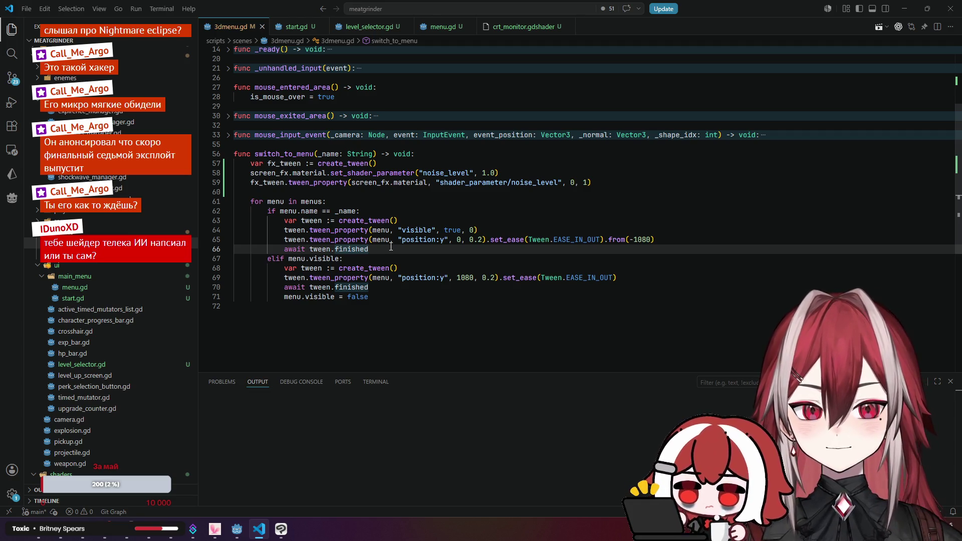
click(496, 27)
scroll(433, 139, up, 3)
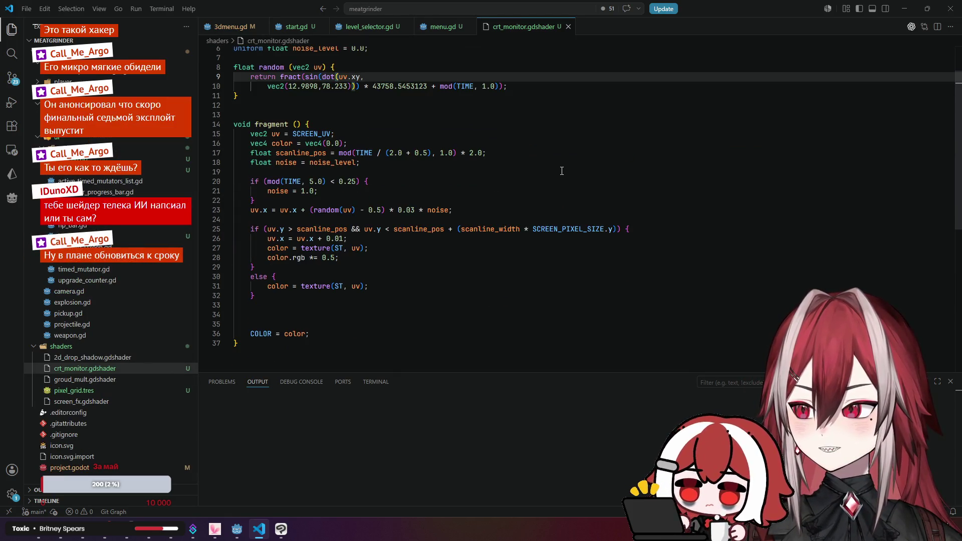
click(569, 170)
scroll(571, 170, up, 2)
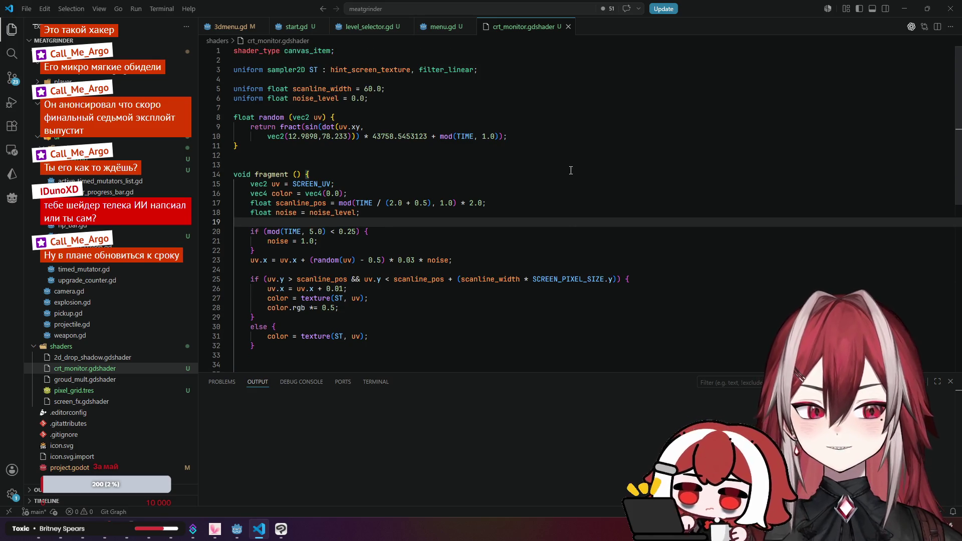
click(251, 145)
key(shift+Up)
key(shift+Up)
key(shift+Up)
key(shift+Home)
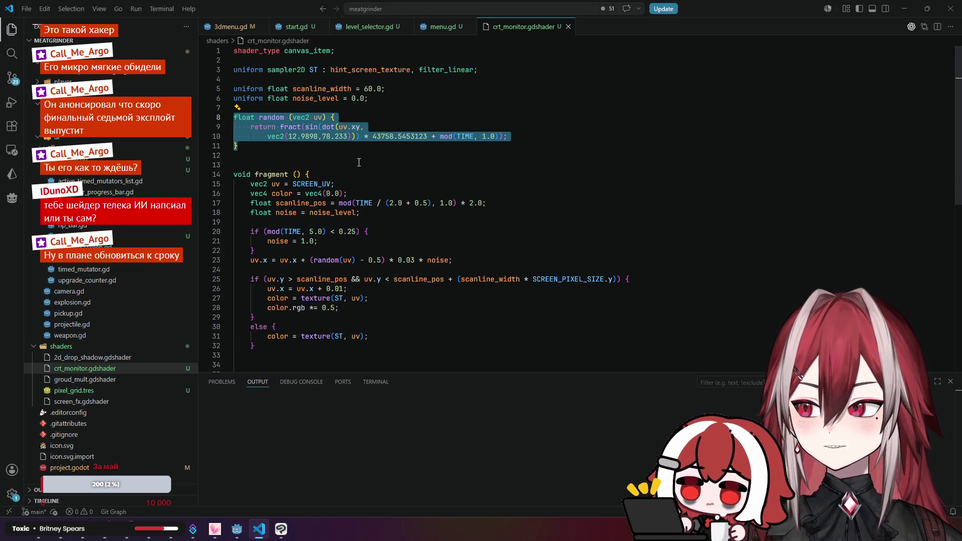
scroll(359, 162, down, 2)
click(386, 153)
drag(440, 86, 499, 86)
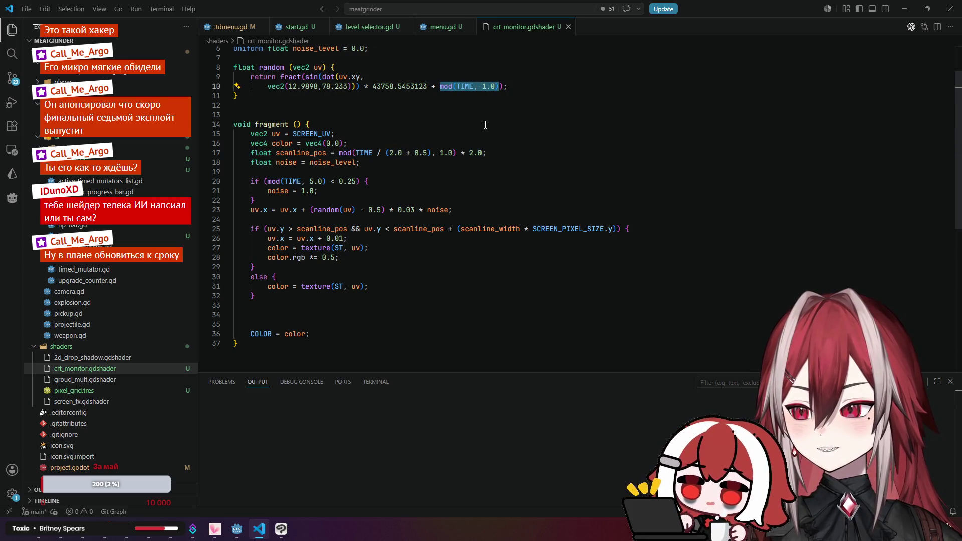
scroll(485, 125, down, 2)
click(293, 74)
shift+click(455, 290)
click(455, 291)
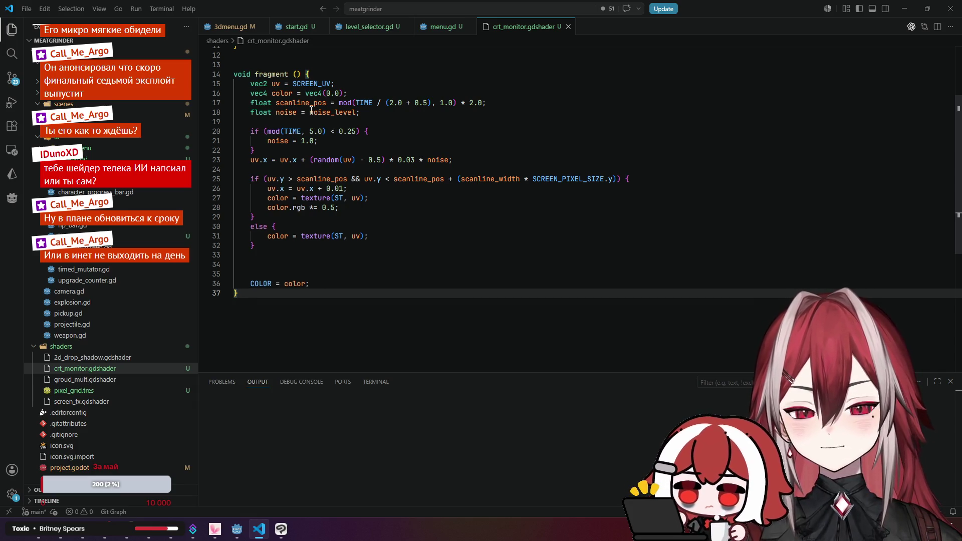
click(283, 31)
click(230, 27)
click(416, 230)
click(403, 248)
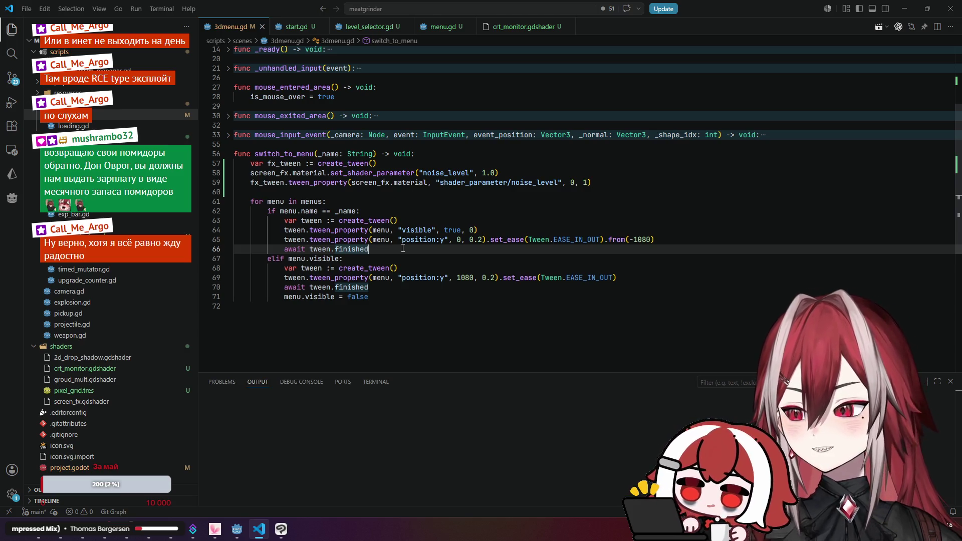
- Delete the 'await tween.finished' line after the slide-in tween on line 66
click(388, 257)
key(Up)
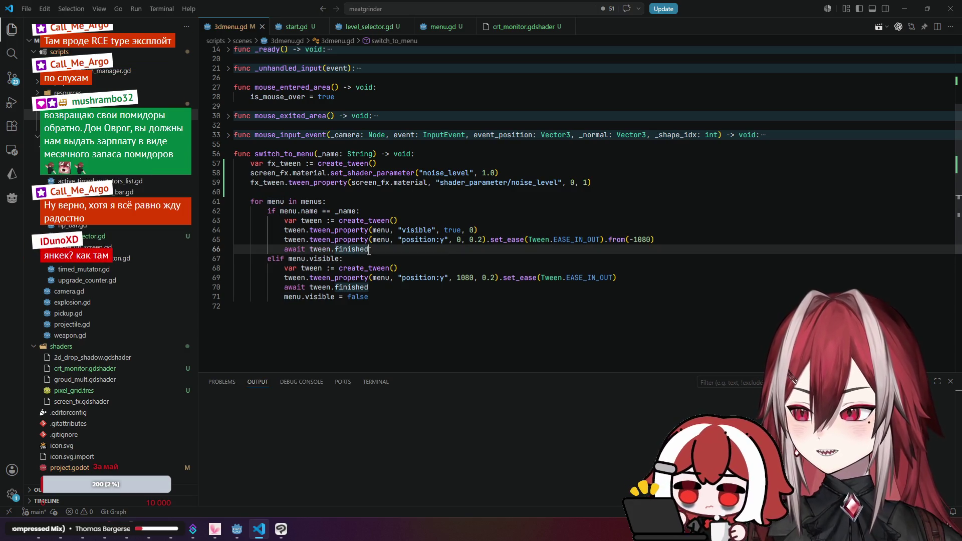
click(297, 249)
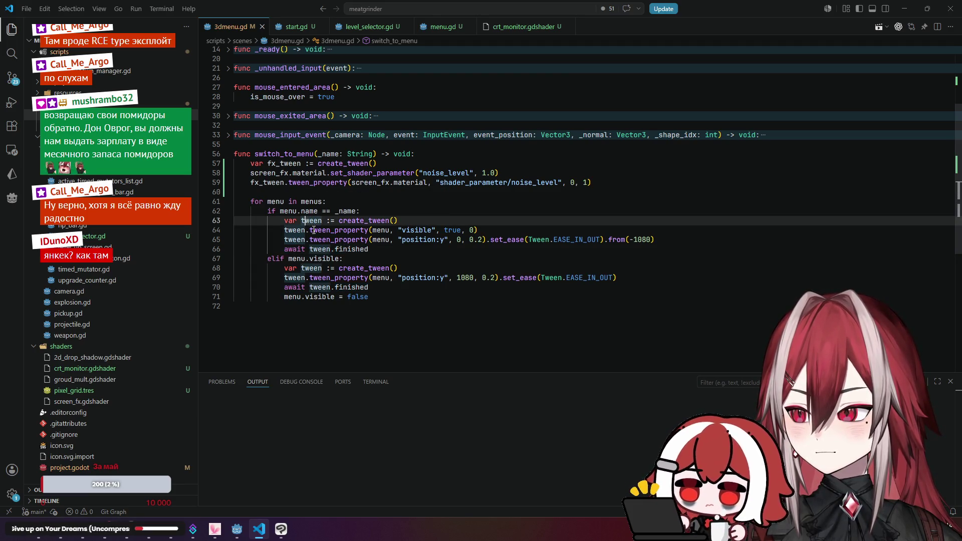
drag(369, 249, 301, 249)
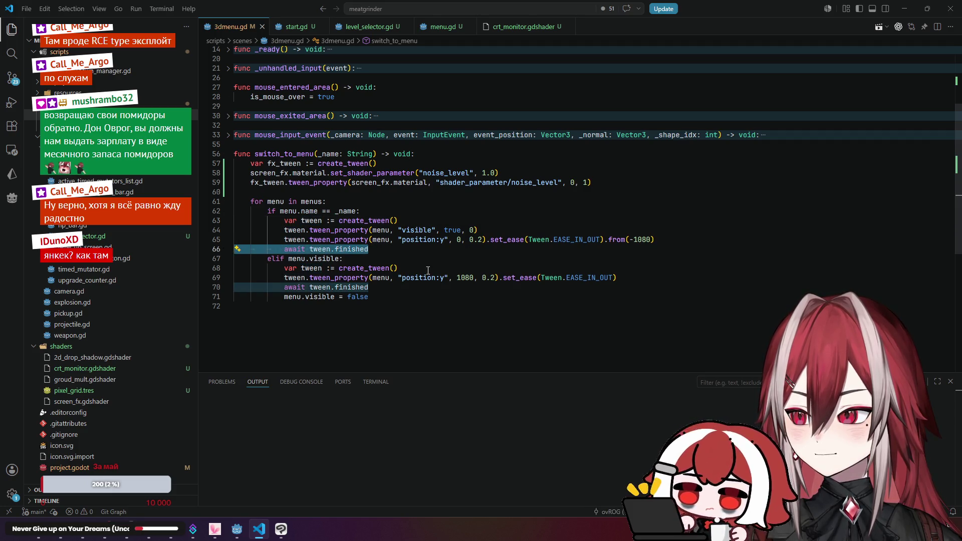
key(BackSpace)
key(BackSpace)
click(308, 287)
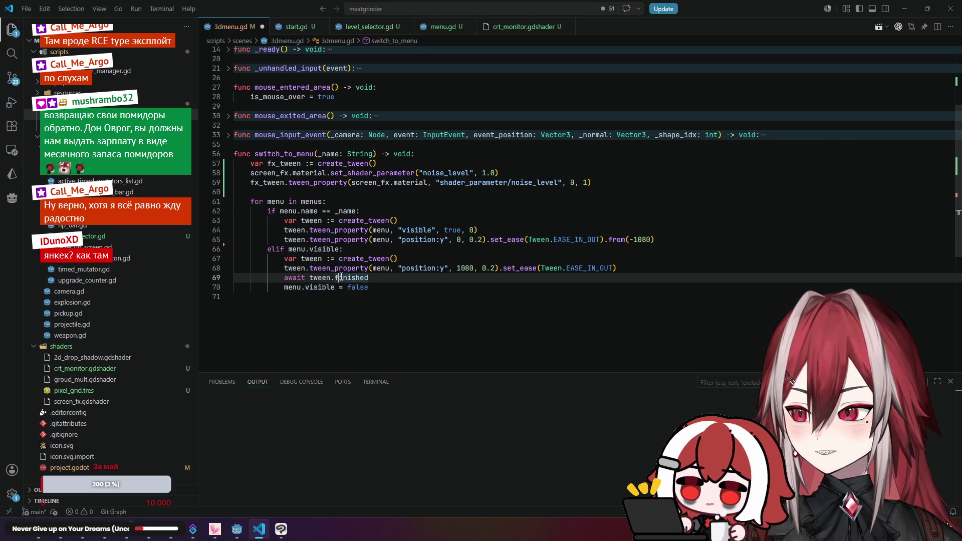
click(387, 280)
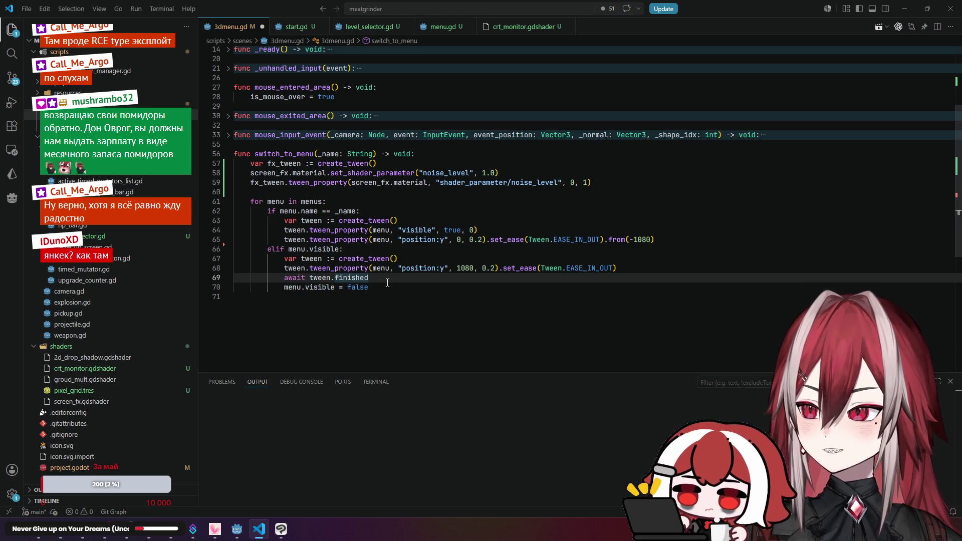
click(352, 240)
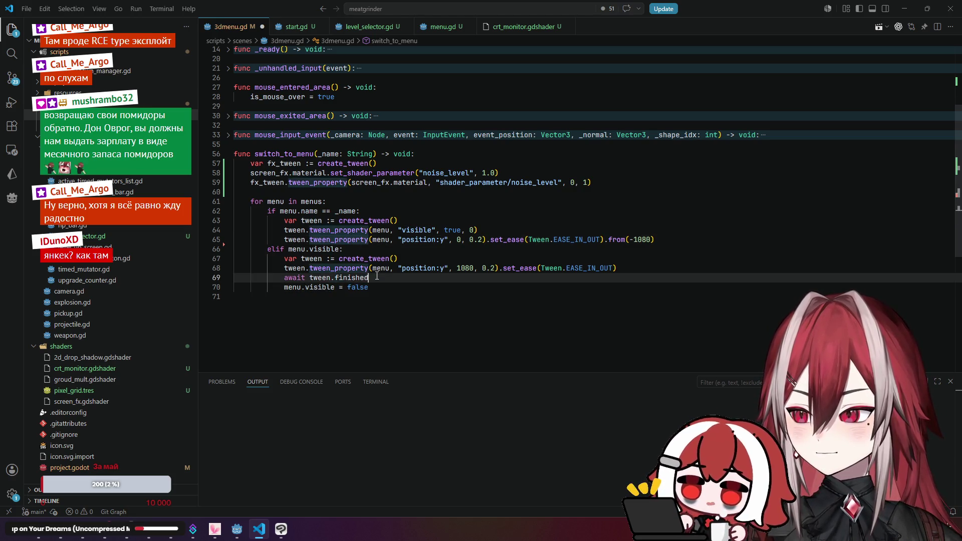
key(alt+Tab)
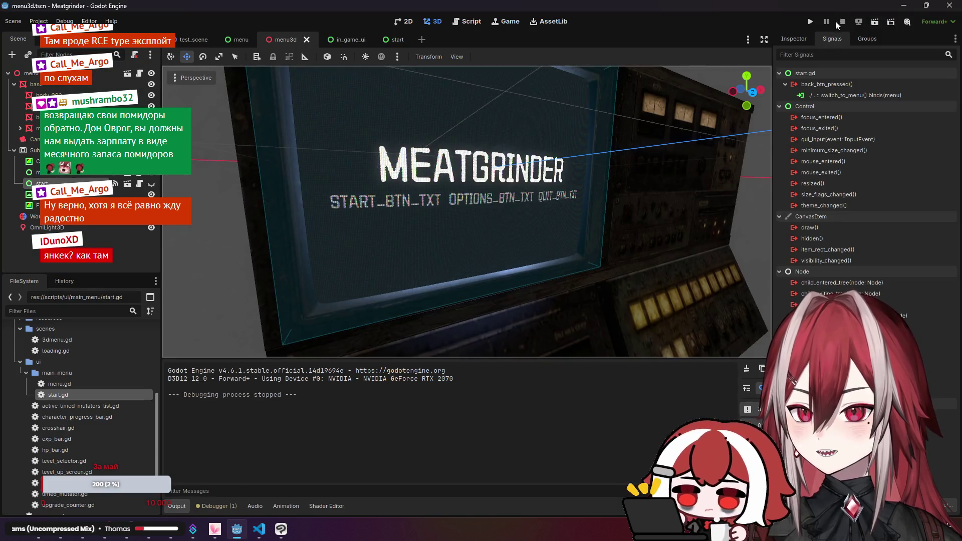
- Run the project with F5, then switch over to the browser
key(F5)
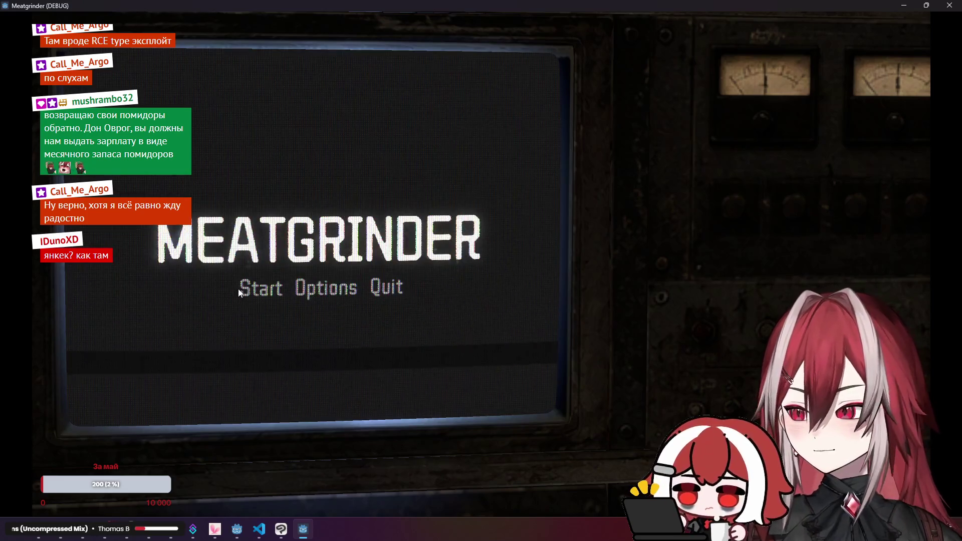
mouse_move(59, 537)
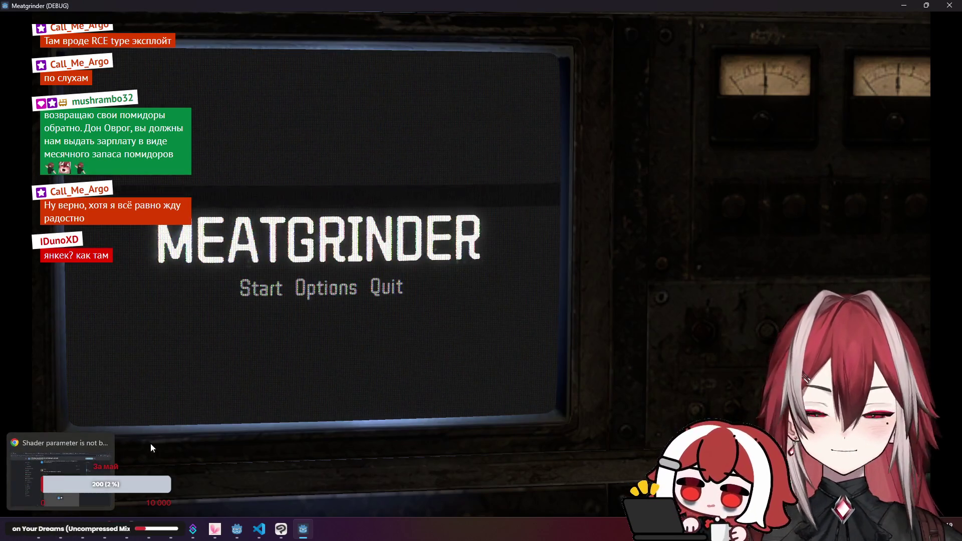
click(61, 471)
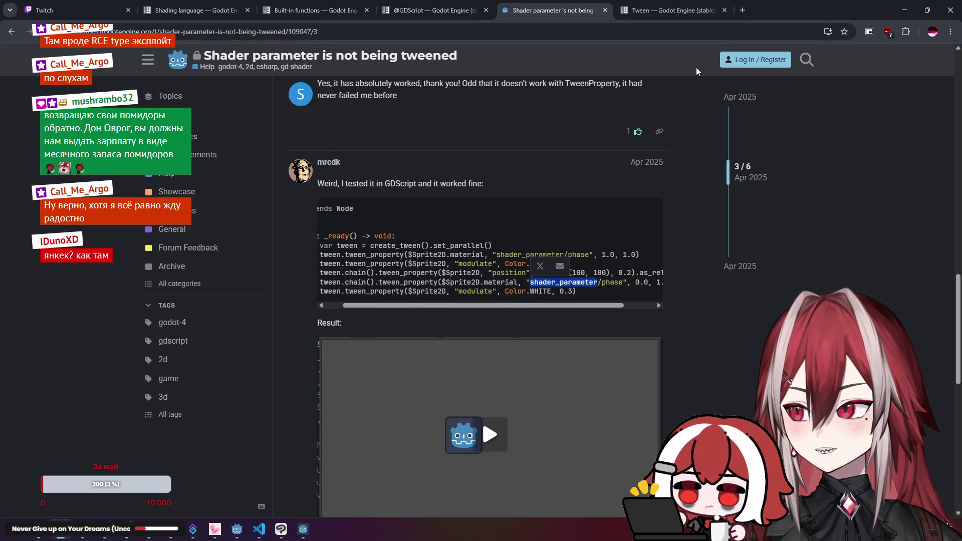
click(743, 10)
text(g)
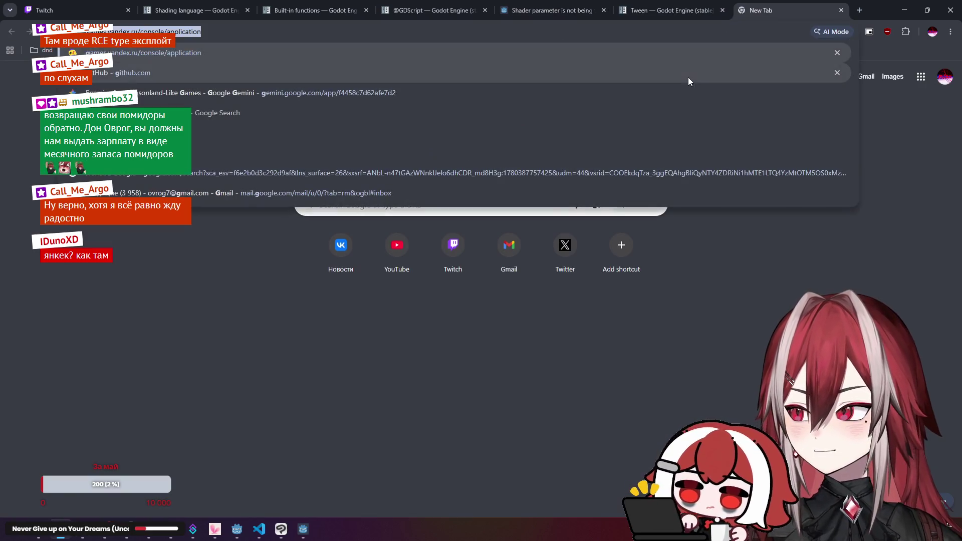
key(Return)
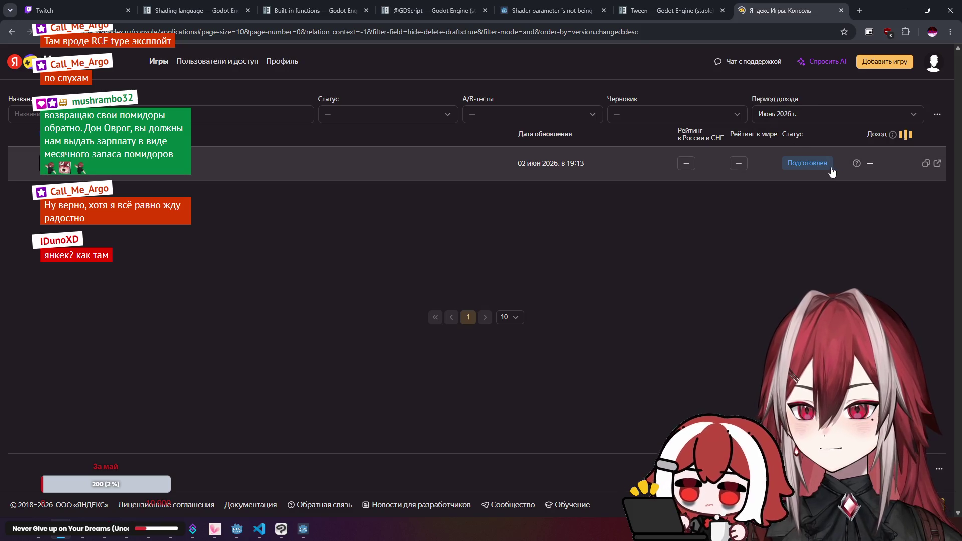
mouse_move(857, 165)
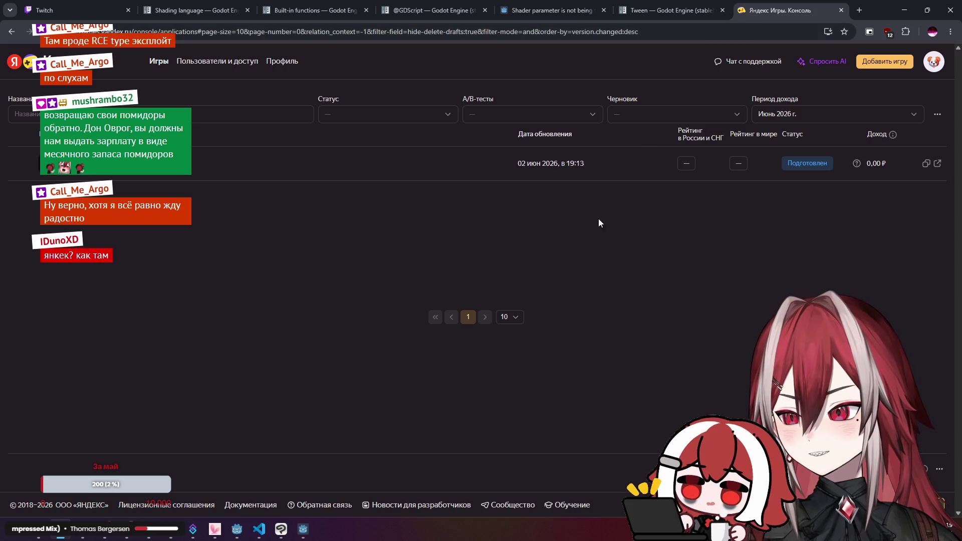
click(551, 10)
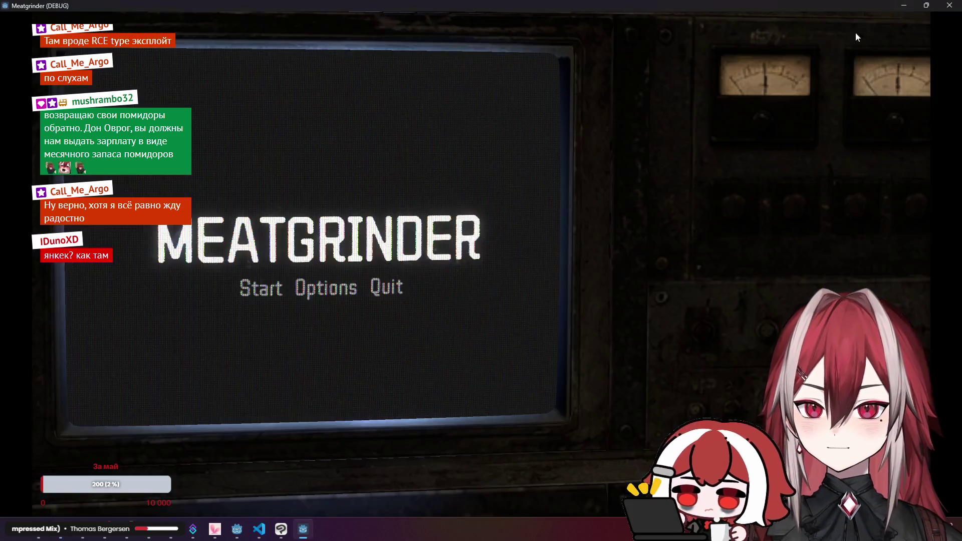
- Toggle between the mode screen and main menu three times, then close the game
click(283, 290)
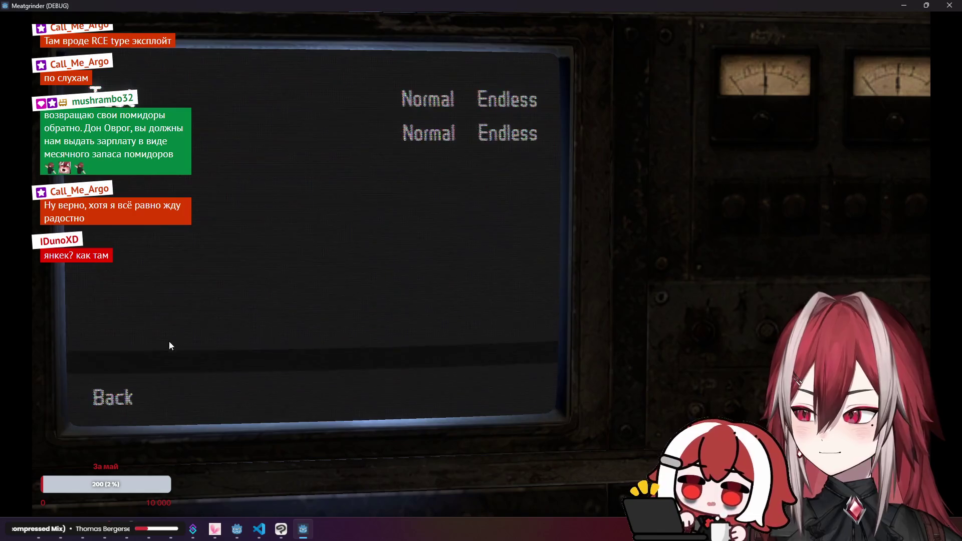
click(123, 392)
click(270, 292)
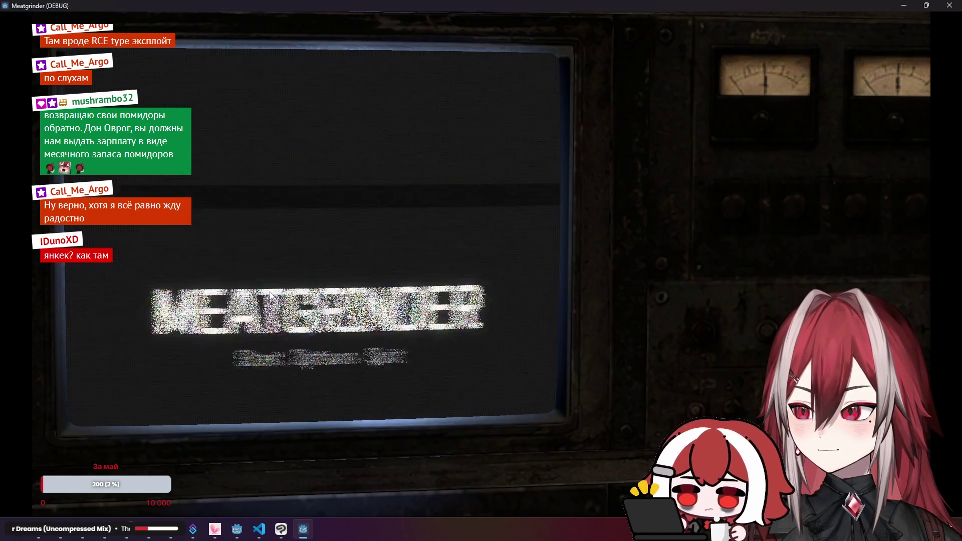
click(127, 388)
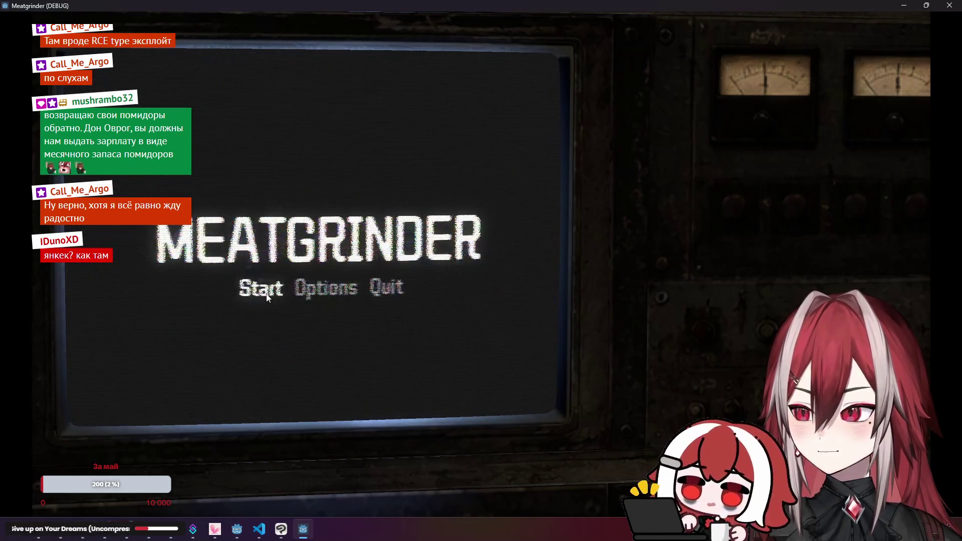
click(266, 294)
click(125, 395)
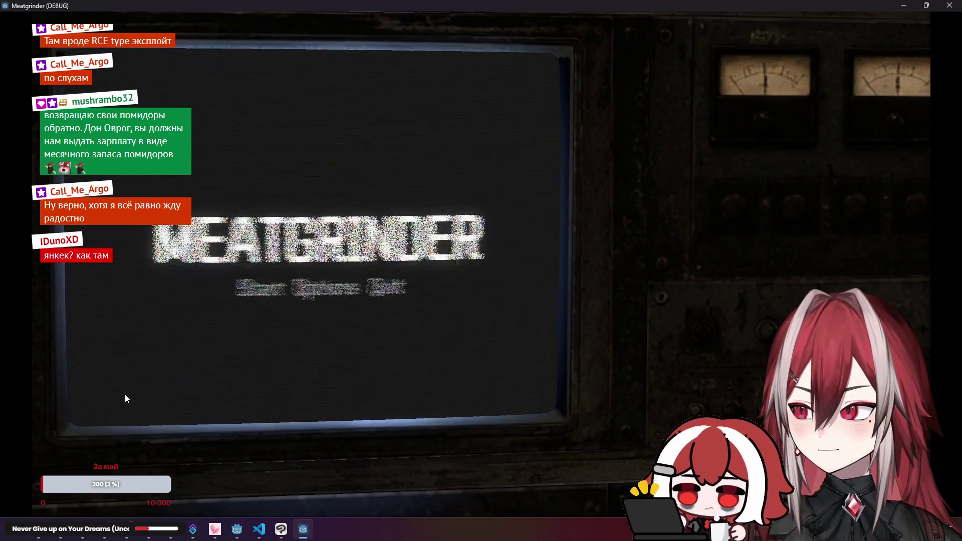
click(949, 5)
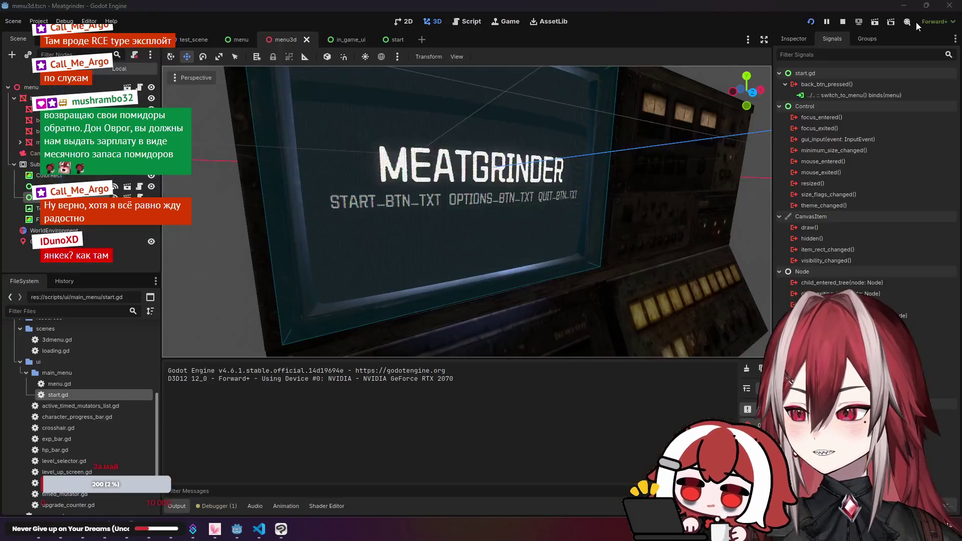
click(259, 529)
click(587, 182)
- Change the noise_level fade duration on line 59 to 0.5 and save
key(BackSpace)
text(0.5)
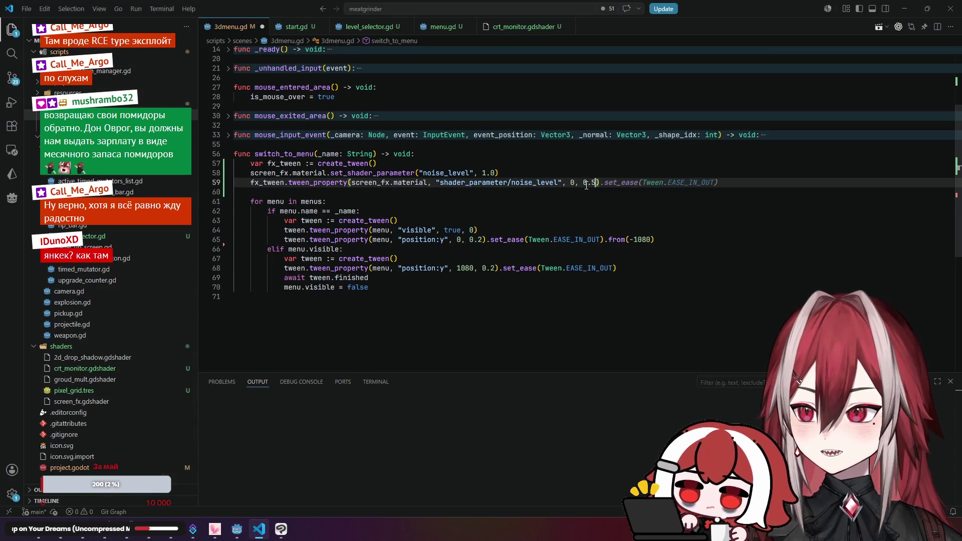
click(610, 170)
key(ctrl+s)
key(alt+Tab)
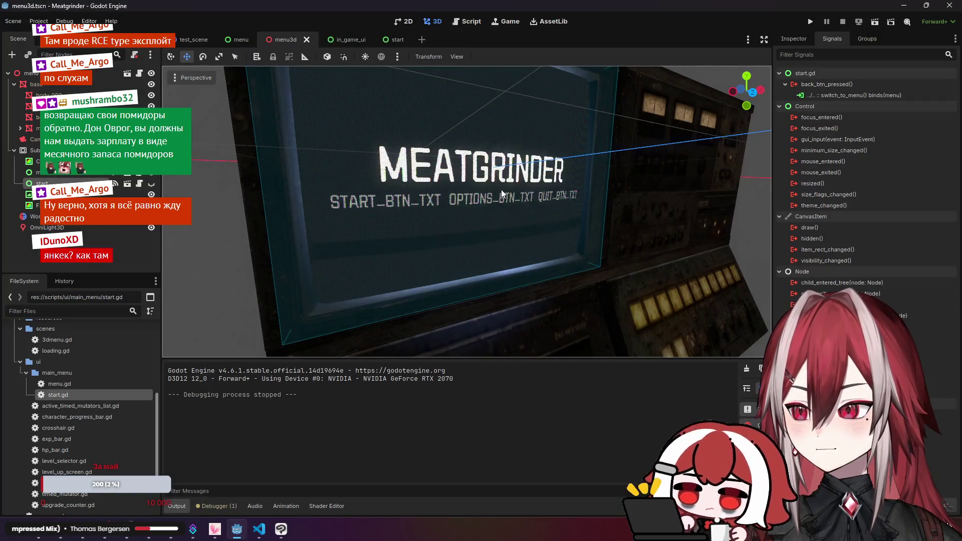
key(alt+Tab)
- Append .set_ease(Tween.EASE_IN_OUT) to the fade tween and save the script
click(601, 182)
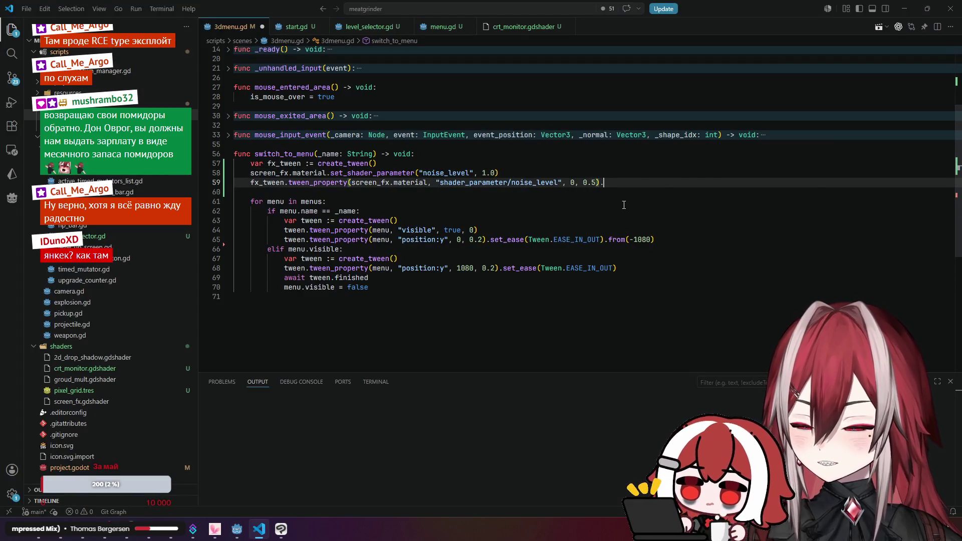
text(.set_ease()
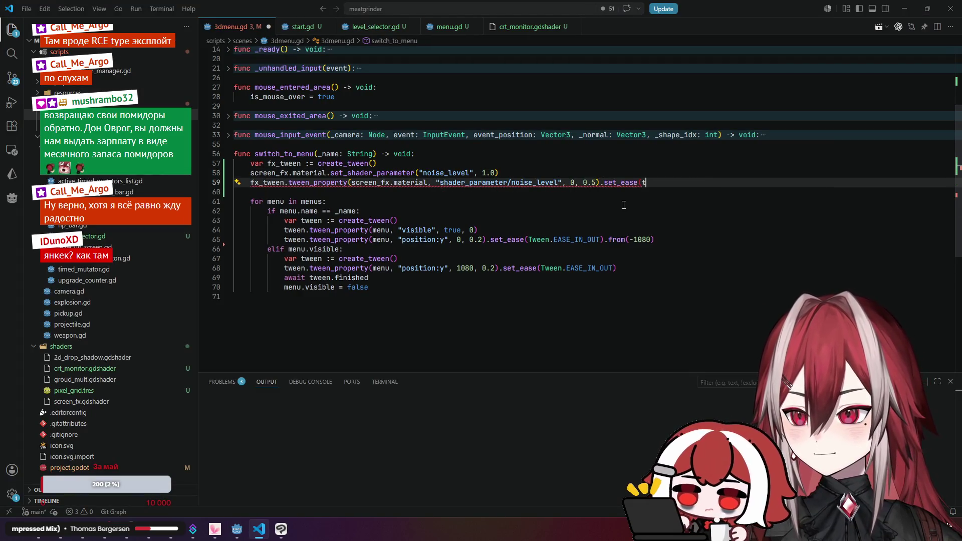
text(T)
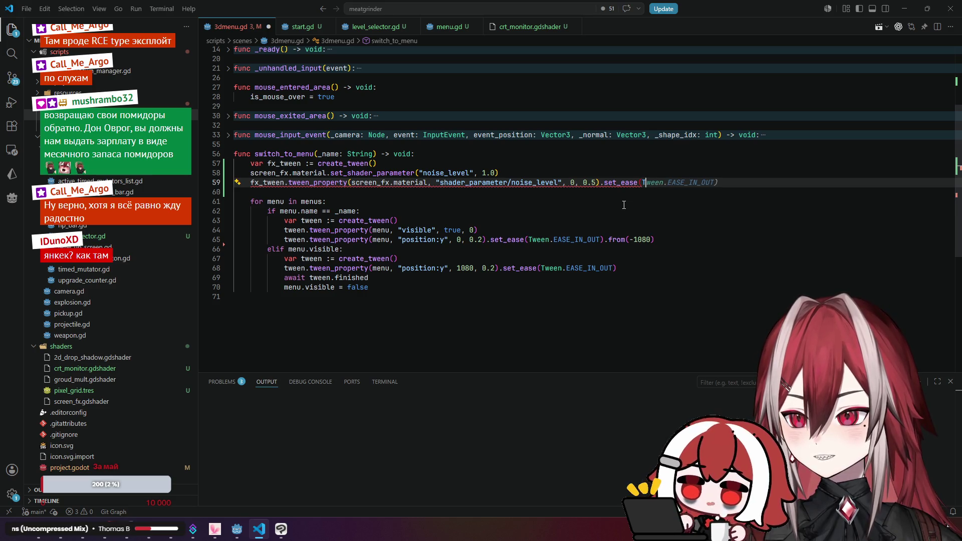
text(ween.)
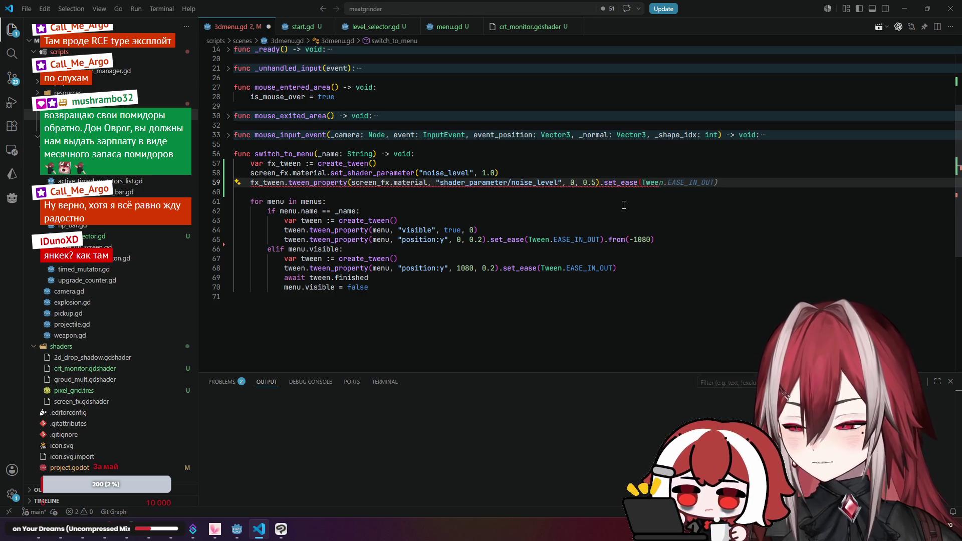
key(Up)
key(Up)
key(Up)
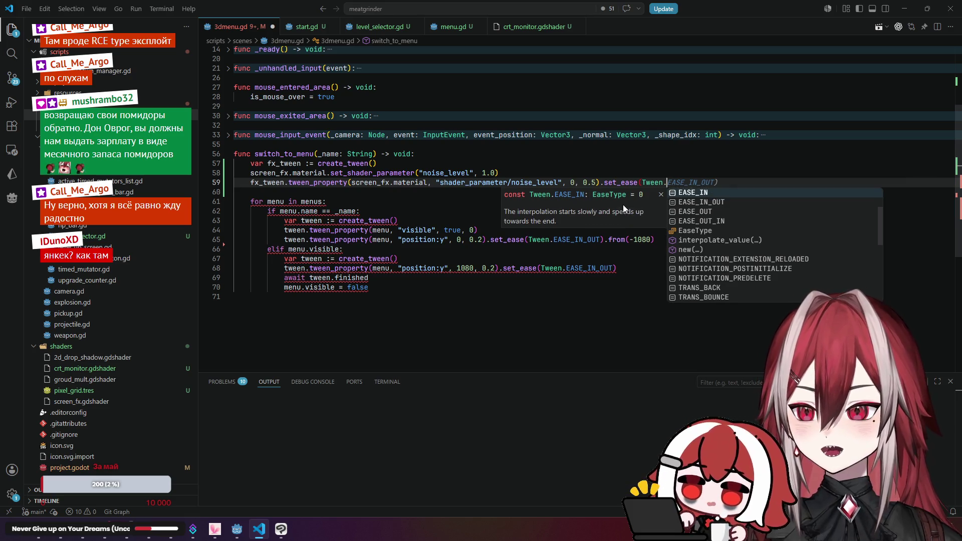
key(Down)
key(Down)
key(Down)
key(Down)
key(Down)
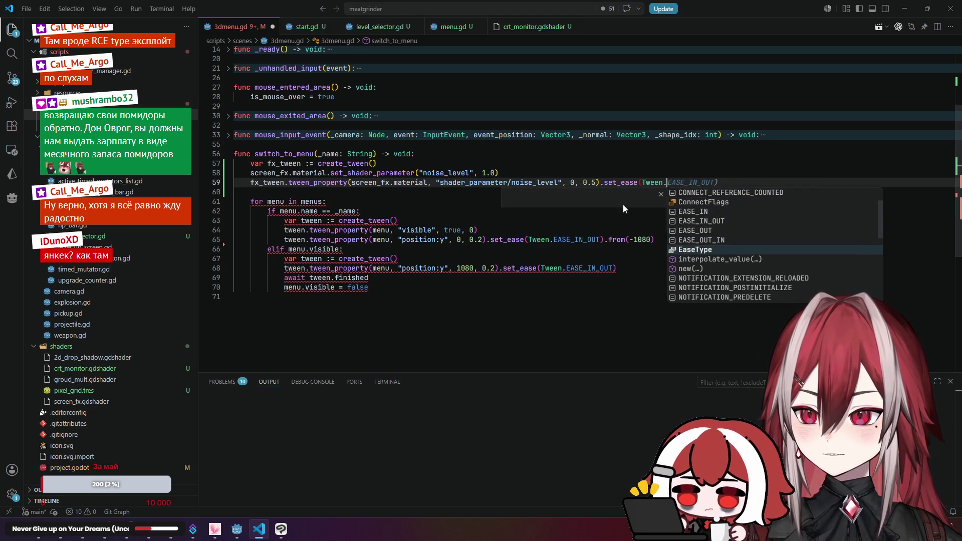
key(Up)
key(Up)
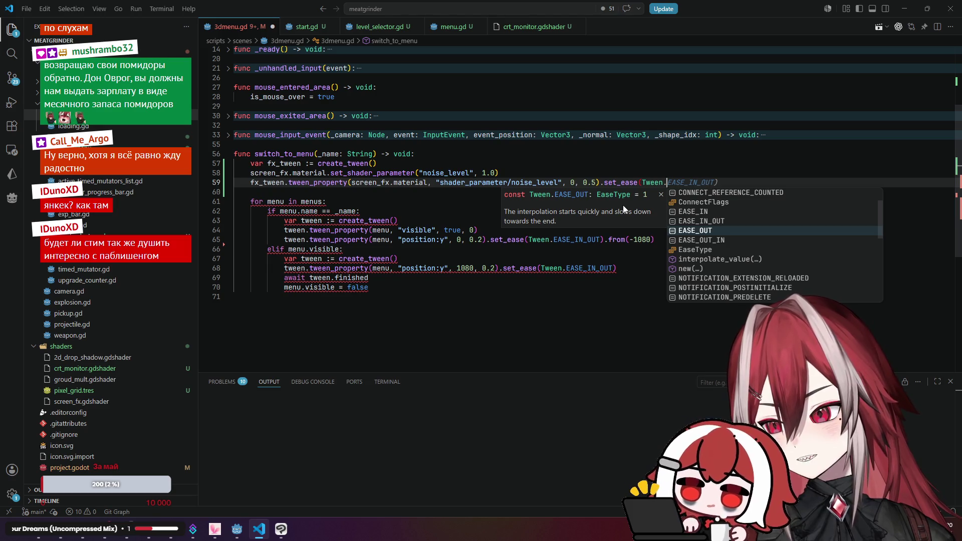
key(Up)
key(Up)
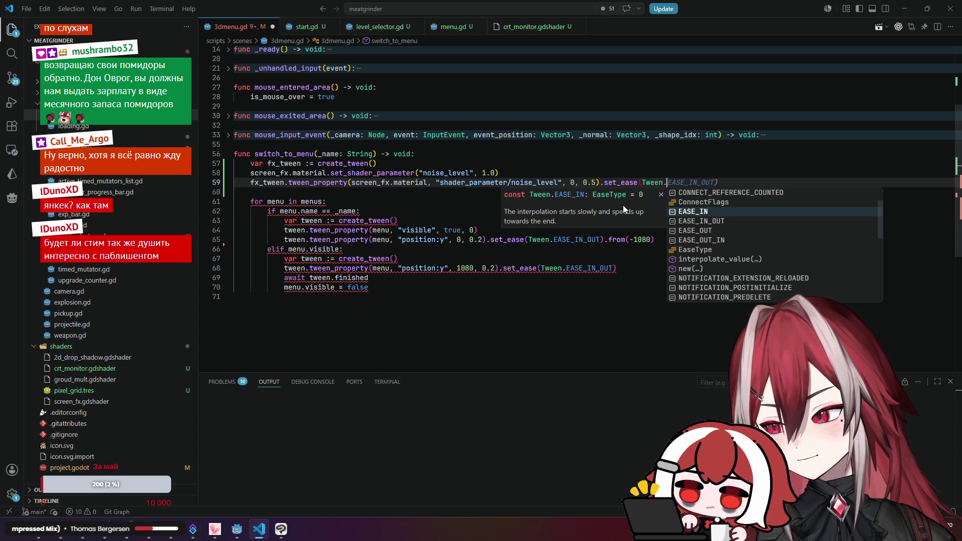
key(Down)
key(Down)
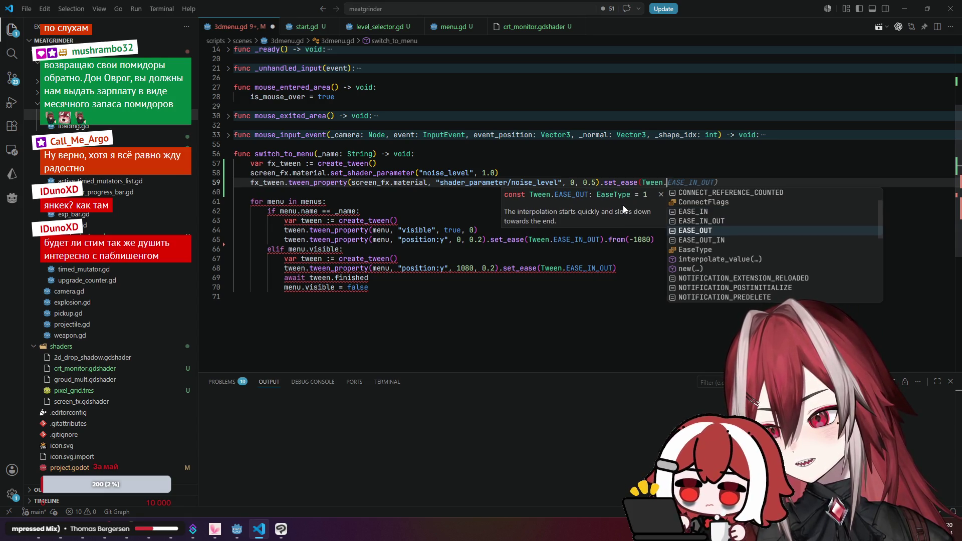
key(Up)
key(Up)
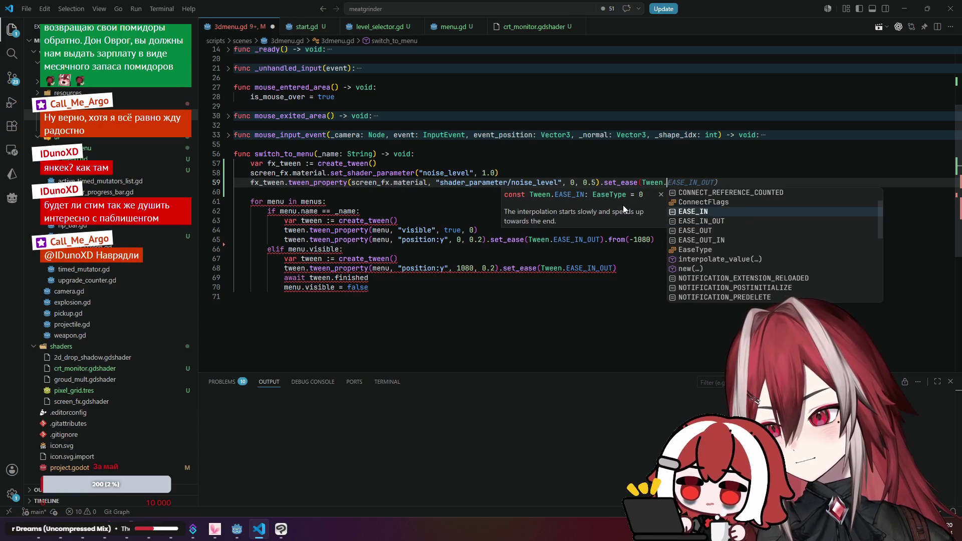
key(Down)
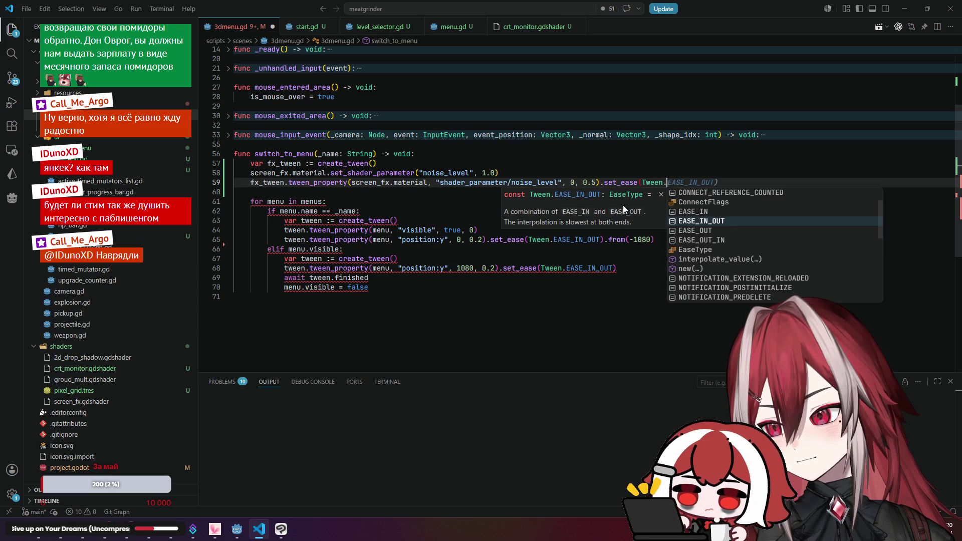
key(Return)
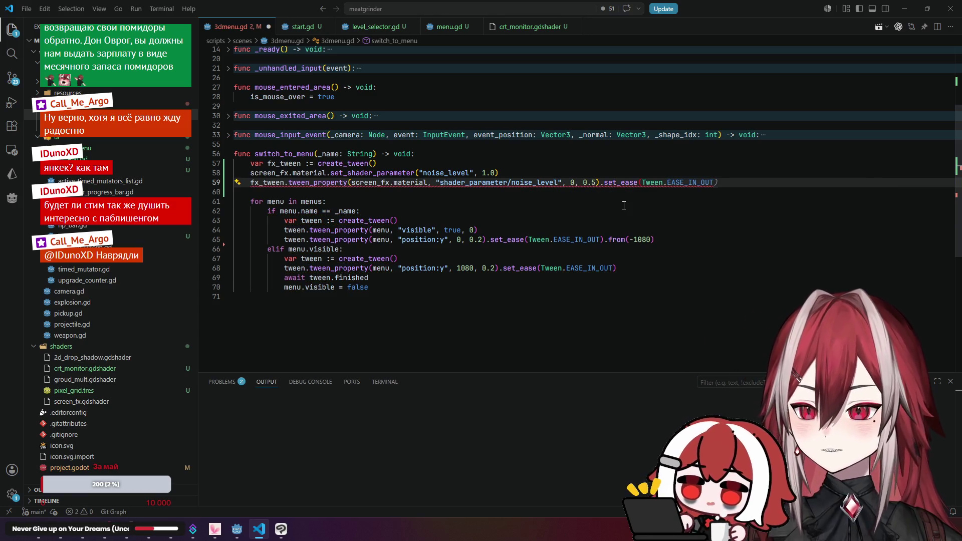
key(ctrl+s)
key(Down)
key(Down)
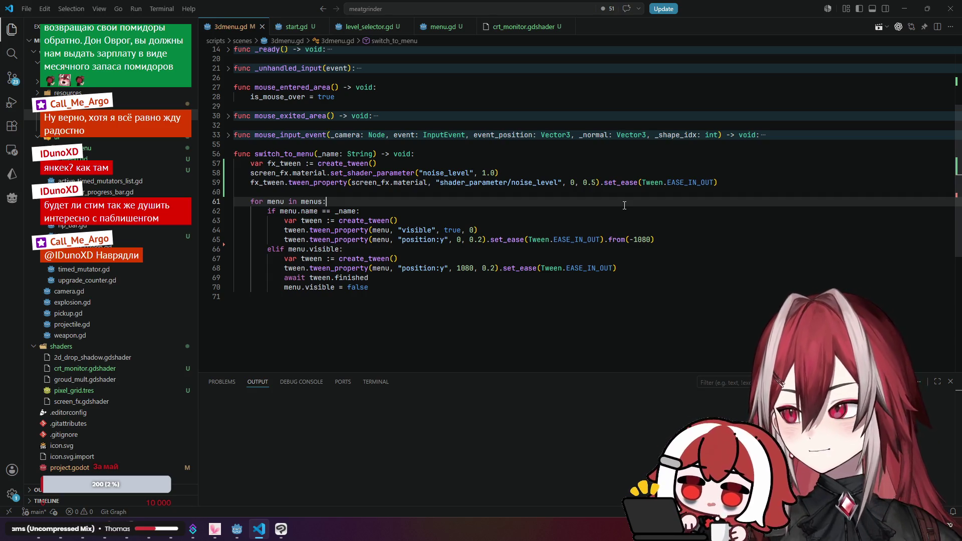
key(alt+Tab)
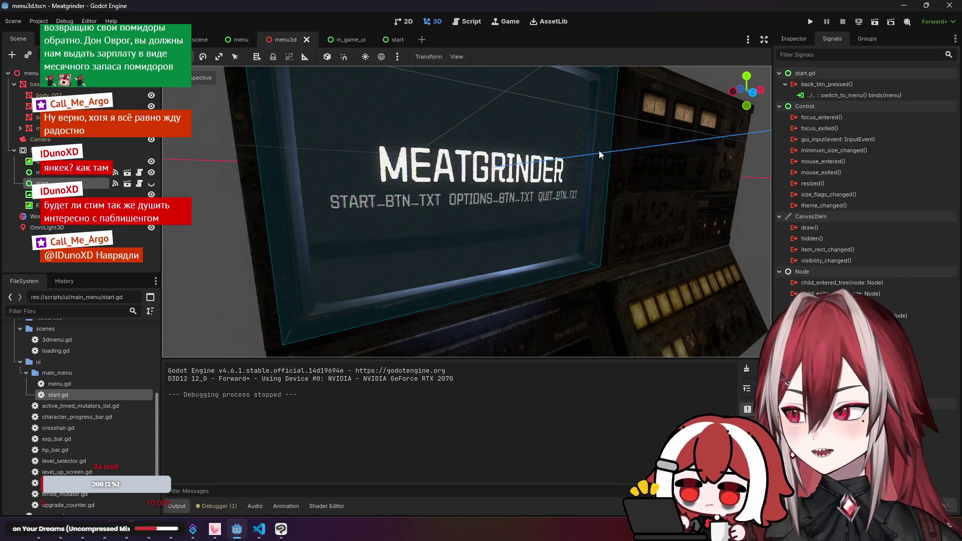
click(804, 19)
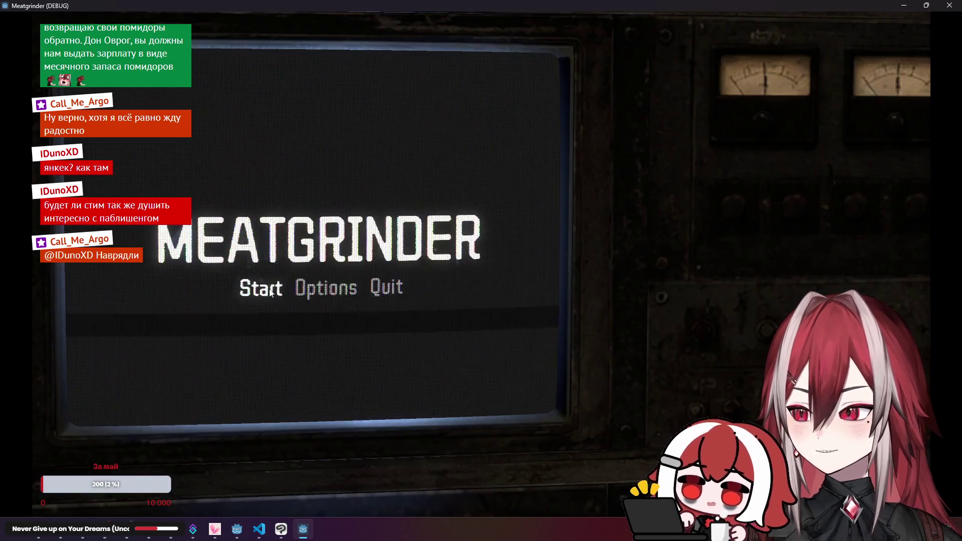
click(271, 289)
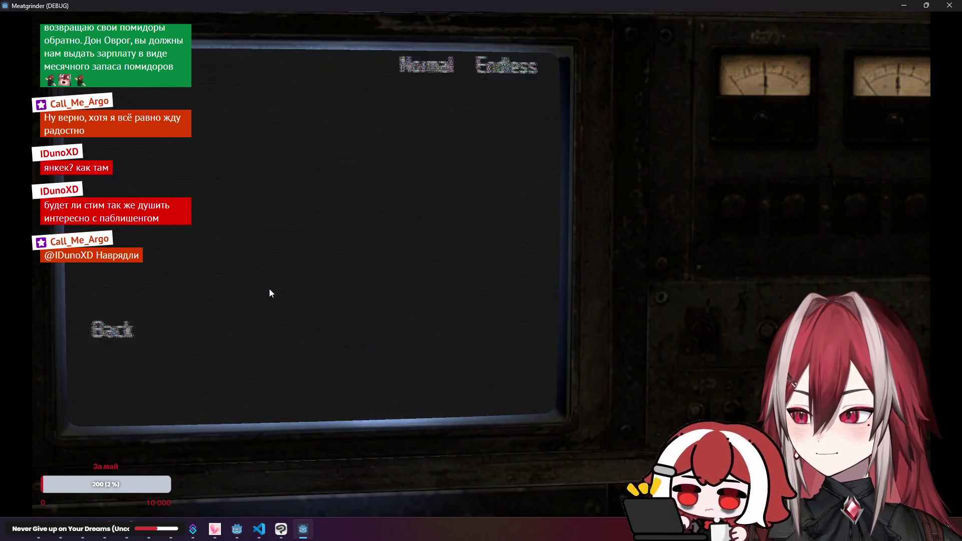
click(108, 400)
click(271, 290)
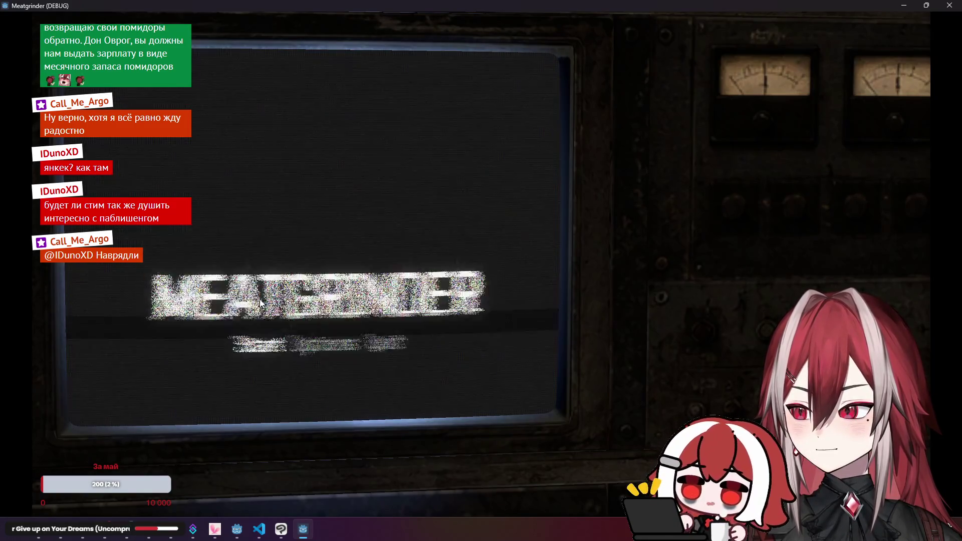
click(111, 399)
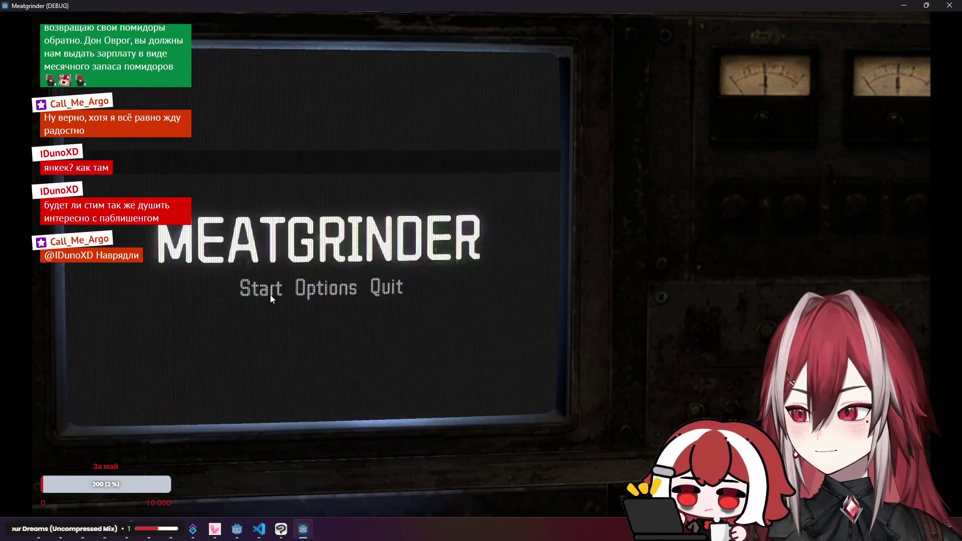
click(270, 291)
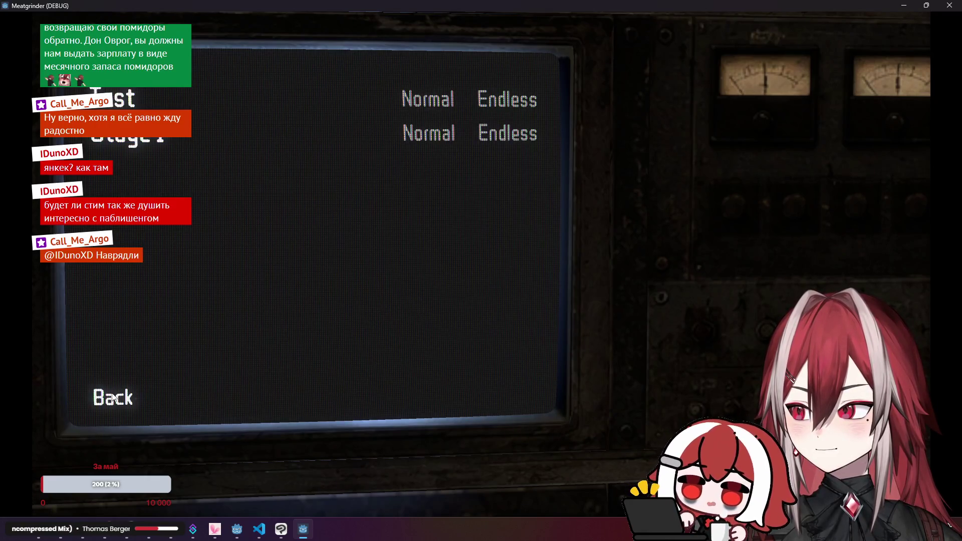
click(113, 398)
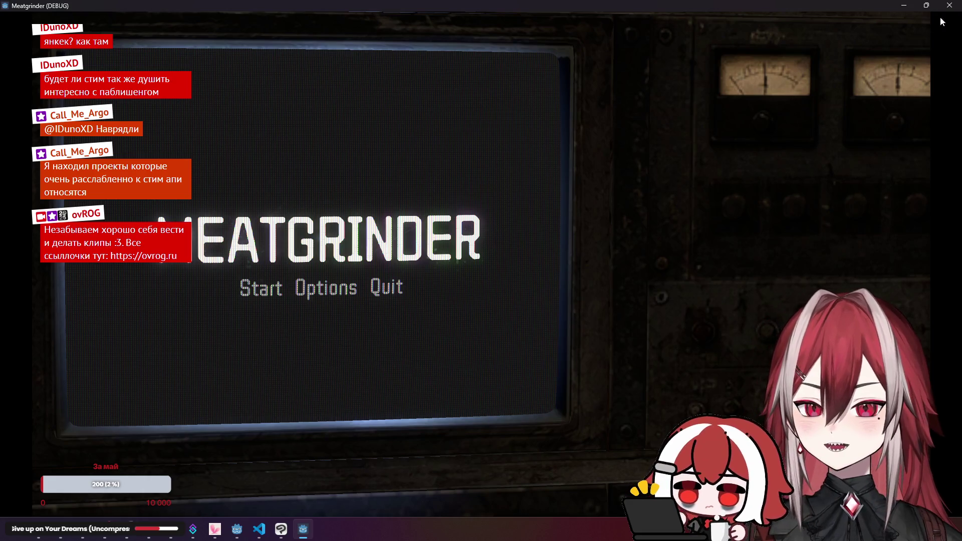
click(949, 5)
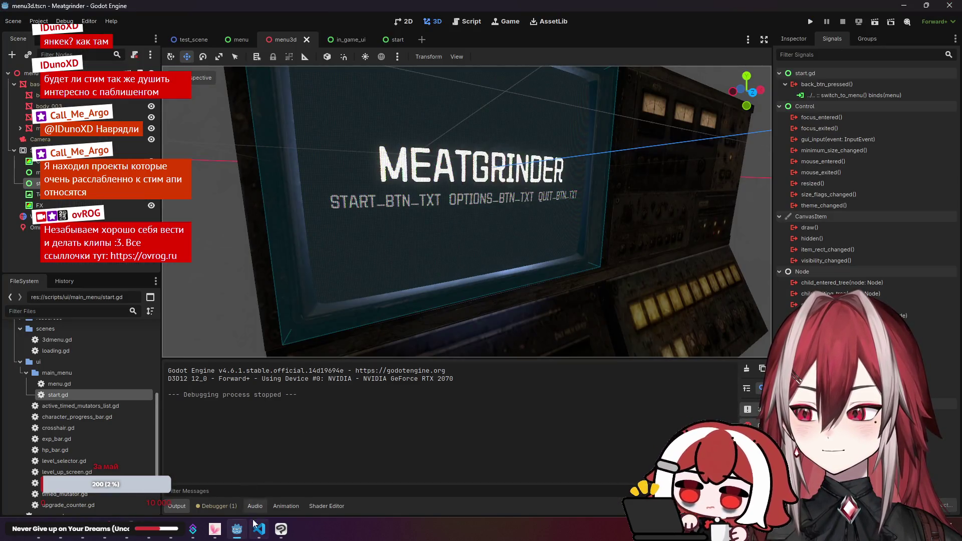
click(259, 530)
click(476, 299)
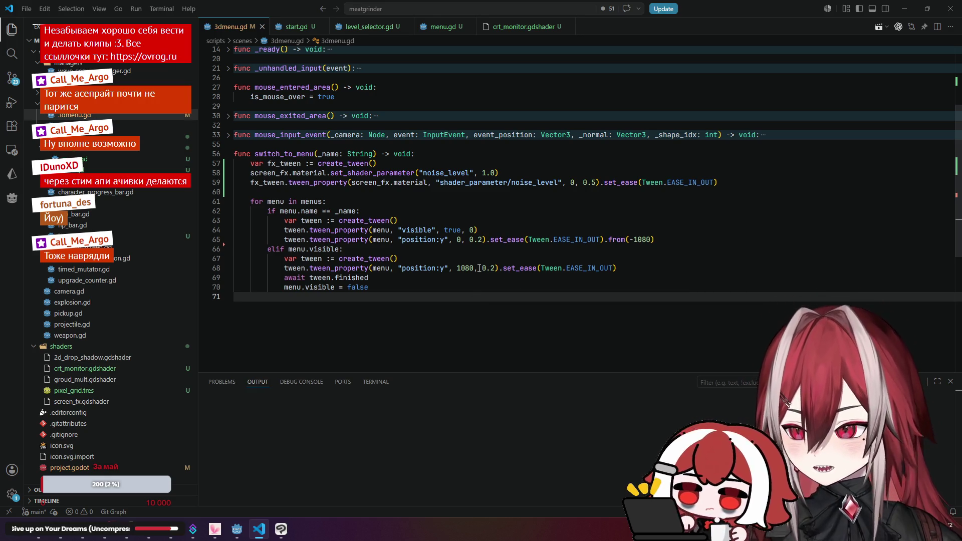
- Check the await tween.finished line, then return to the Godot editor
key(Up)
key(Up)
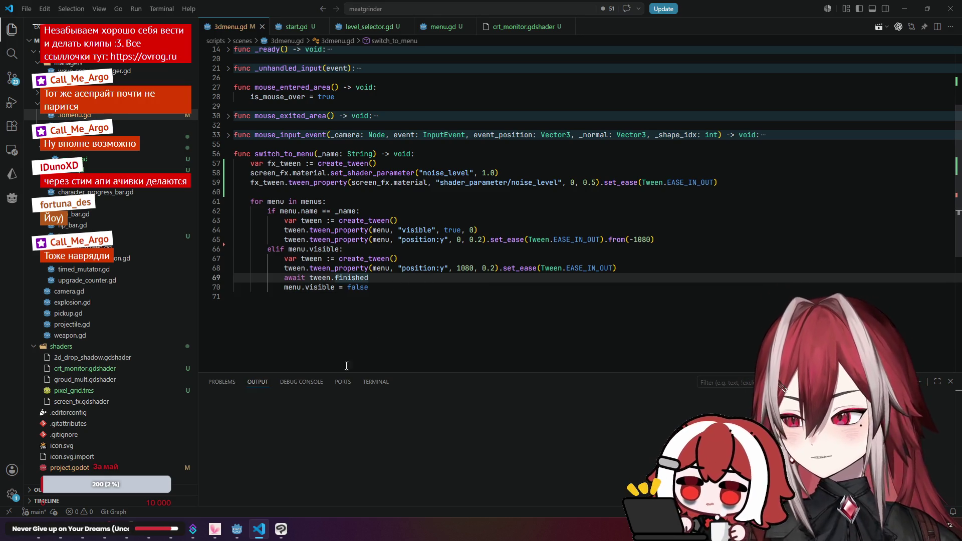
click(237, 529)
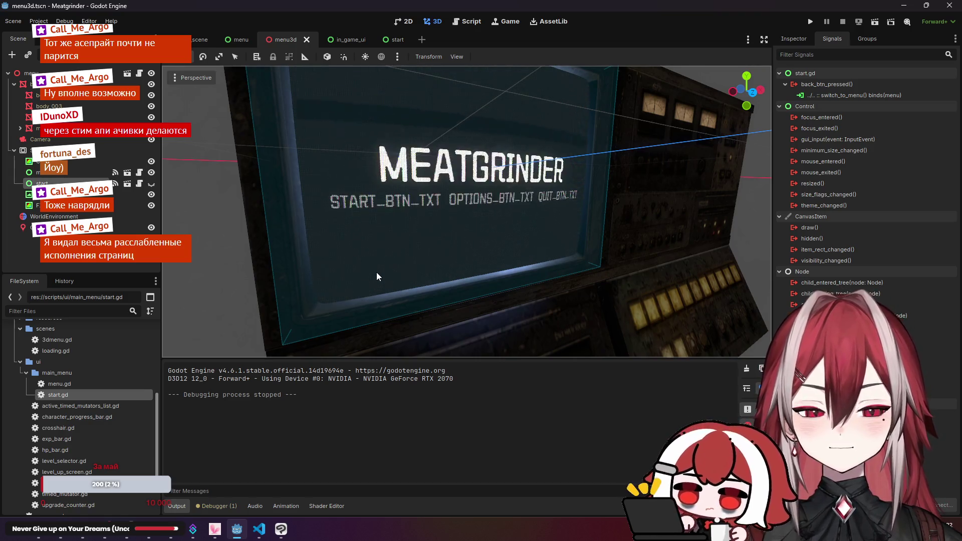
- Relaunch the game, cycle level select and back three times, then start Normal on Test
click(811, 21)
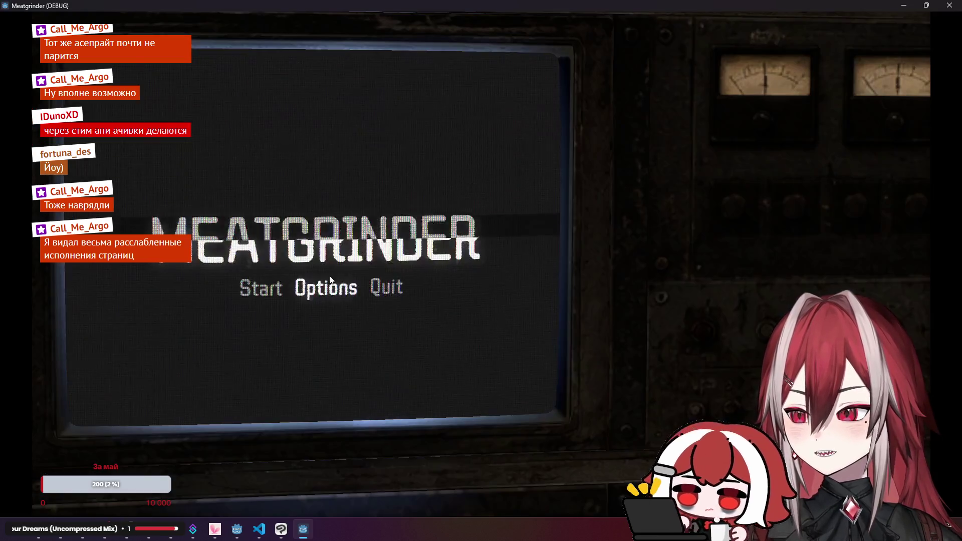
click(260, 289)
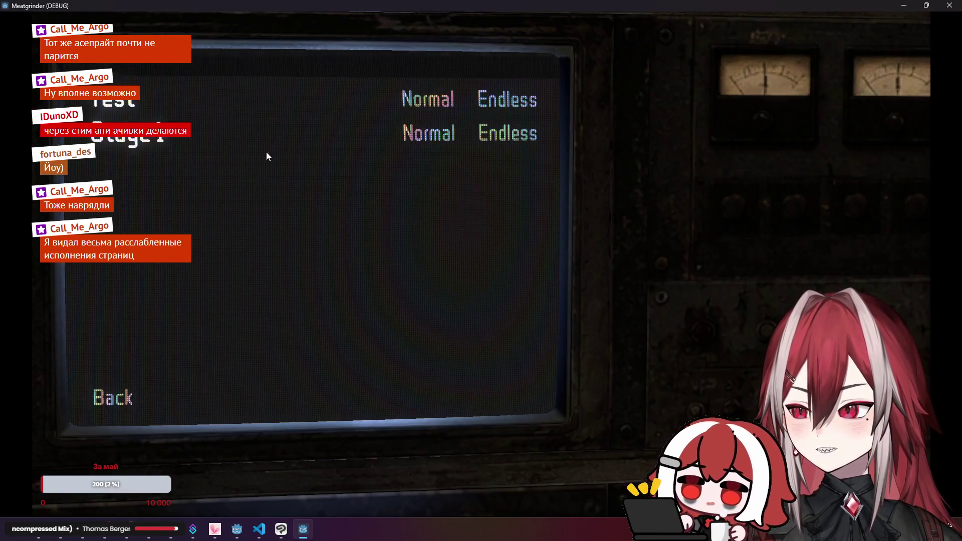
click(116, 393)
click(278, 295)
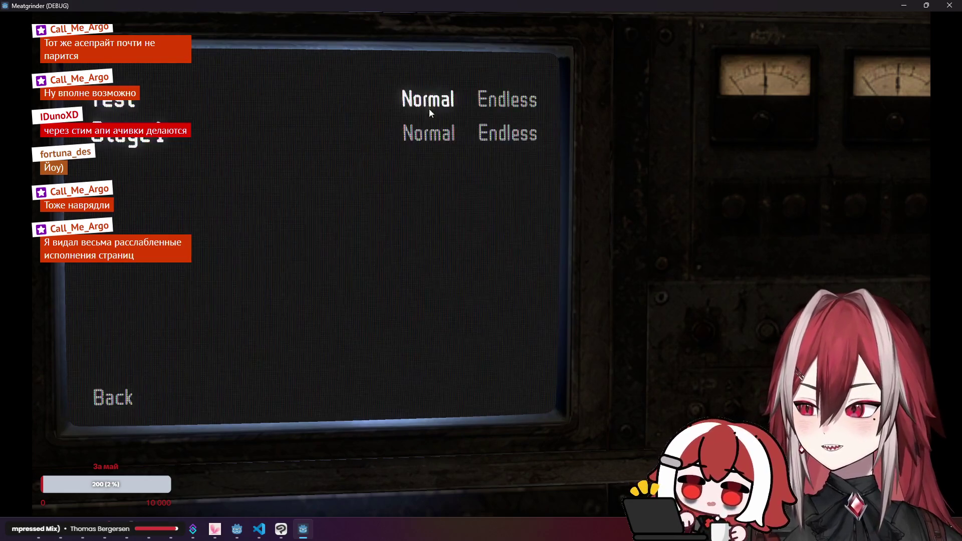
click(127, 378)
click(263, 291)
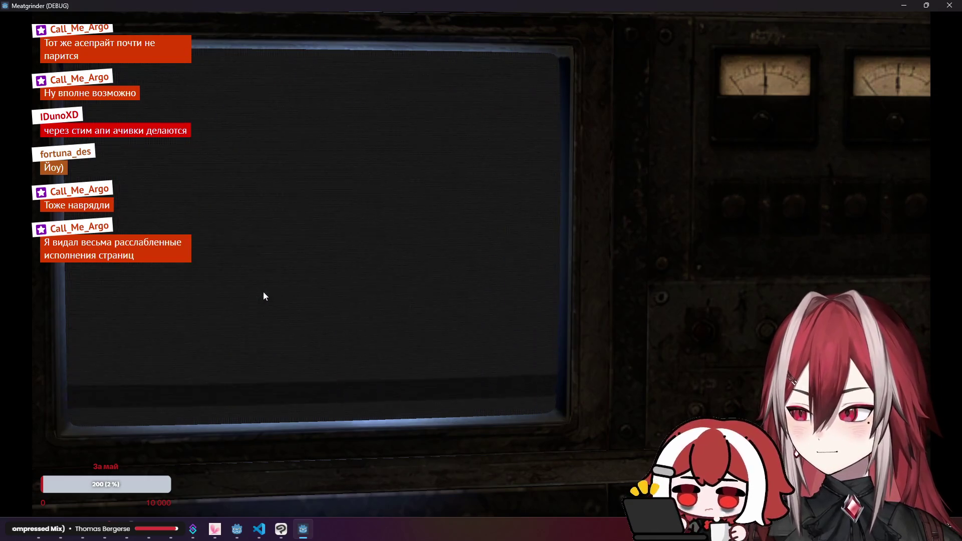
click(133, 388)
click(259, 294)
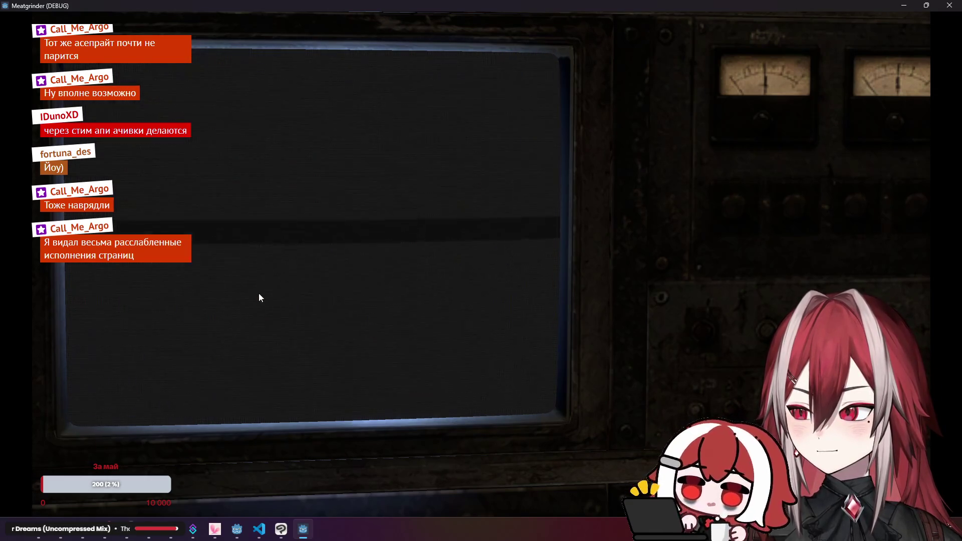
click(434, 98)
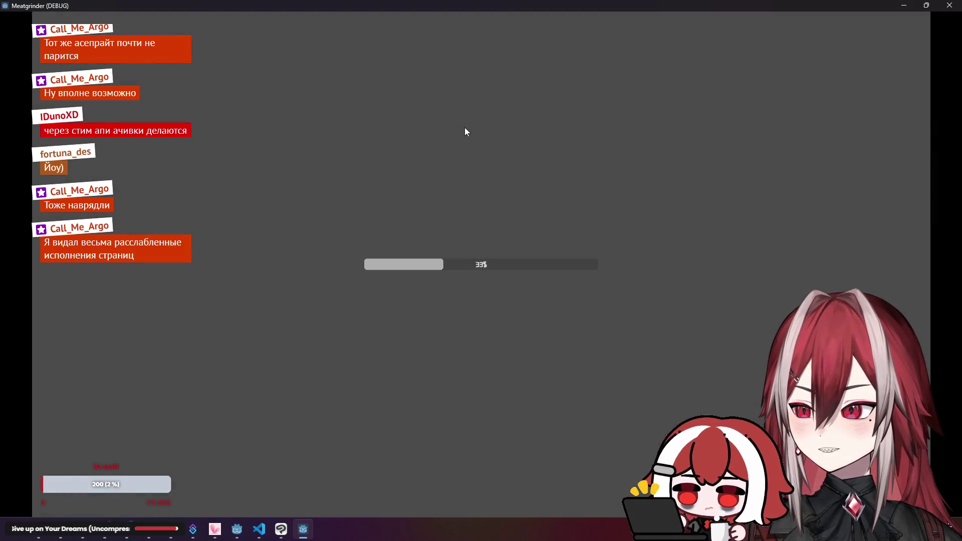
- Steer the player around the arena with WASD, killing enemies from Level 1 to Level 3
key(d)
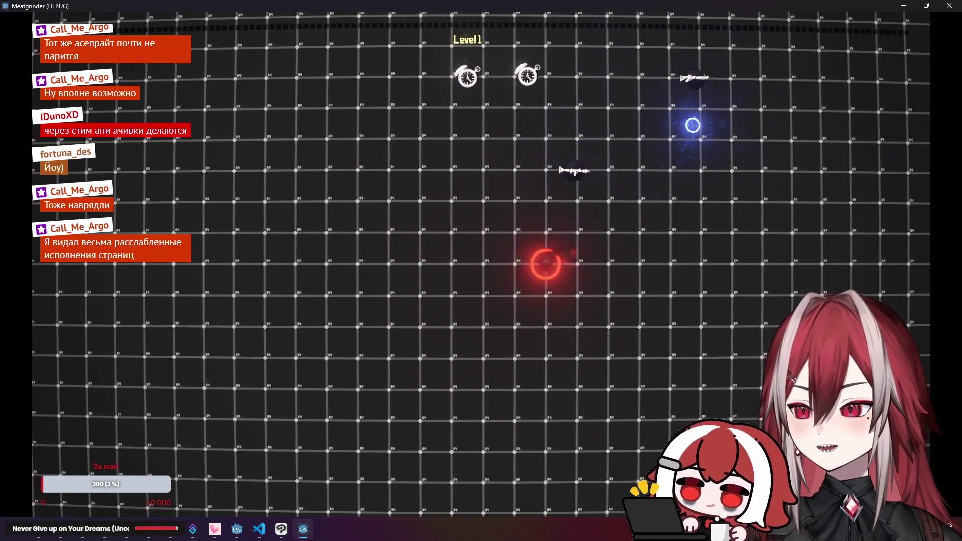
key(d)
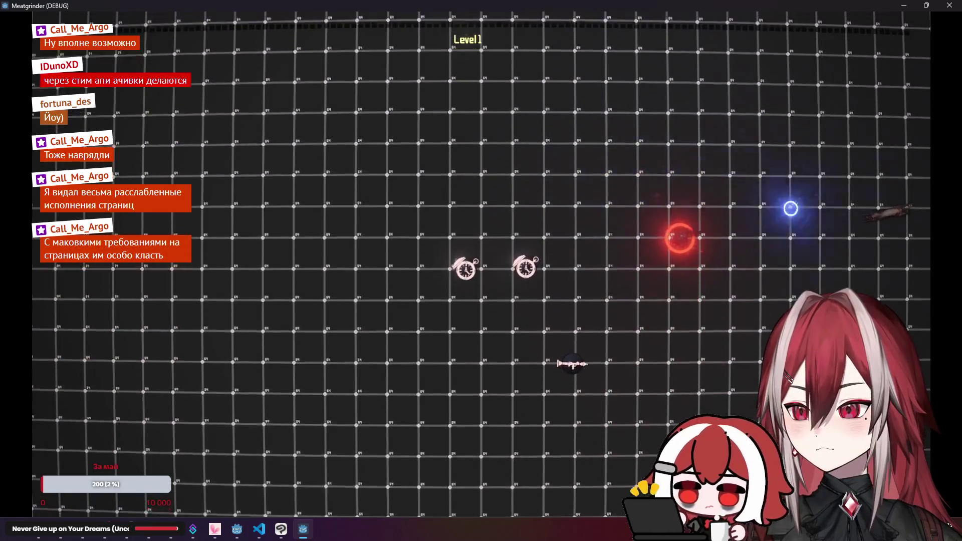
key(a)
key(s)
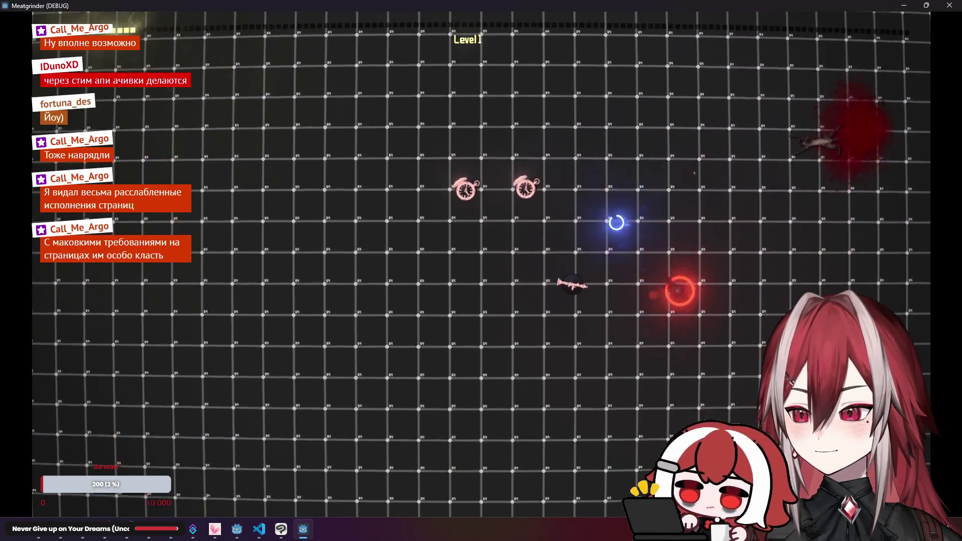
key(a)
key(s)
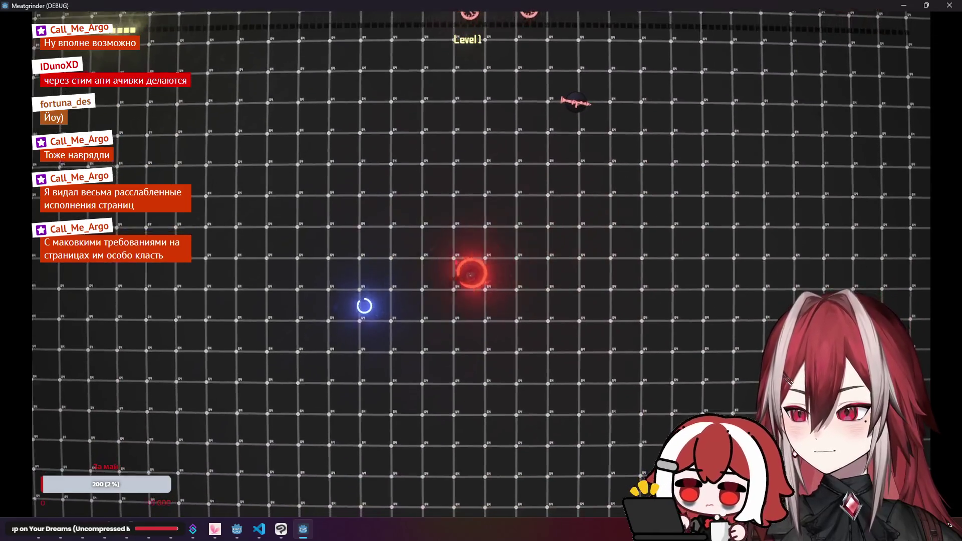
key(d)
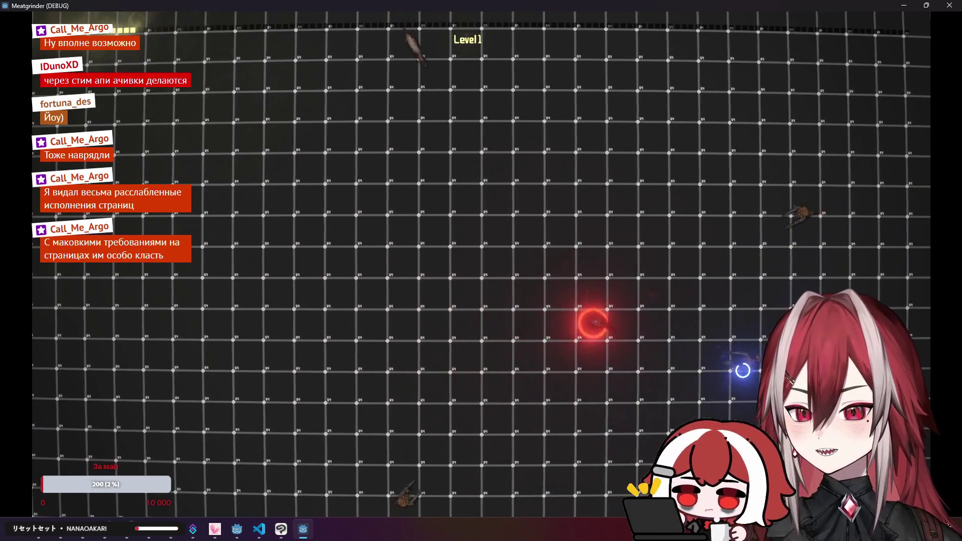
key(w)
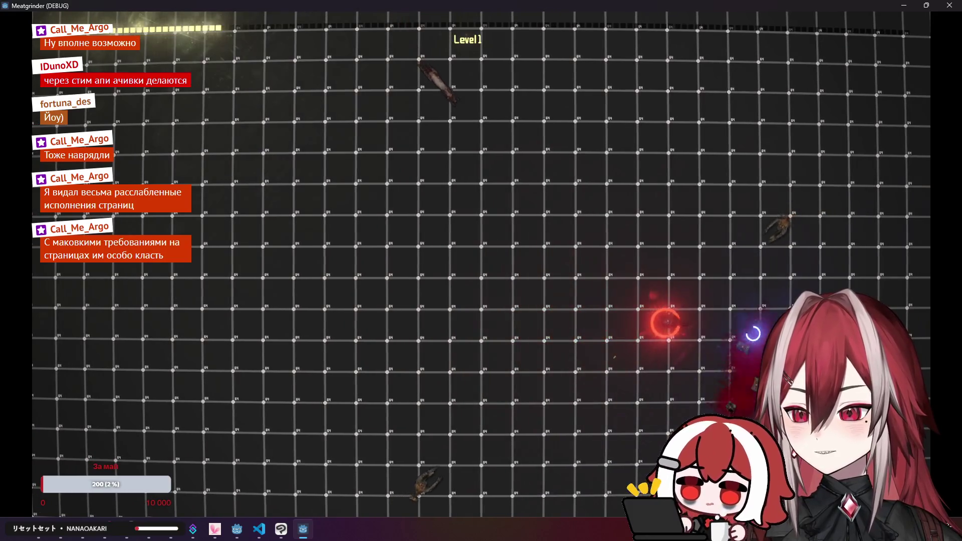
key(s)
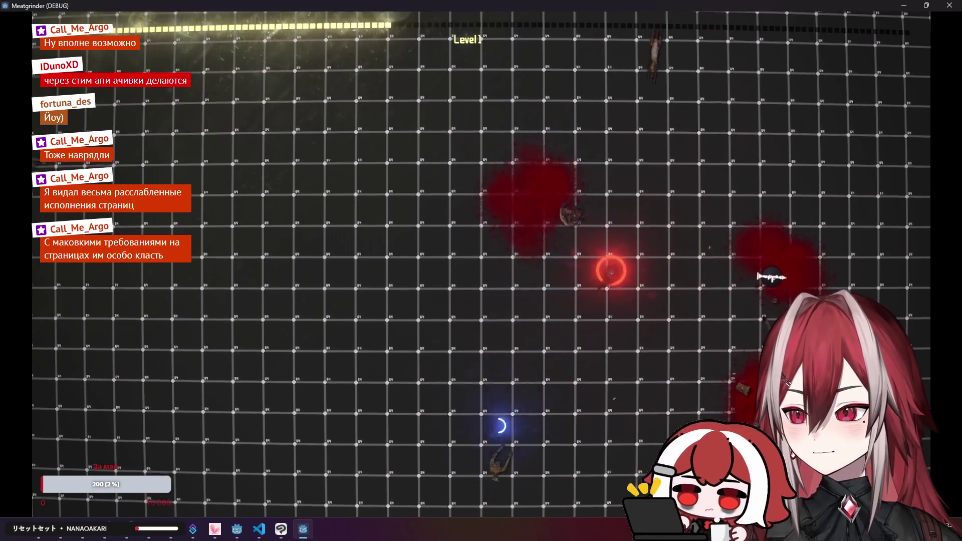
key(w)
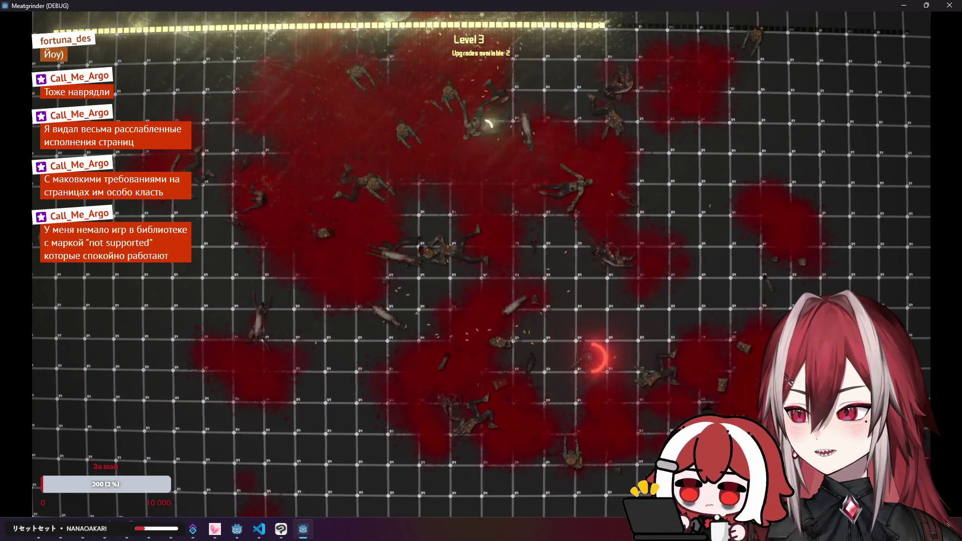
- Sweep the player down-right, then back up-left across the arena, fighting enemies
key(s)
key(d)
key(w)
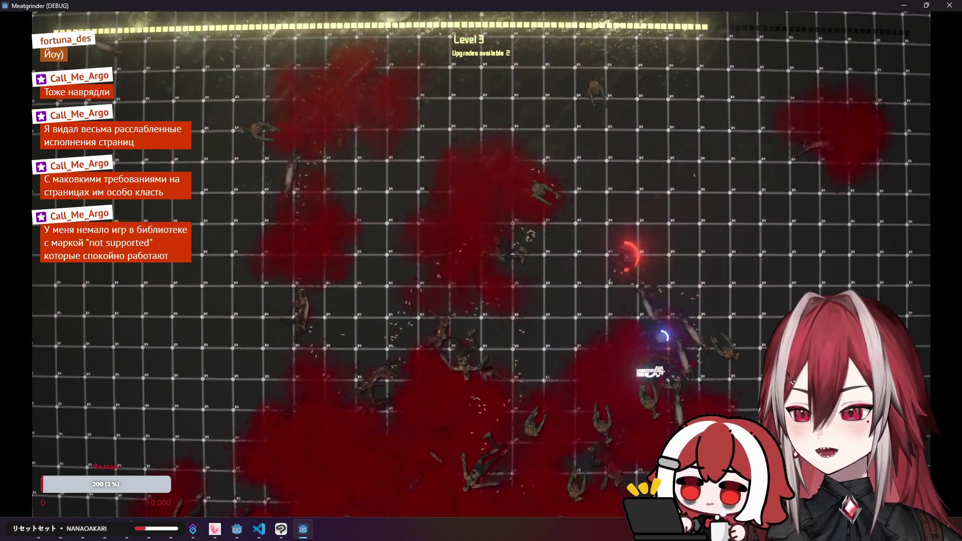
key(w)
key(a)
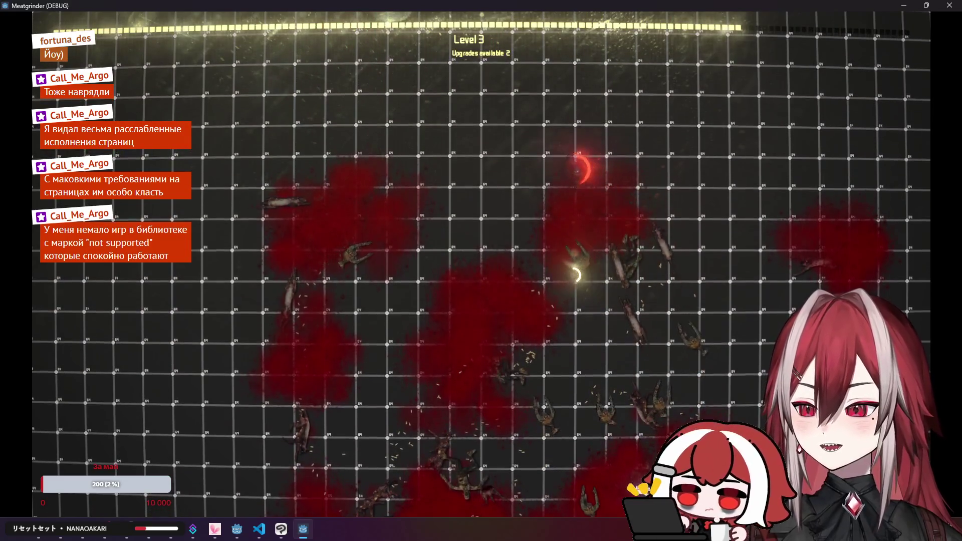
- Keep moving up, then right, to reach Level 4, and stop the debug run with F8
key(w)
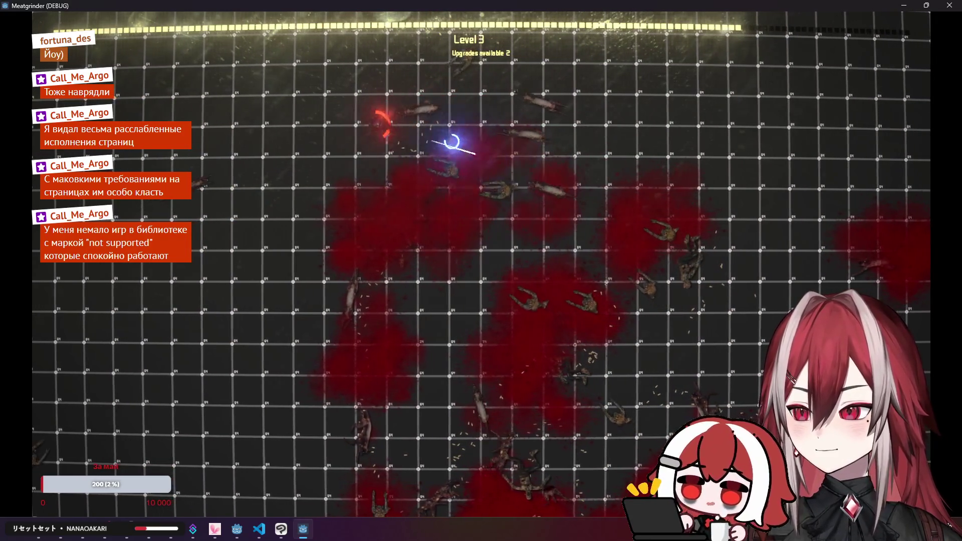
key(w)
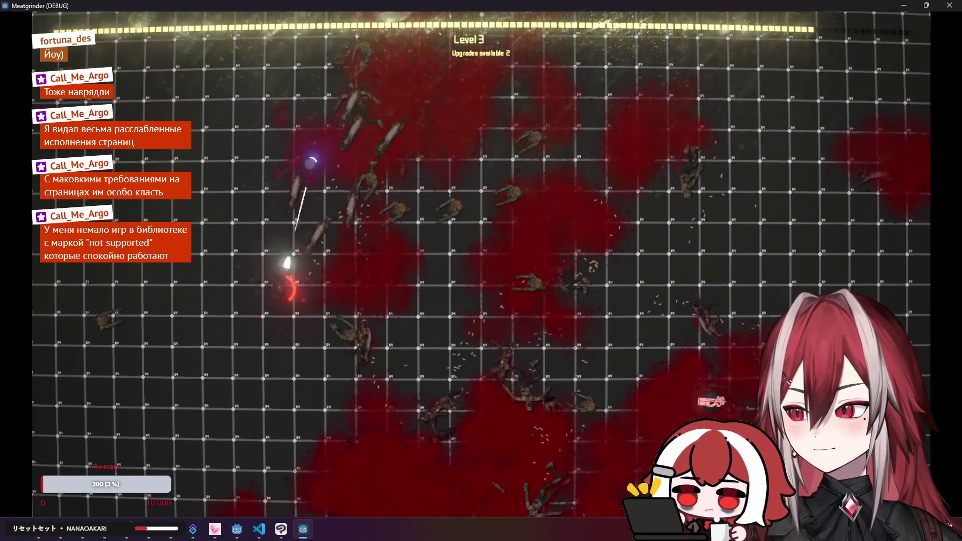
key(d)
key(s)
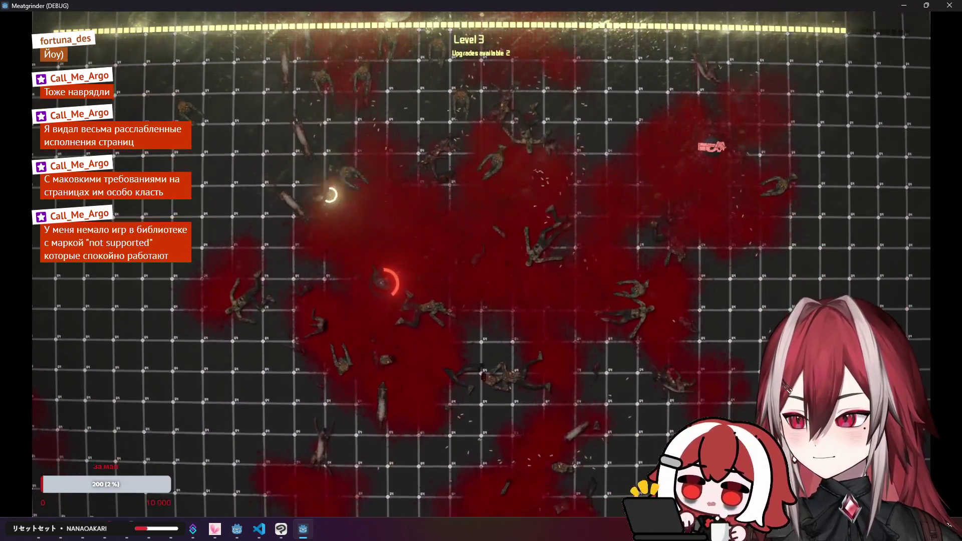
key(d)
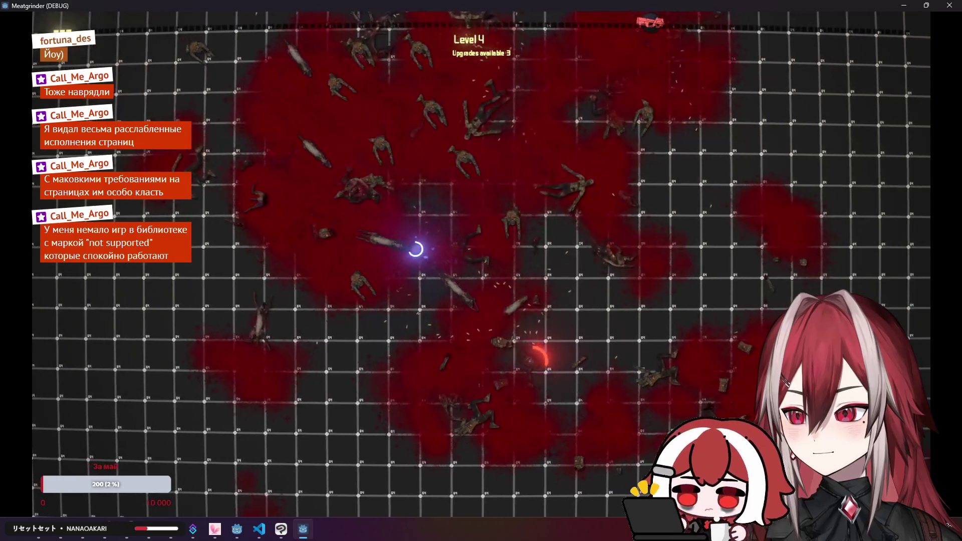
key(F8)
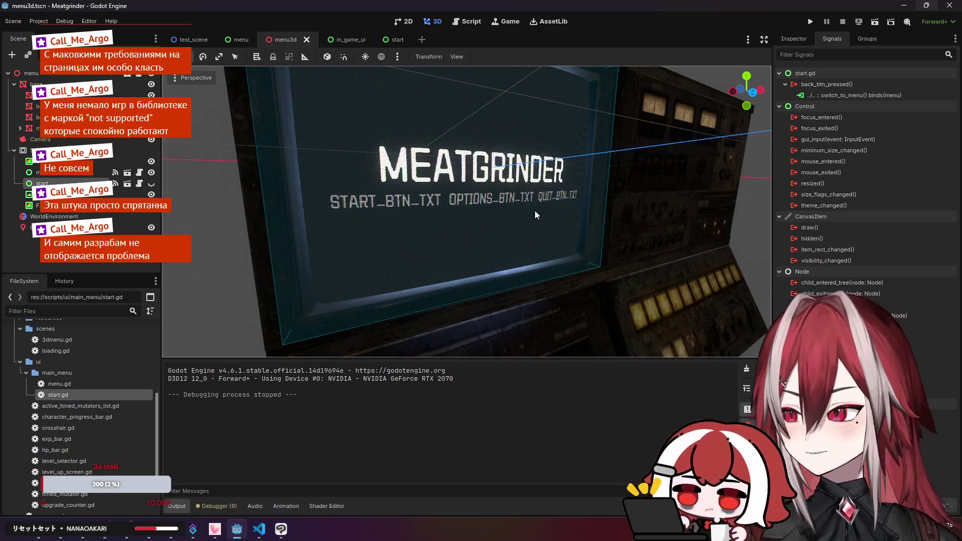
- Orbit around the monitor model, check the in_game_ui and menu3d scenes, then return to the browser
mouse_move(605, 224)
mouse_down()
mouse_move(587, 228)
mouse_move(651, 204)
mouse_up()
click(342, 43)
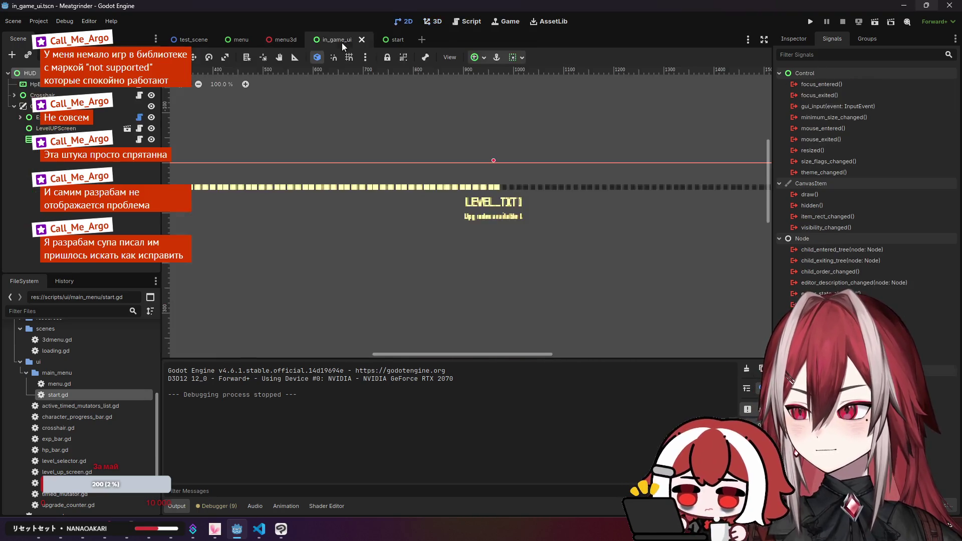
click(286, 40)
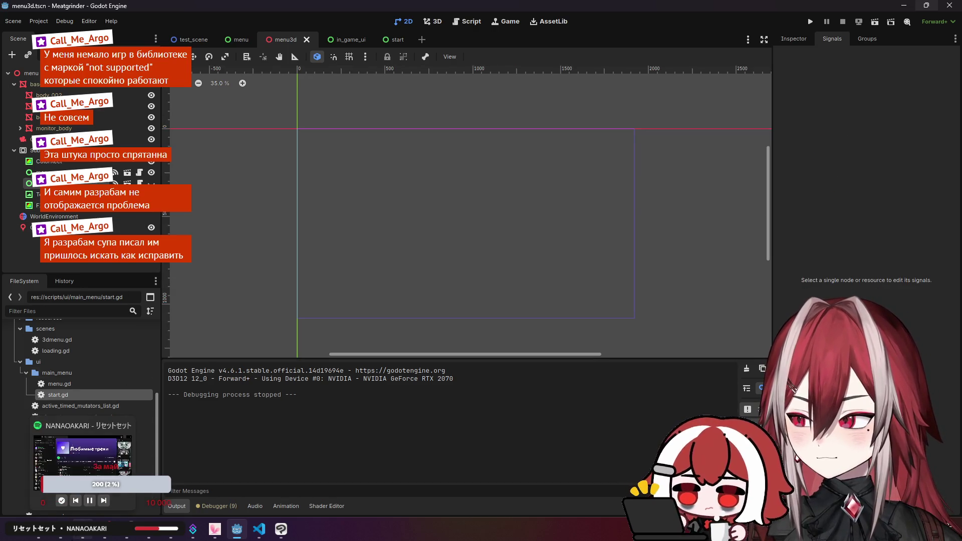
click(61, 529)
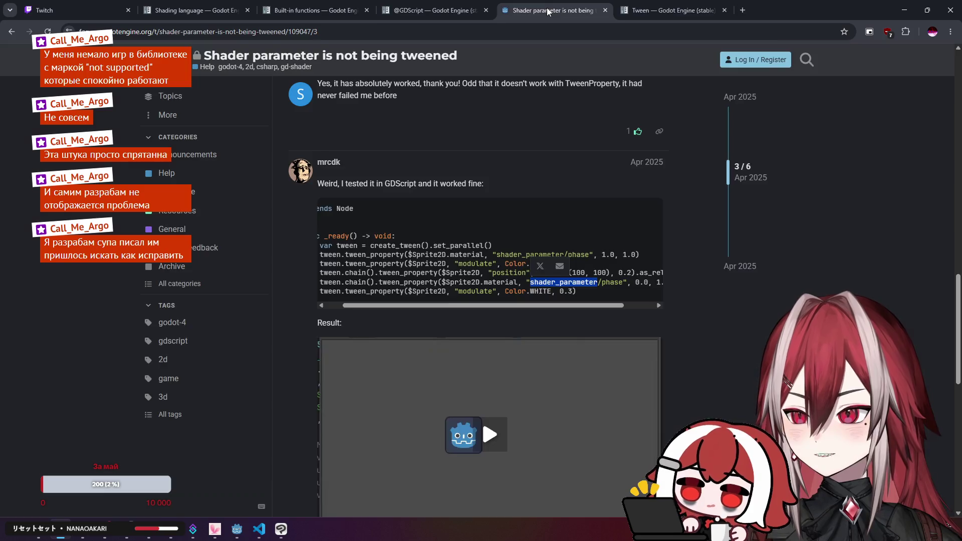
- Close the shader tweening forum thread and the Tween, GDScript and Shading language docs tabs
middle_click(546, 7)
middle_click(546, 7)
middle_click(457, 14)
middle_click(321, 10)
click(246, 10)
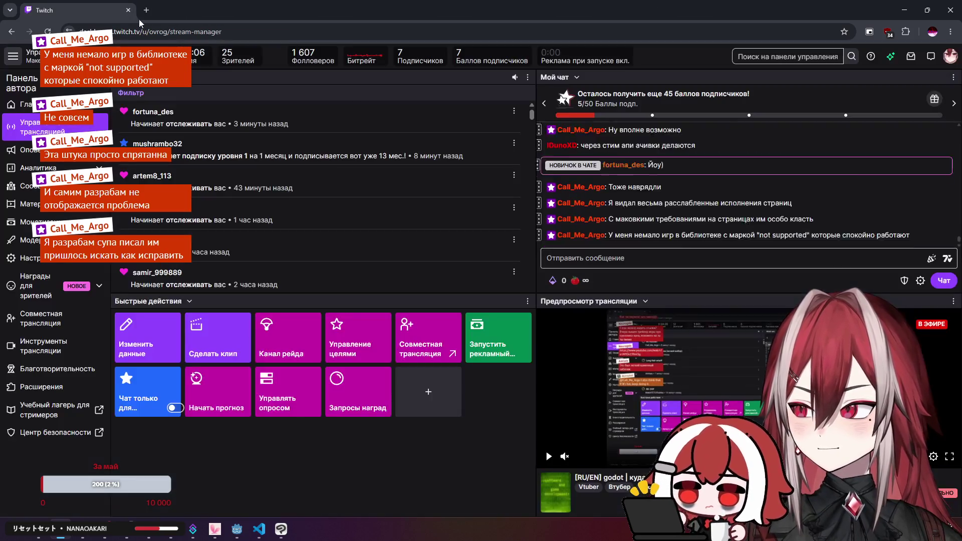
- Open Twitch in a new tab and expand the recommended live channels
click(145, 10)
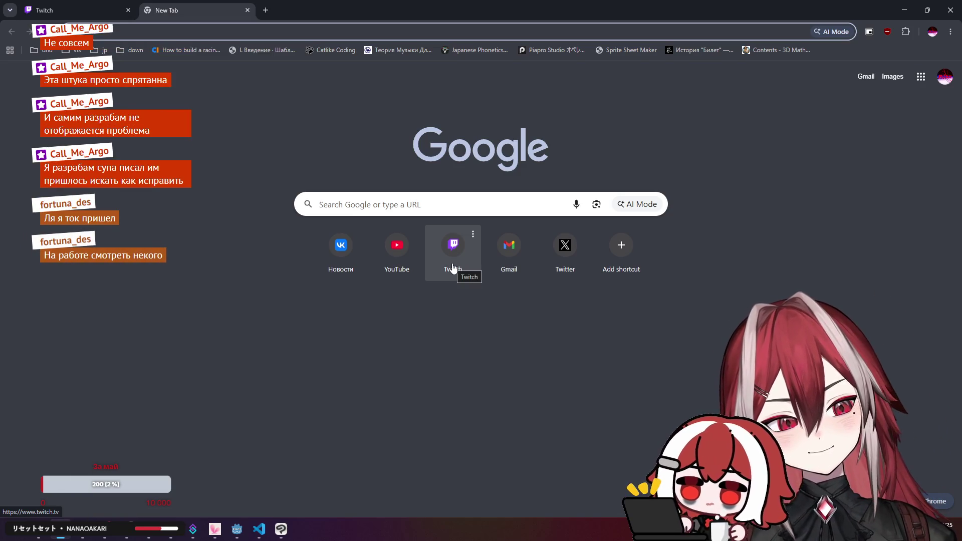
click(455, 276)
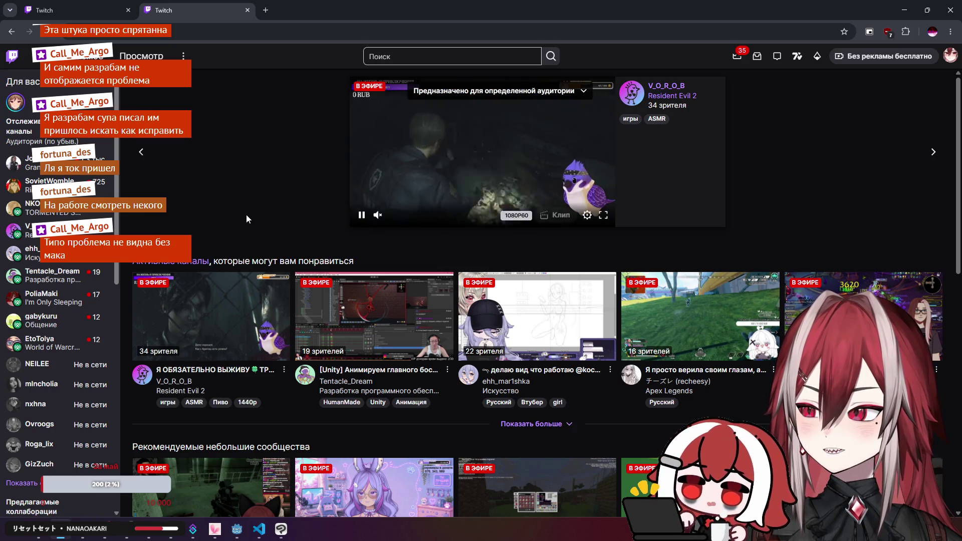
scroll(245, 214, down, 1)
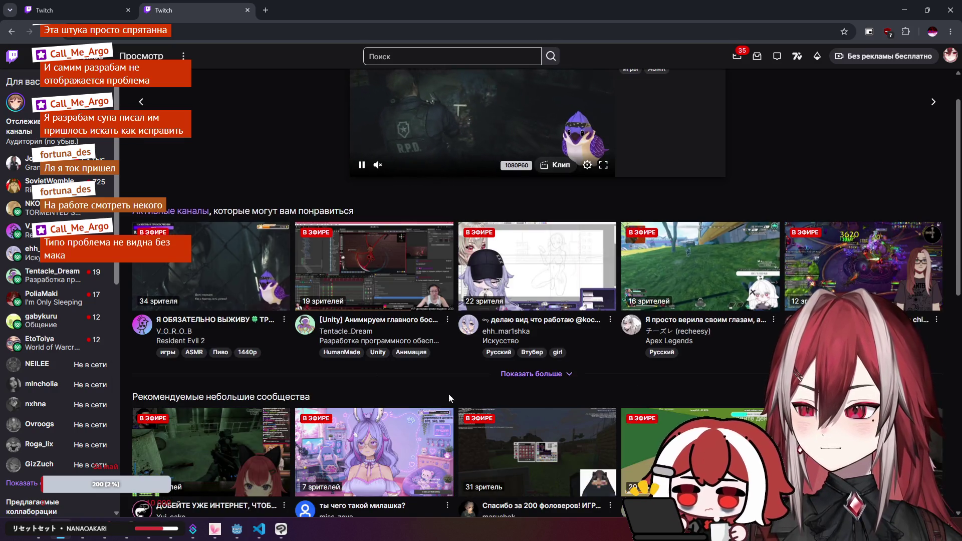
click(529, 375)
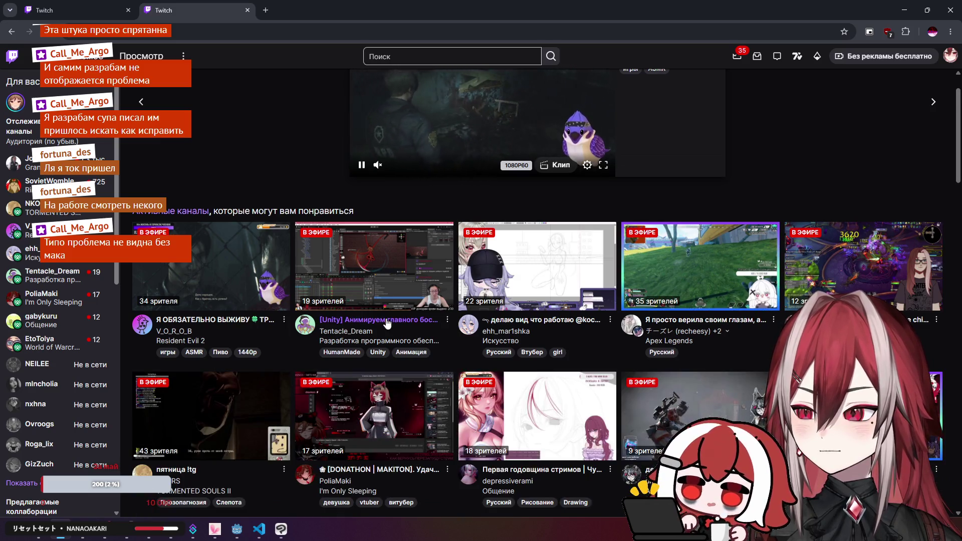
scroll(387, 323, down, 1)
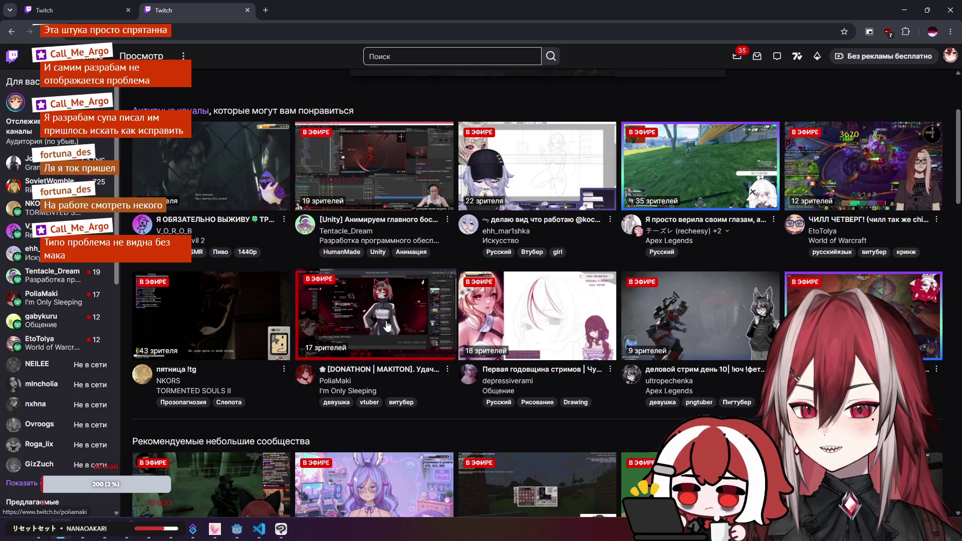
- Open a live channel's stream page, then close it to return to the dashboard
mouse_move(142, 224)
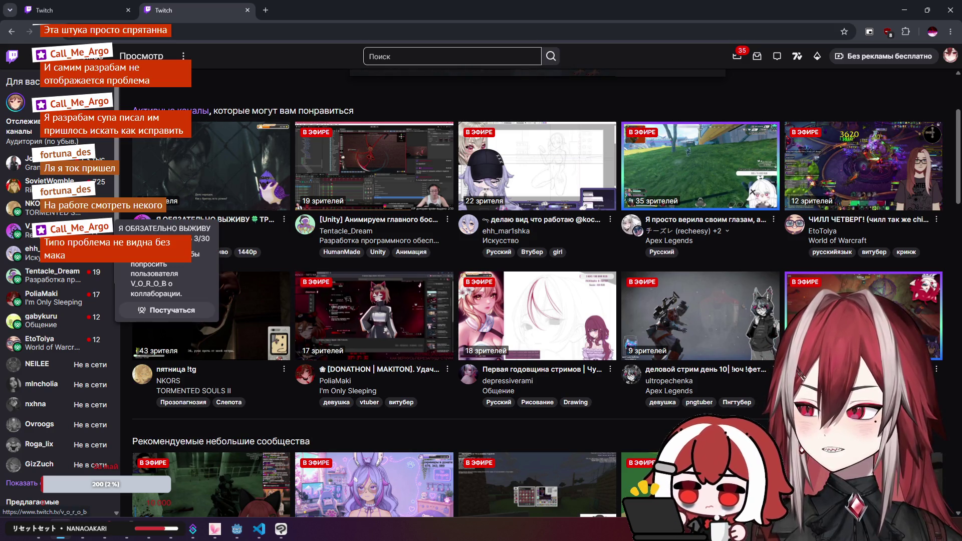
scroll(60, 251, down, 1)
click(60, 179)
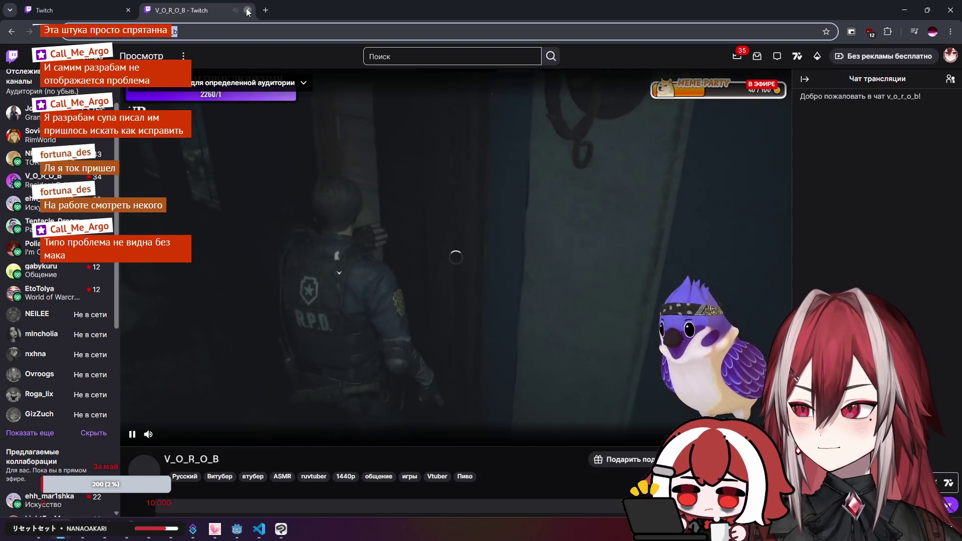
click(247, 10)
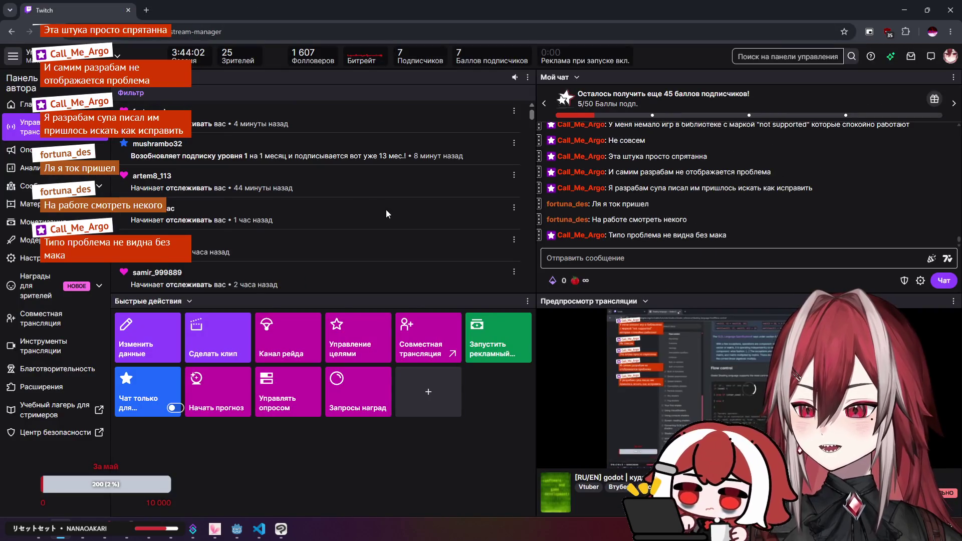